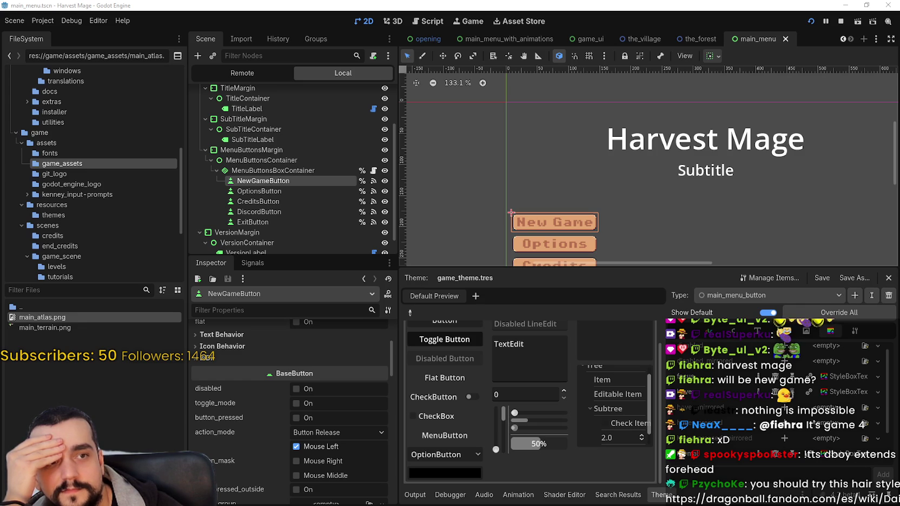
- Open Daigoro Kurigashira's infobox portrait from the Dragon Ball wiki in a new tab
{"action": "key", "text": "alt+Tab"}
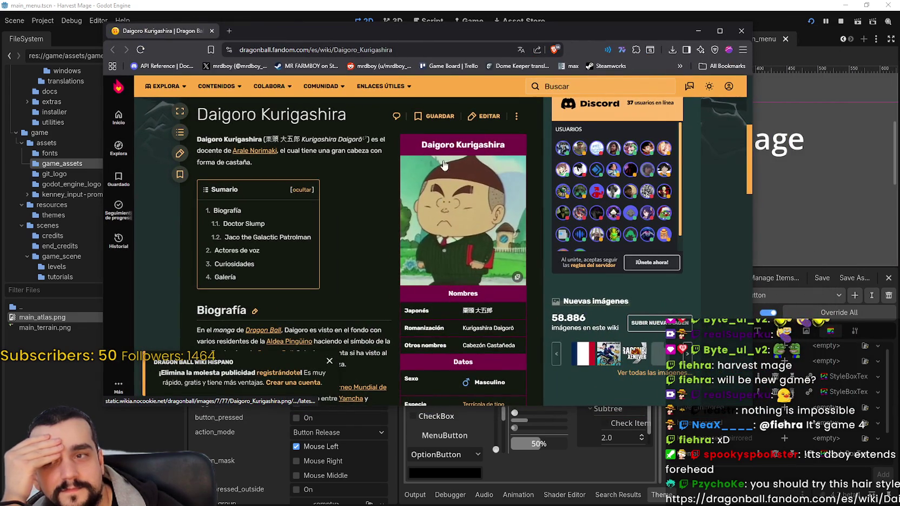
{"action": "left_click", "coordinate": [443, 165]}
{"action": "right_click", "coordinate": [439, 219]}
{"action": "left_click", "coordinate": [465, 229]}
- View the full-size portrait zoomed in, then bring the Discord window over the browser
{"action": "left_click", "coordinate": [264, 31]}
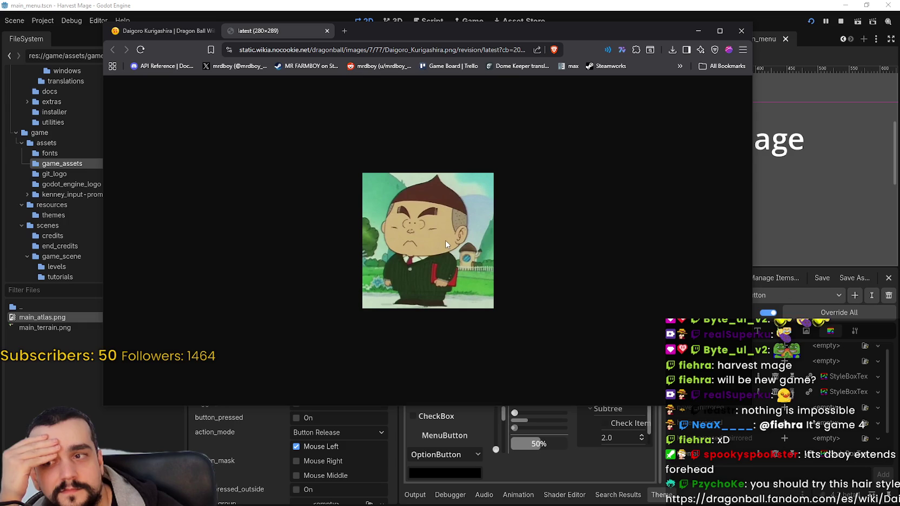
{"action": "scroll", "coordinate": [446, 233], "scroll_direction": "up", "scroll_amount": 6, "text": "ctrl"}
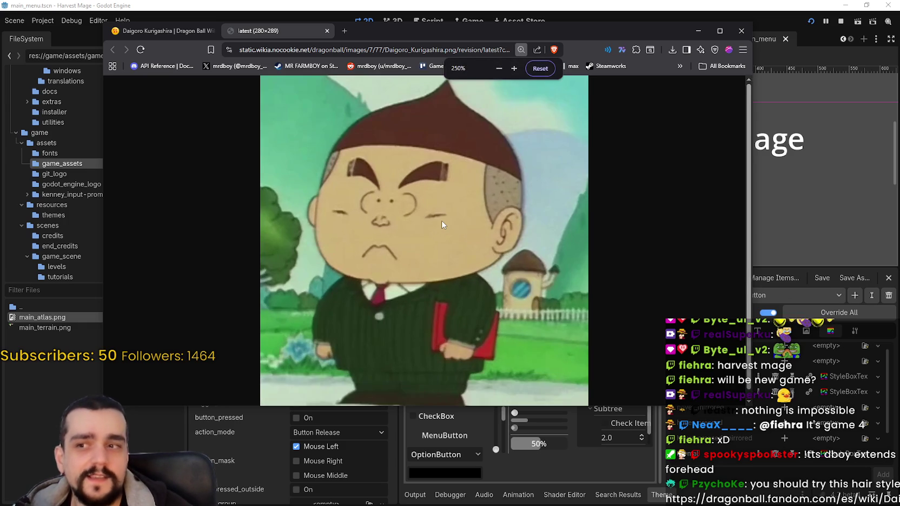
{"action": "scroll", "coordinate": [442, 225], "scroll_direction": "down", "scroll_amount": 1, "text": "ctrl"}
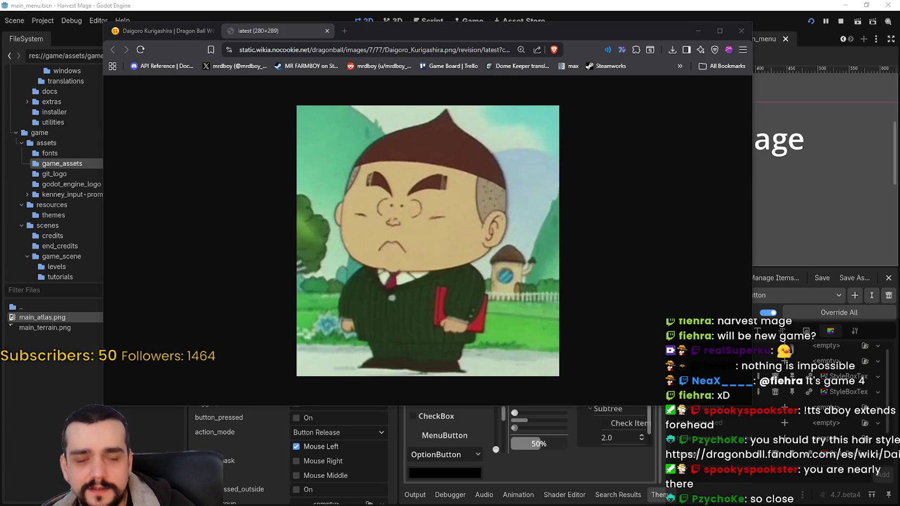
{"action": "left_click_drag", "start_coordinate": [854, 159], "coordinate": [430, 55]}
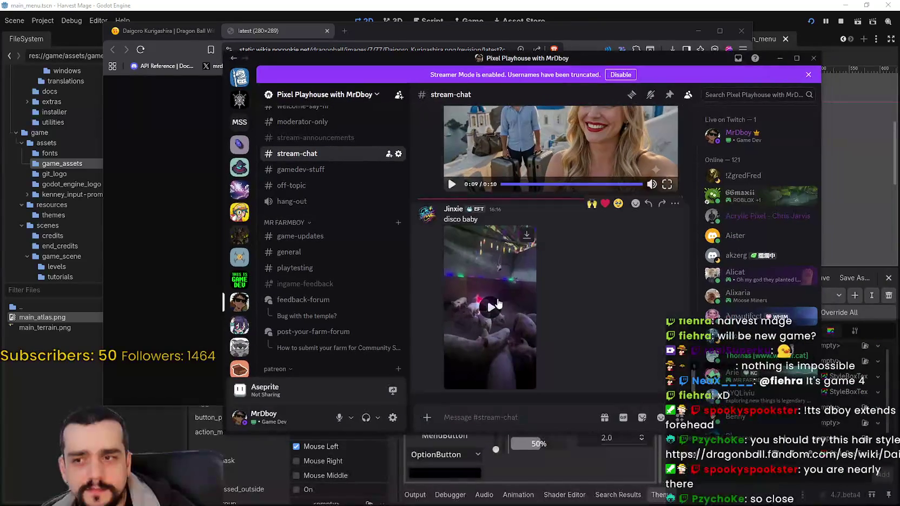
{"action": "left_click", "coordinate": [524, 382]}
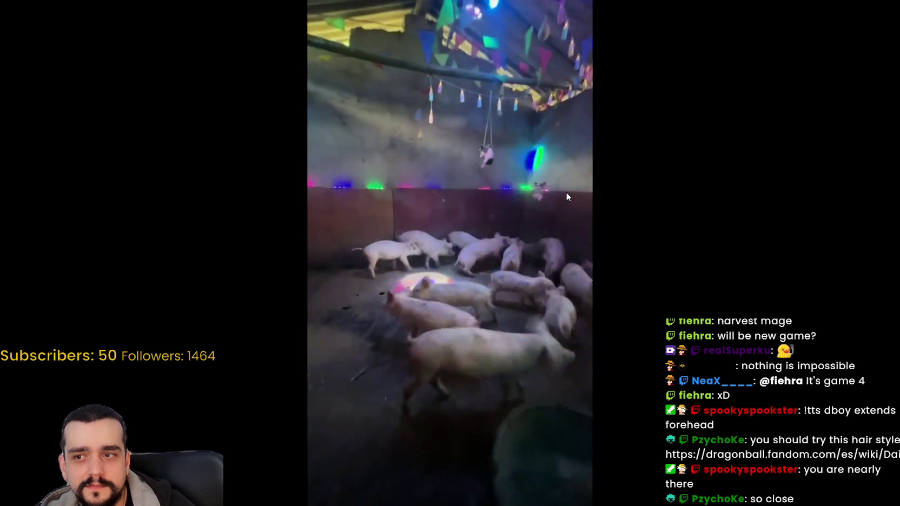
{"action": "mouse_move", "coordinate": [562, 185]}
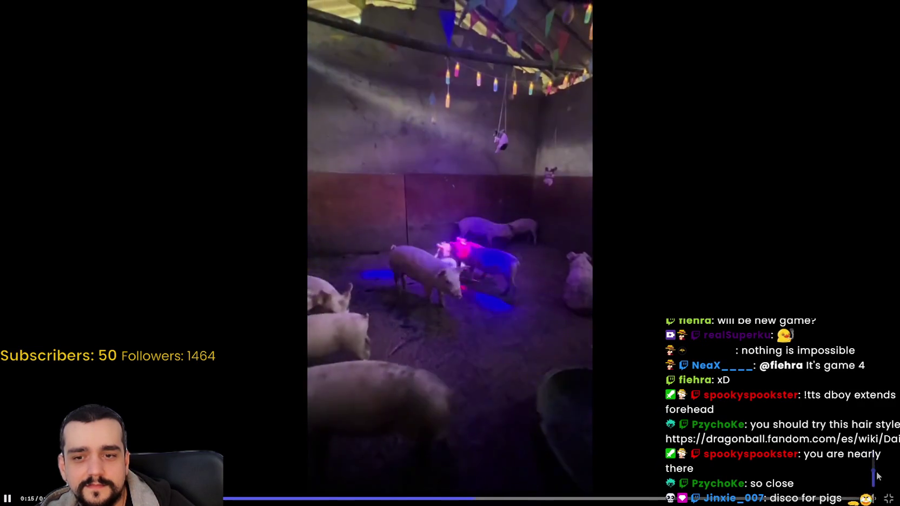
{"action": "mouse_move", "coordinate": [873, 497]}
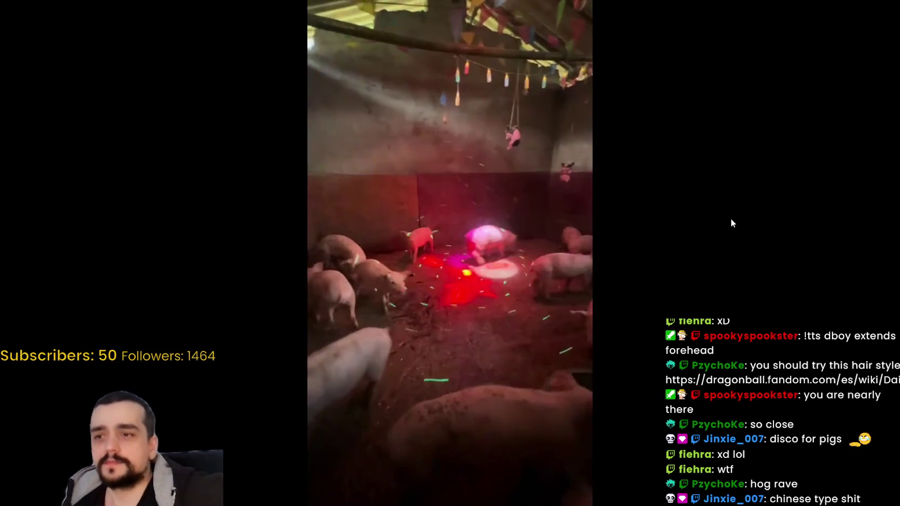
{"action": "key", "text": "space"}
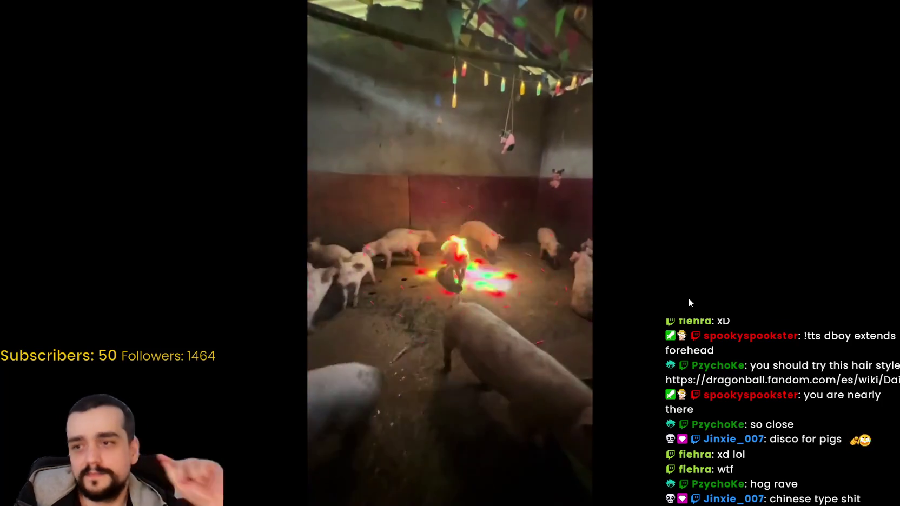
{"action": "mouse_move", "coordinate": [695, 273]}
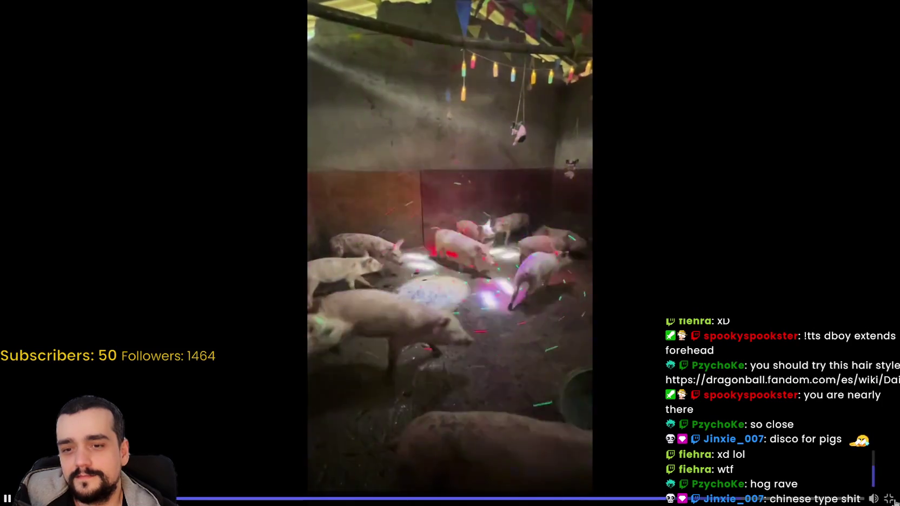
{"action": "left_click", "coordinate": [890, 498]}
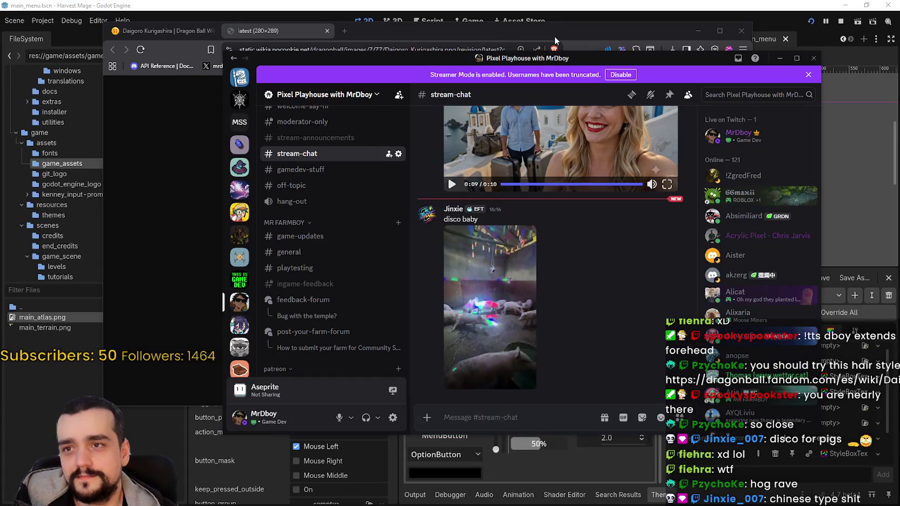
- Hide Discord, then close the browser window and confirm closing both of its tabs
{"action": "left_click", "coordinate": [780, 58]}
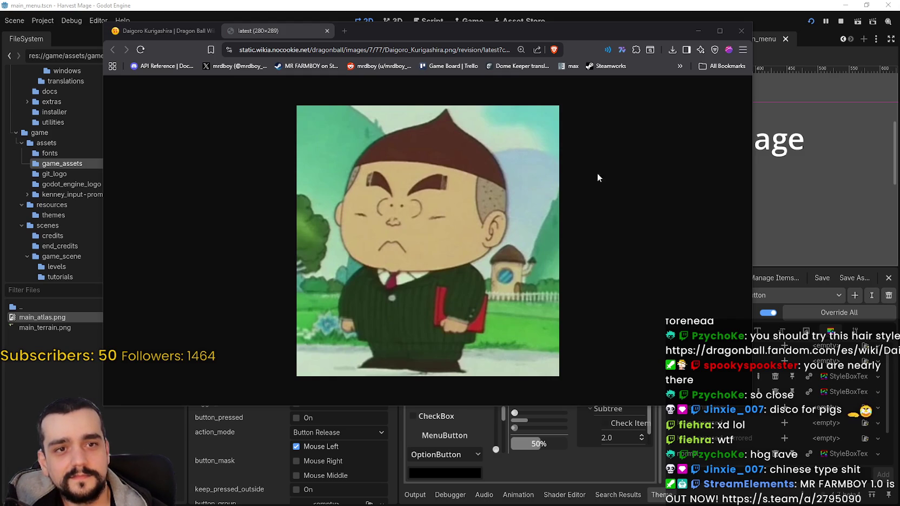
{"action": "left_click_drag", "start_coordinate": [386, 31], "coordinate": [406, 48]}
{"action": "key", "text": "alt+F4"}
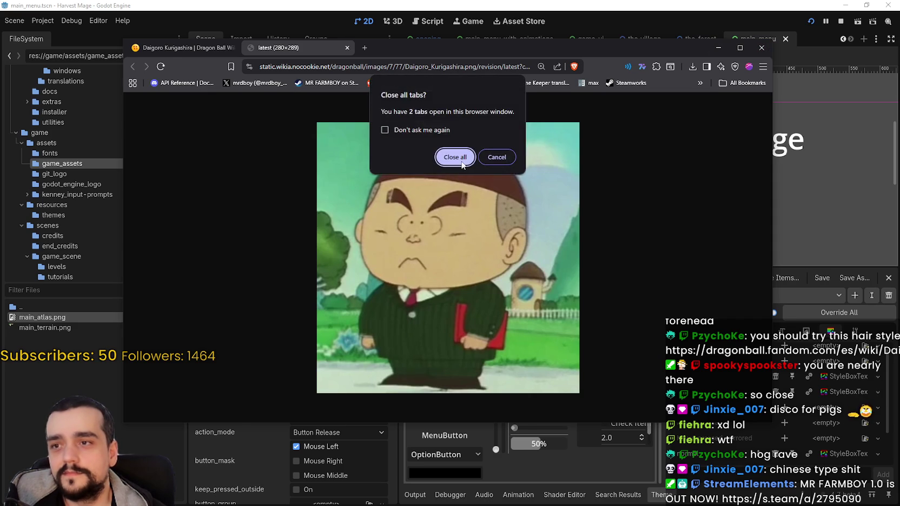
{"action": "key", "text": "Return"}
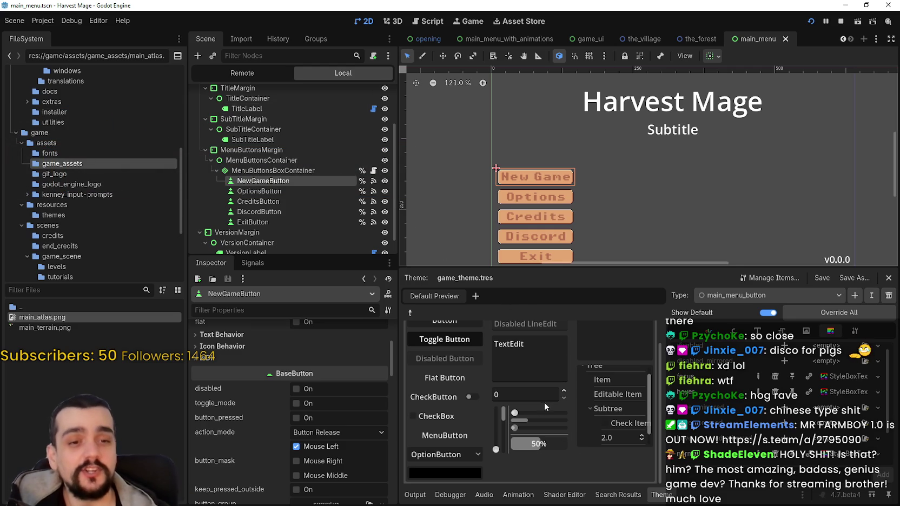
- Zoom the 2D viewport out from 121% to 100% to show the Exit button and version label
{"action": "scroll", "coordinate": [594, 153], "scroll_direction": "down", "scroll_amount": 2}
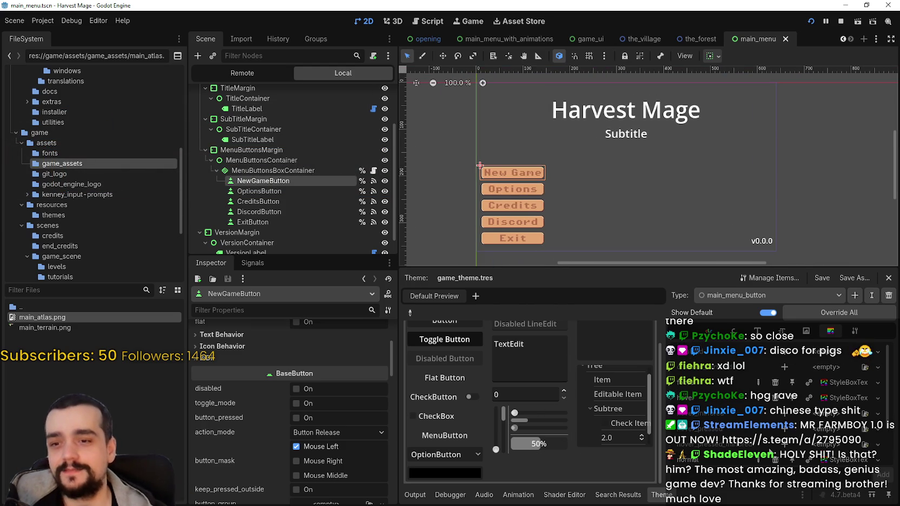
- Select a main_menu_button StyleBoxTexture in the Theme editor and look over its orange texture preview
{"action": "left_click", "coordinate": [831, 402]}
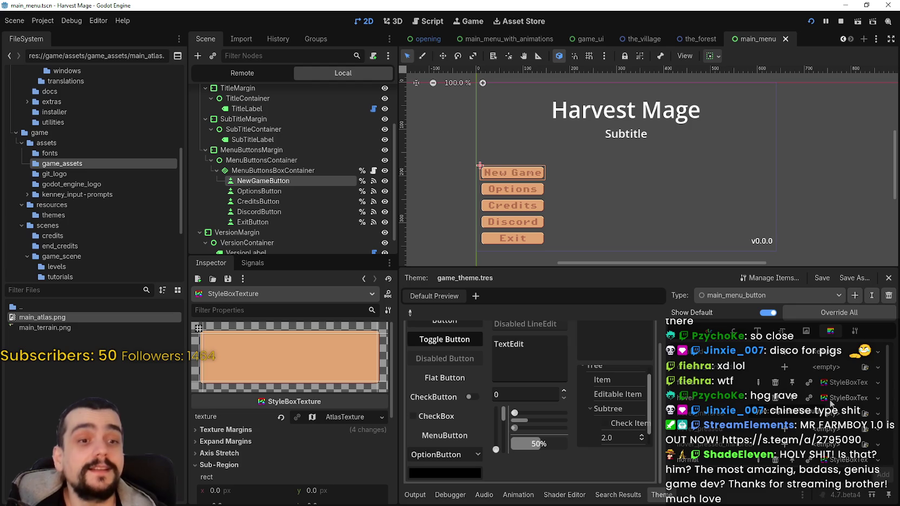
{"action": "scroll", "coordinate": [828, 406], "scroll_direction": "down", "scroll_amount": 1}
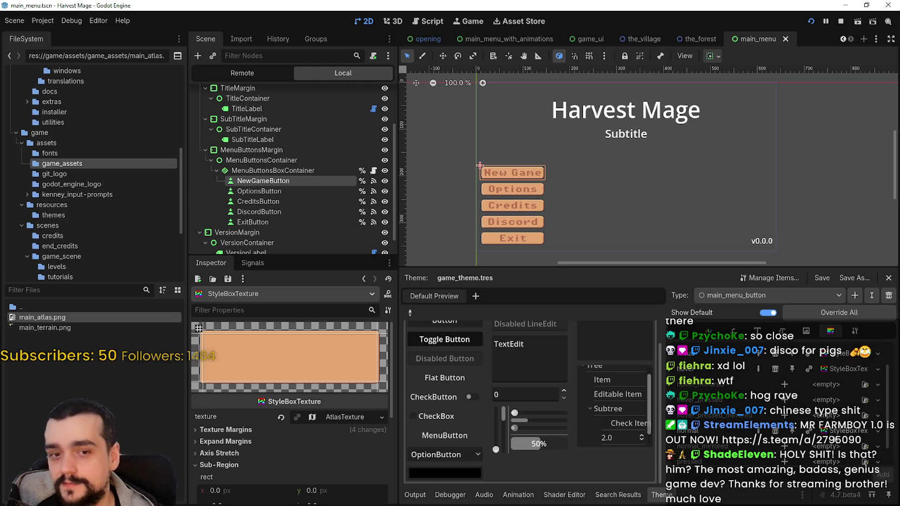
{"action": "scroll", "coordinate": [828, 405], "scroll_direction": "up", "scroll_amount": 1}
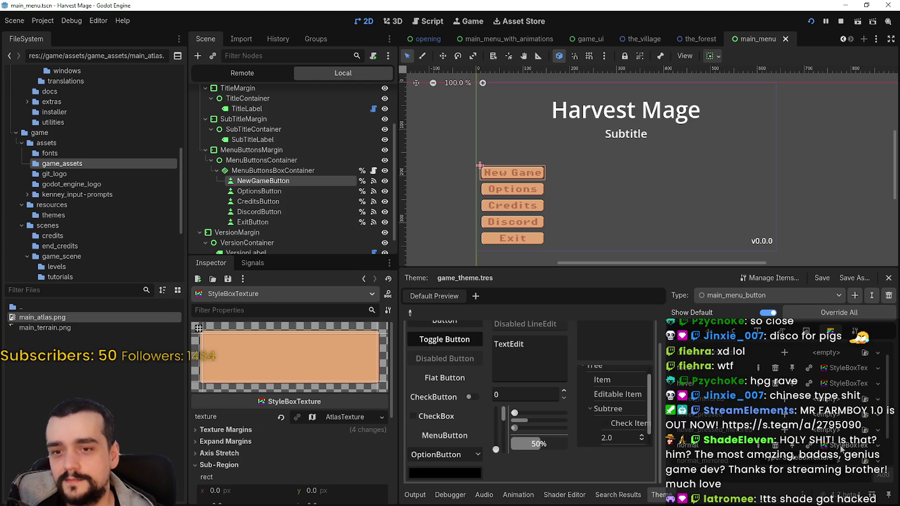
{"action": "scroll", "coordinate": [841, 448], "scroll_direction": "down", "scroll_amount": 2}
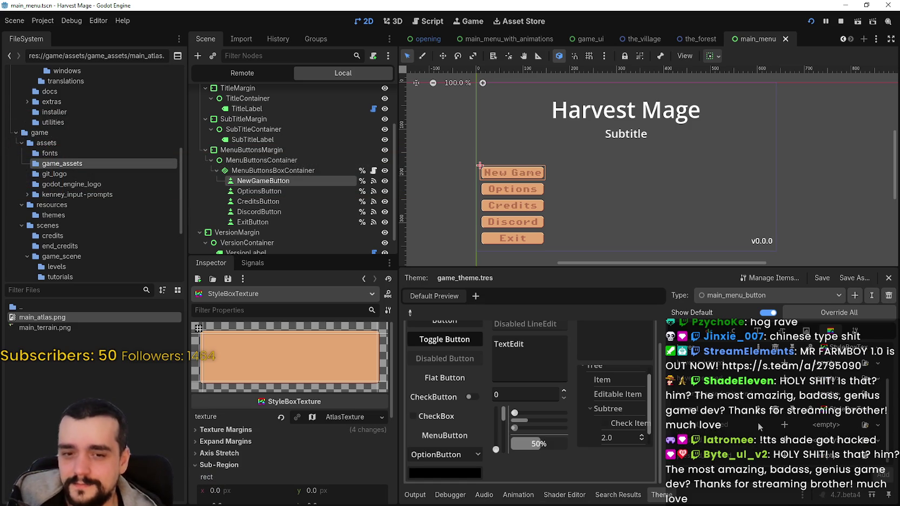
{"action": "scroll", "coordinate": [757, 411], "scroll_direction": "up", "scroll_amount": 2}
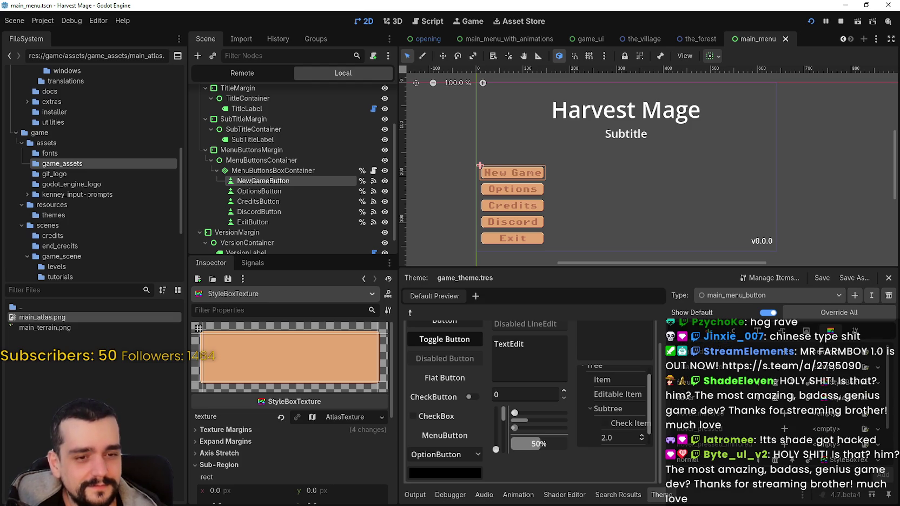
{"action": "scroll", "coordinate": [783, 419], "scroll_direction": "down", "scroll_amount": 2}
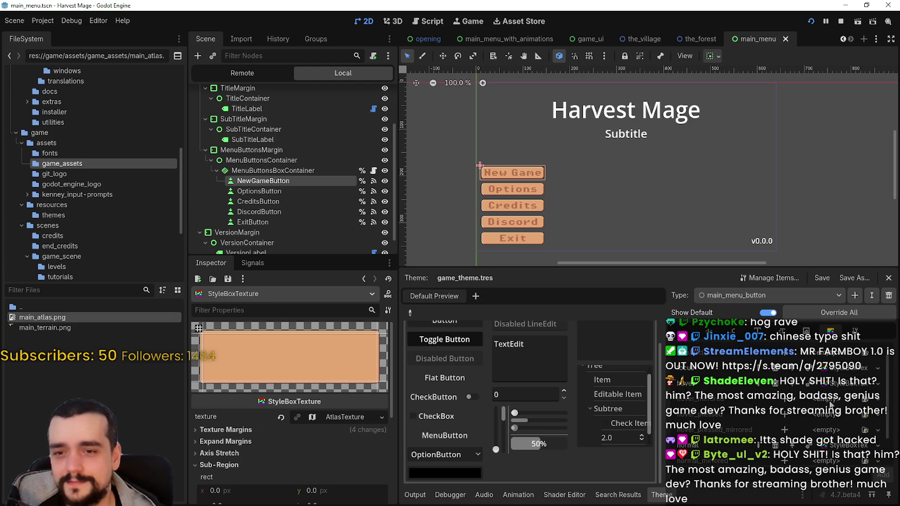
{"action": "scroll", "coordinate": [267, 438], "scroll_direction": "down", "scroll_amount": 1}
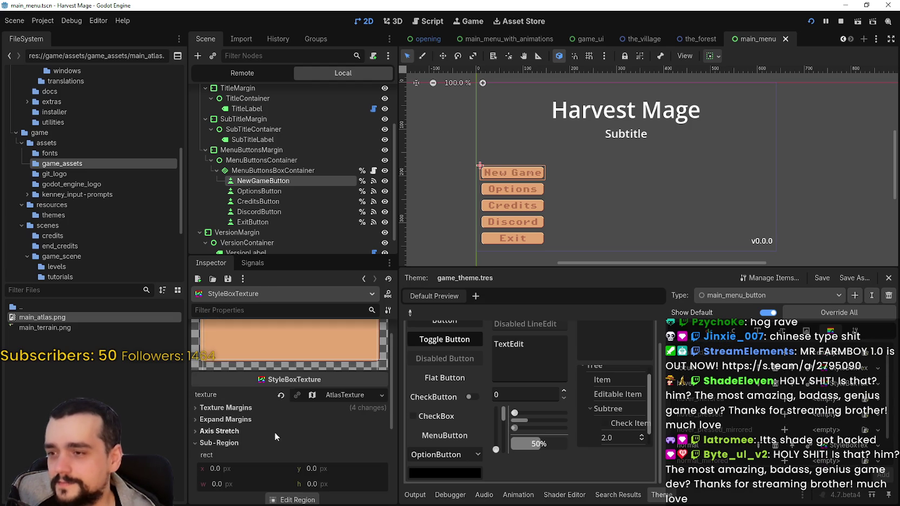
- Expand the StyleBoxTexture's Expand Margins to check the 8 px values
{"action": "scroll", "coordinate": [278, 397], "scroll_direction": "up", "scroll_amount": 1}
{"action": "left_click", "coordinate": [282, 427]}
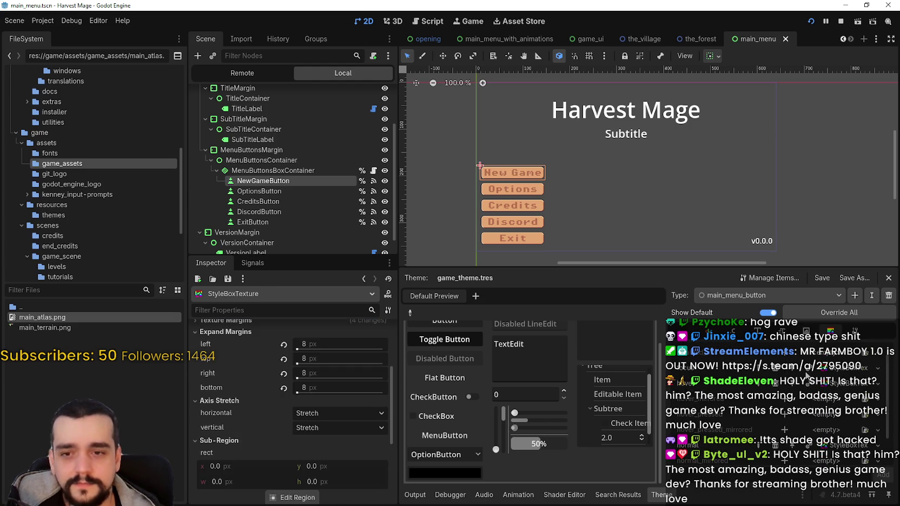
{"action": "scroll", "coordinate": [285, 425], "scroll_direction": "down", "scroll_amount": 3}
{"action": "scroll", "coordinate": [286, 430], "scroll_direction": "up", "scroll_amount": 6}
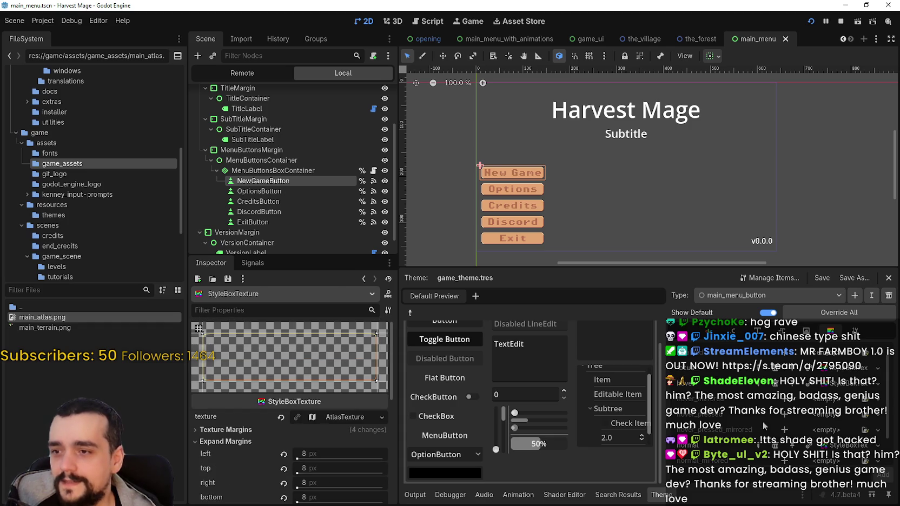
- Inspect another of the button's StyleBoxTextures and list its available signals
{"action": "left_click", "coordinate": [842, 417]}
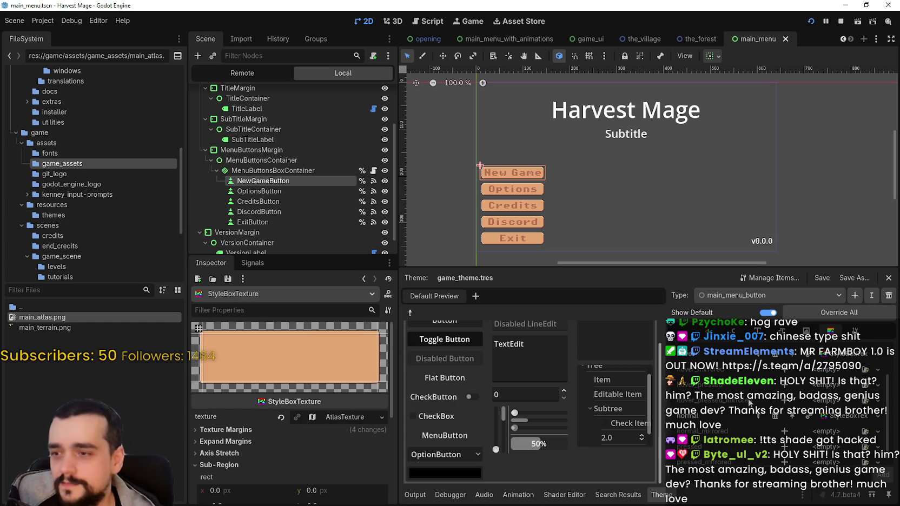
{"action": "scroll", "coordinate": [822, 385], "scroll_direction": "up", "scroll_amount": 2}
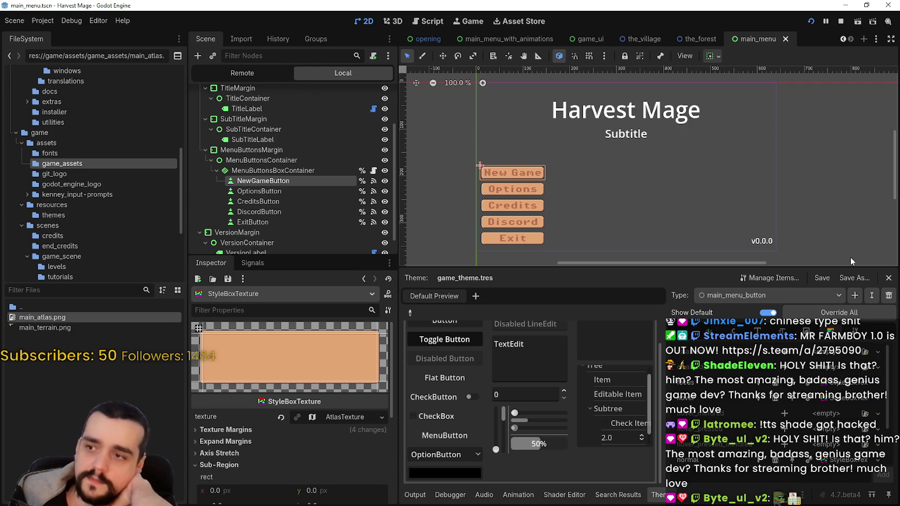
{"action": "left_click", "coordinate": [253, 264]}
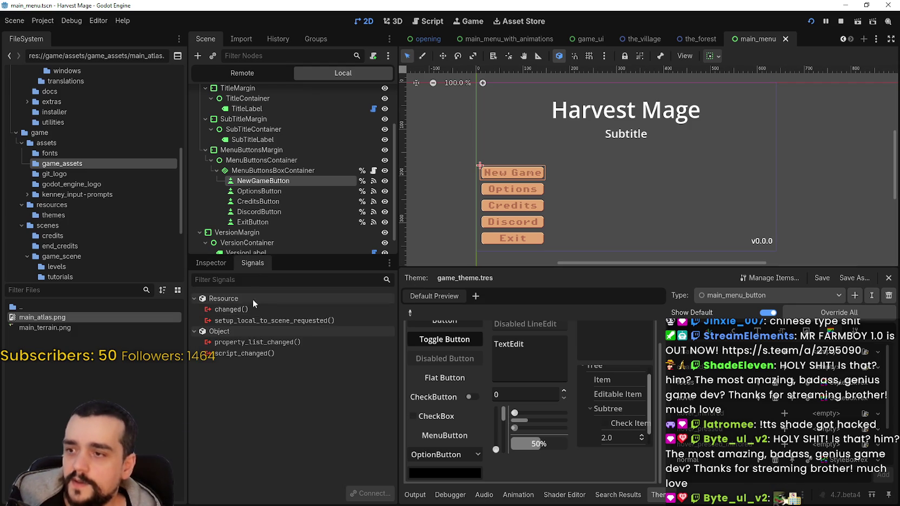
- Read OptionsButton's mouse_entered() signal description, then open MenuButtonsBoxContainer's capture_focus.gd script
{"action": "left_click", "coordinate": [265, 191]}
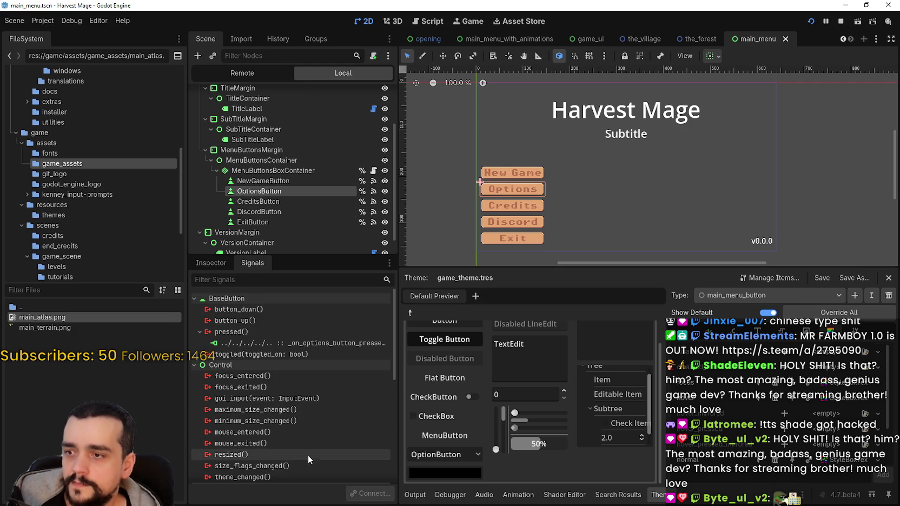
{"action": "scroll", "coordinate": [295, 447], "scroll_direction": "down", "scroll_amount": 2}
{"action": "scroll", "coordinate": [297, 446], "scroll_direction": "down", "scroll_amount": 1}
{"action": "scroll", "coordinate": [304, 388], "scroll_direction": "down", "scroll_amount": 1}
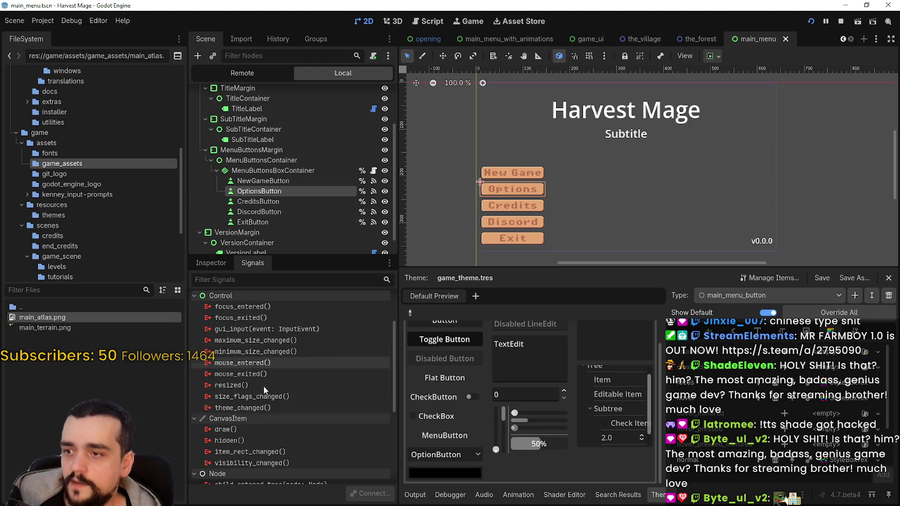
{"action": "mouse_move", "coordinate": [272, 365]}
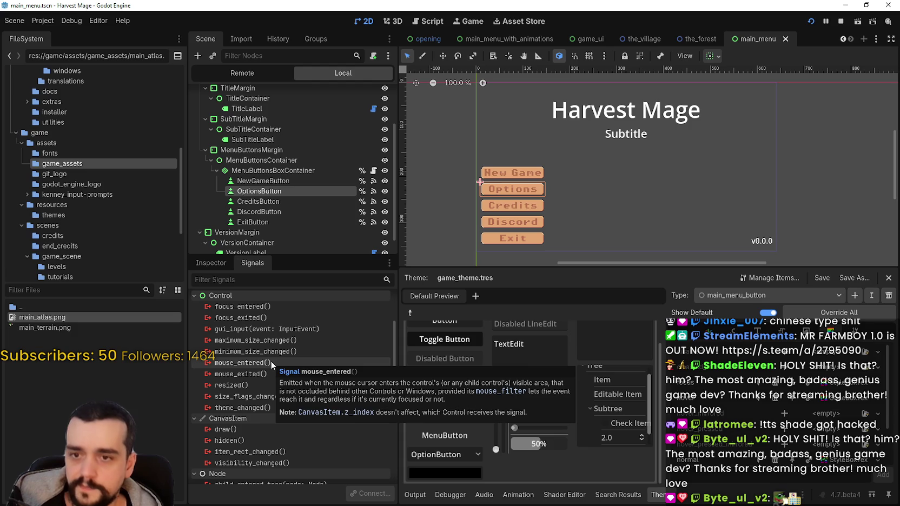
{"action": "scroll", "coordinate": [270, 360], "scroll_direction": "up", "scroll_amount": 2}
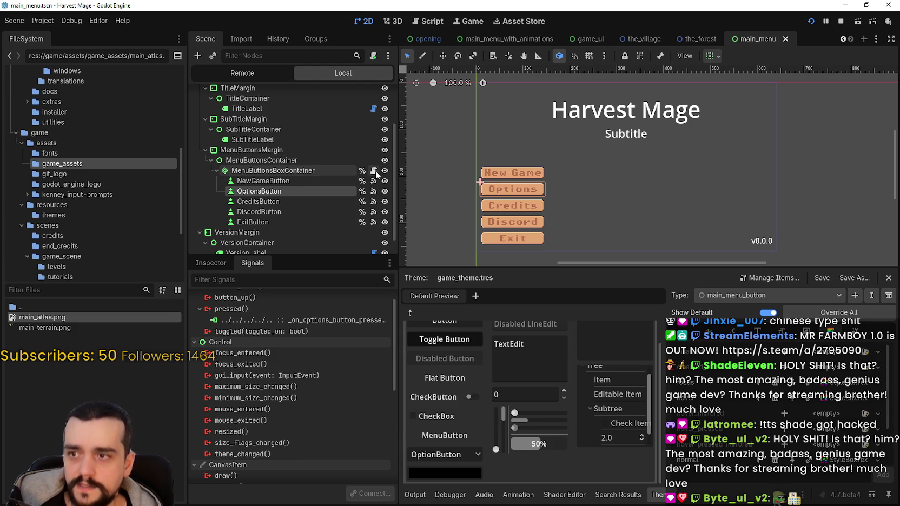
{"action": "left_click", "coordinate": [374, 170]}
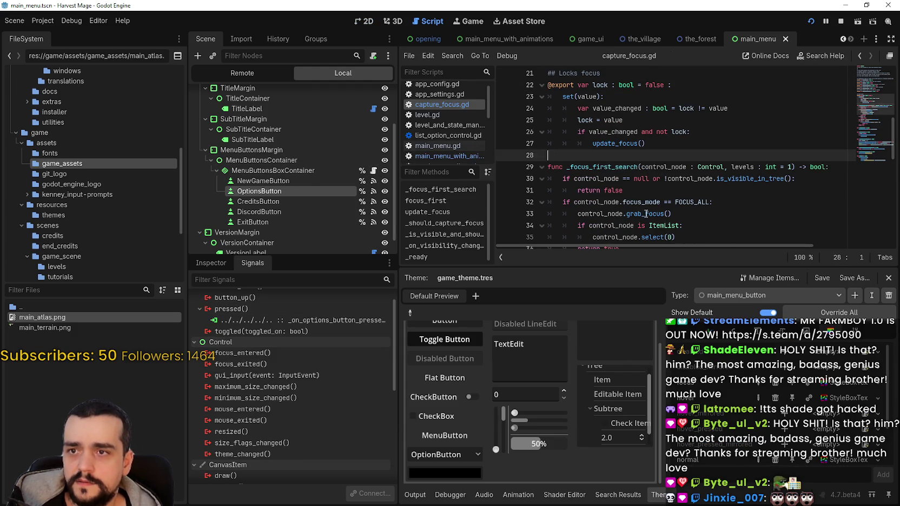
- Select the _focus_first_search function name and browse the signals in the Signals dock
{"action": "double_click", "coordinate": [602, 167]}
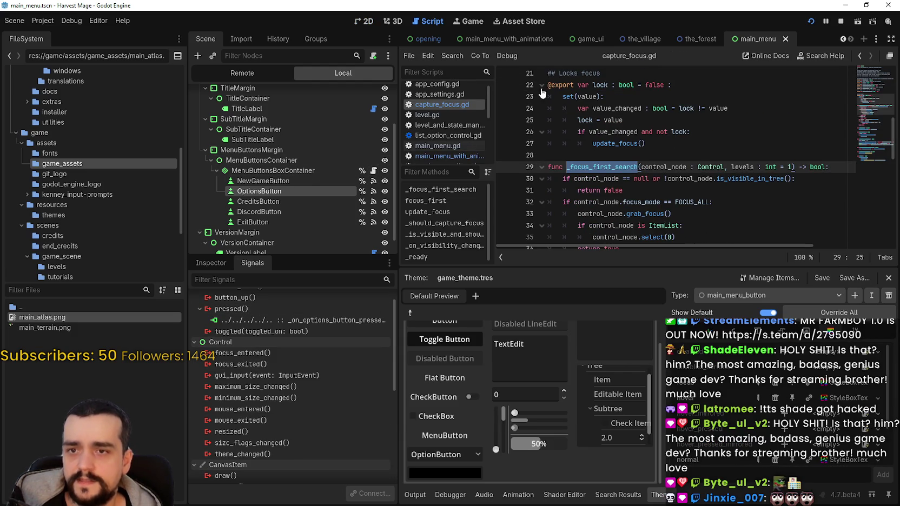
{"action": "scroll", "coordinate": [620, 142], "scroll_direction": "up", "scroll_amount": 2}
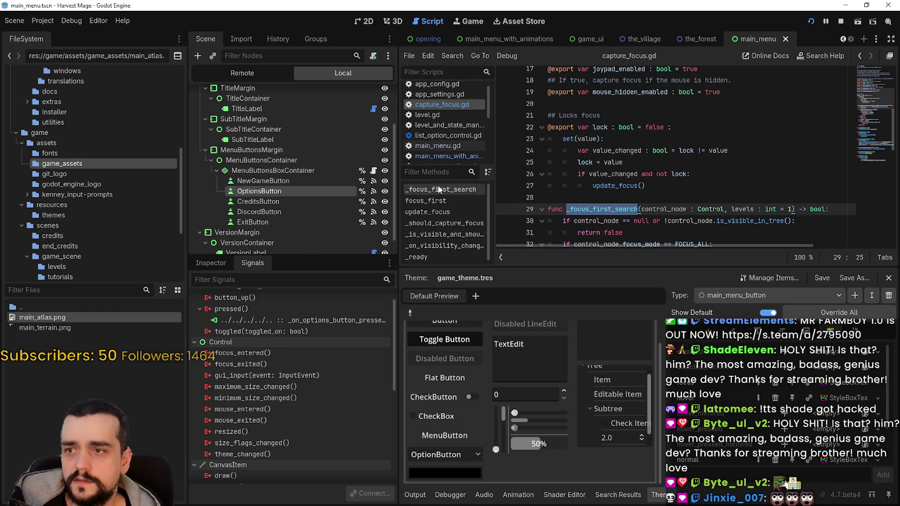
{"action": "scroll", "coordinate": [330, 427], "scroll_direction": "up", "scroll_amount": 1}
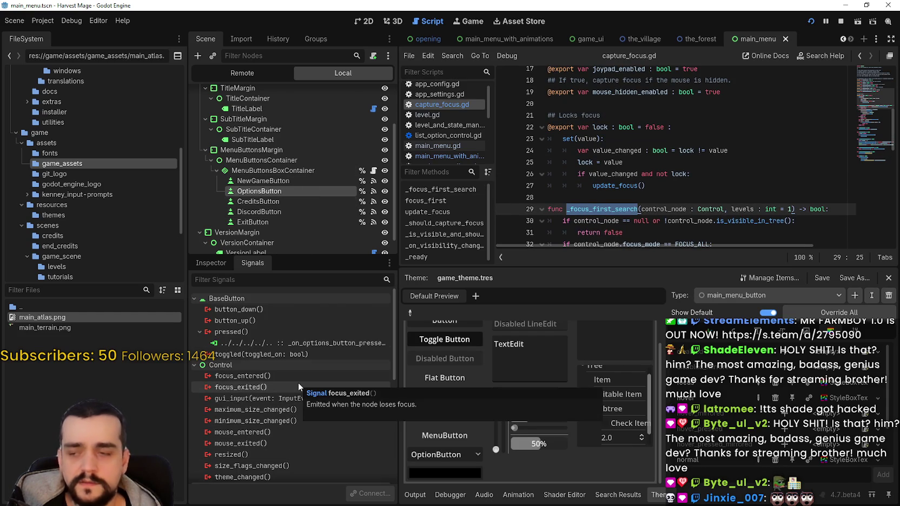
{"action": "scroll", "coordinate": [300, 382], "scroll_direction": "down", "scroll_amount": 2}
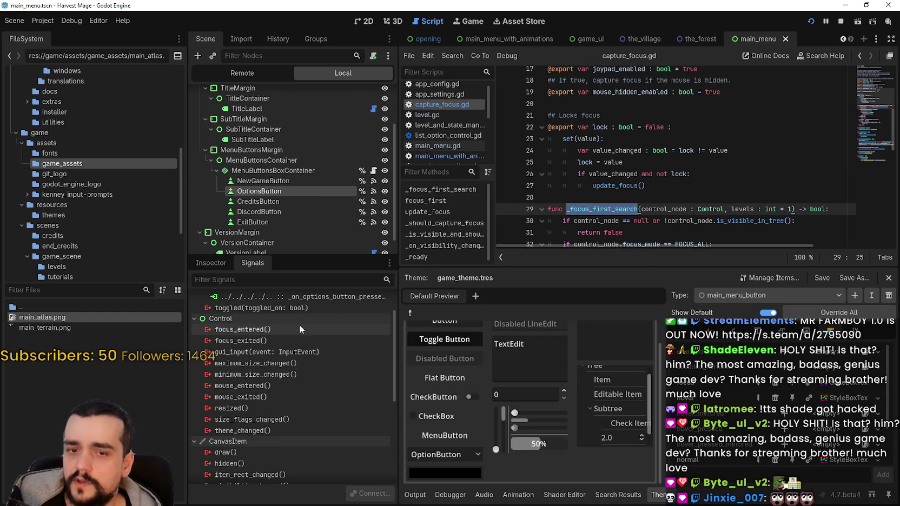
{"action": "mouse_move", "coordinate": [298, 326]}
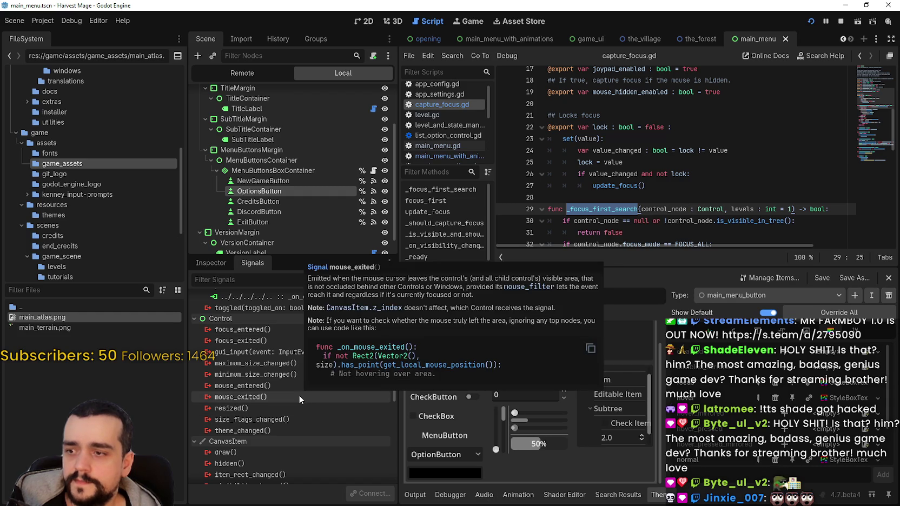
{"action": "scroll", "coordinate": [298, 395], "scroll_direction": "down", "scroll_amount": 2}
{"action": "scroll", "coordinate": [298, 393], "scroll_direction": "up", "scroll_amount": 1}
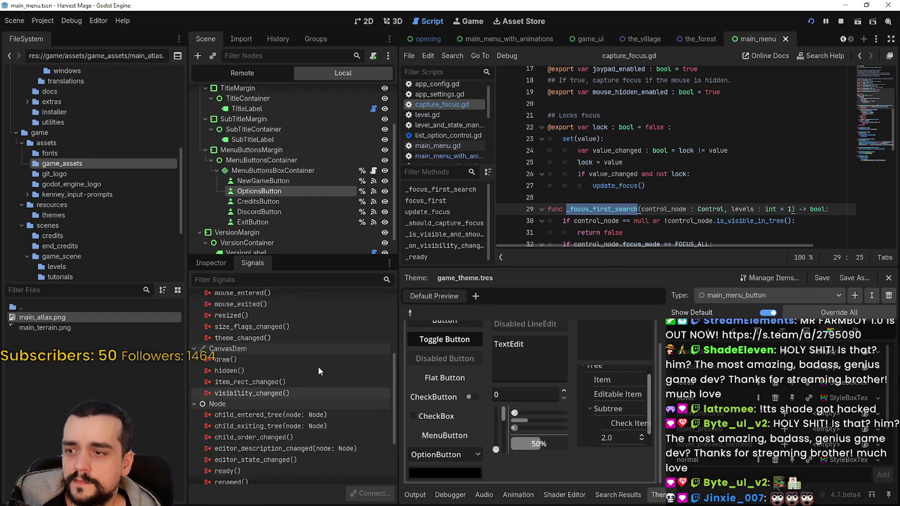
{"action": "scroll", "coordinate": [784, 411], "scroll_direction": "down", "scroll_amount": 2}
{"action": "scroll", "coordinate": [829, 368], "scroll_direction": "up", "scroll_amount": 1}
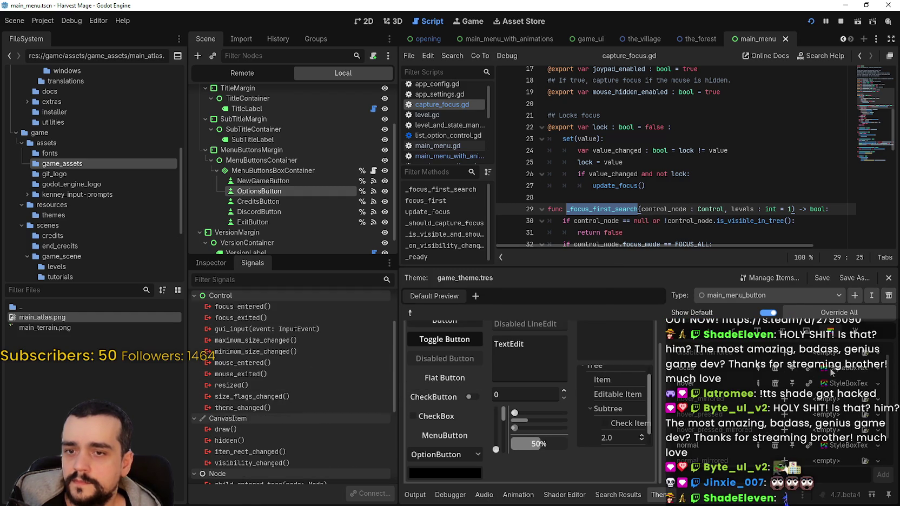
- Pick one of main_menu_button's StyleBoxTexture styles and view its properties in the Inspector
{"action": "left_click", "coordinate": [839, 384]}
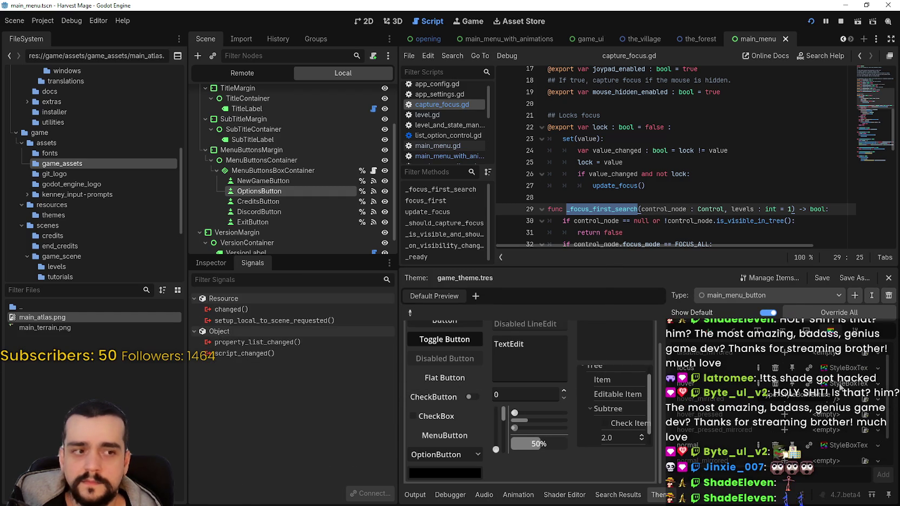
{"action": "left_click", "coordinate": [219, 271]}
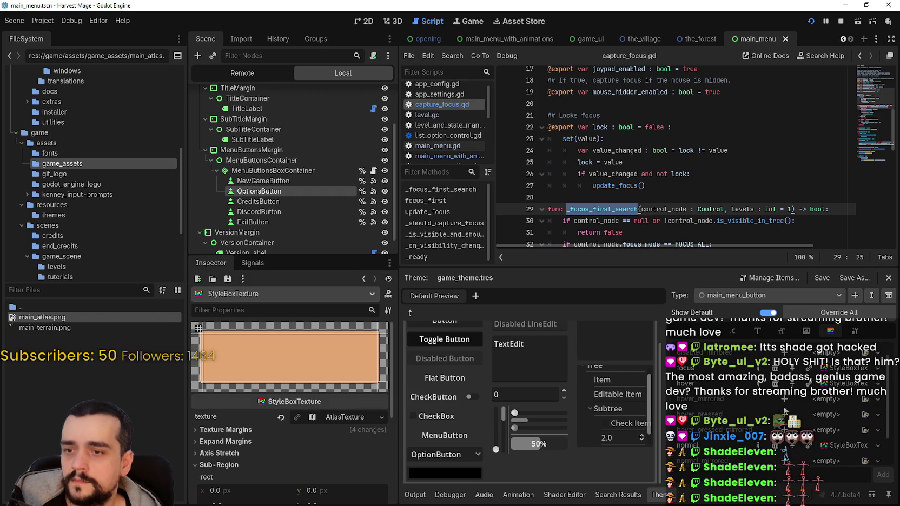
{"action": "scroll", "coordinate": [839, 403], "scroll_direction": "down", "scroll_amount": 1}
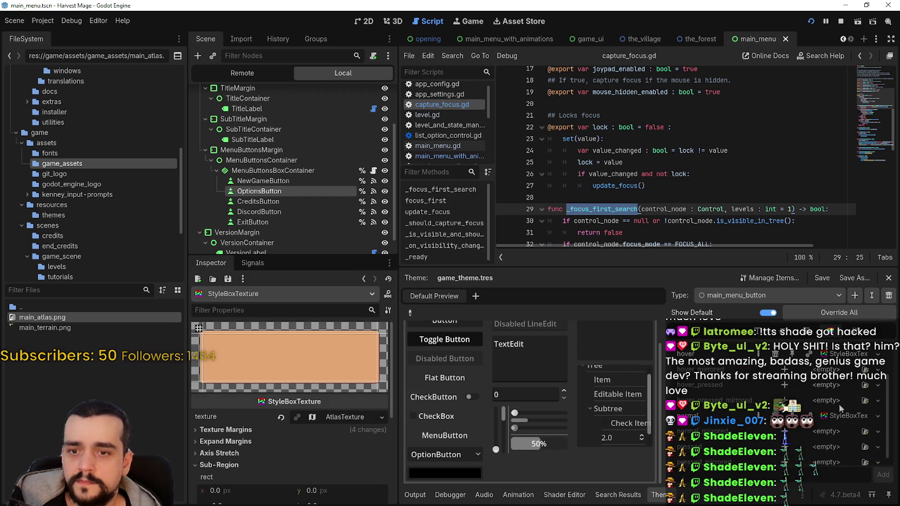
{"action": "scroll", "coordinate": [828, 411], "scroll_direction": "up", "scroll_amount": 2}
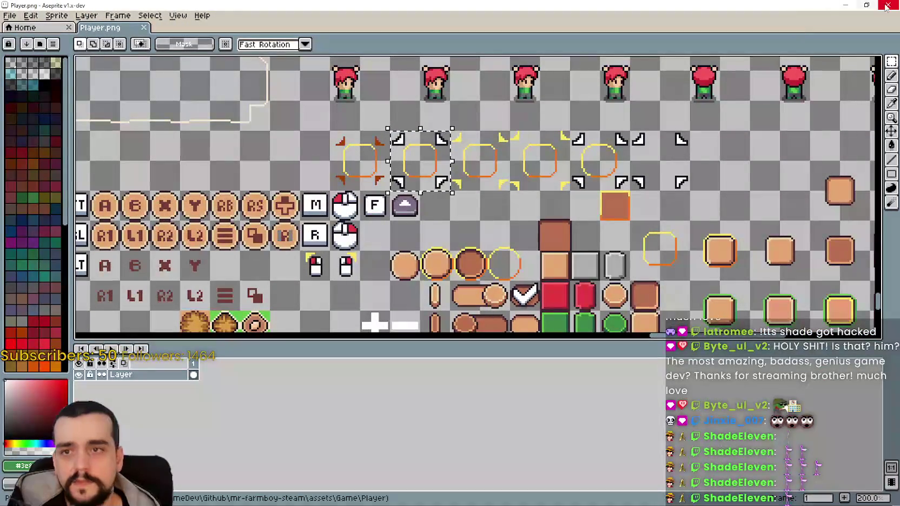
- In Aseprite, zoom in and select the 48x48 corner-marker sprite in main_atlas.png
{"action": "key", "text": "alt+Tab"}
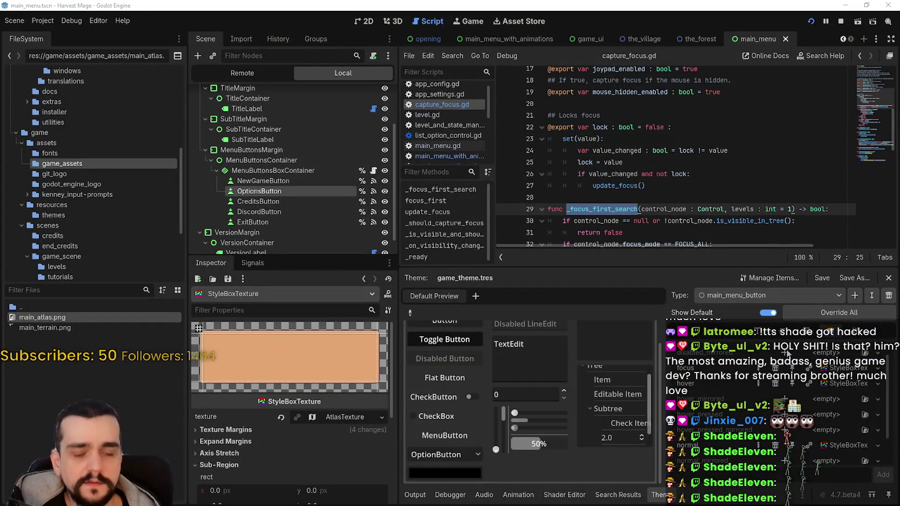
{"action": "key", "text": "alt+Tab"}
{"action": "scroll", "coordinate": [613, 282], "scroll_direction": "down", "scroll_amount": 3}
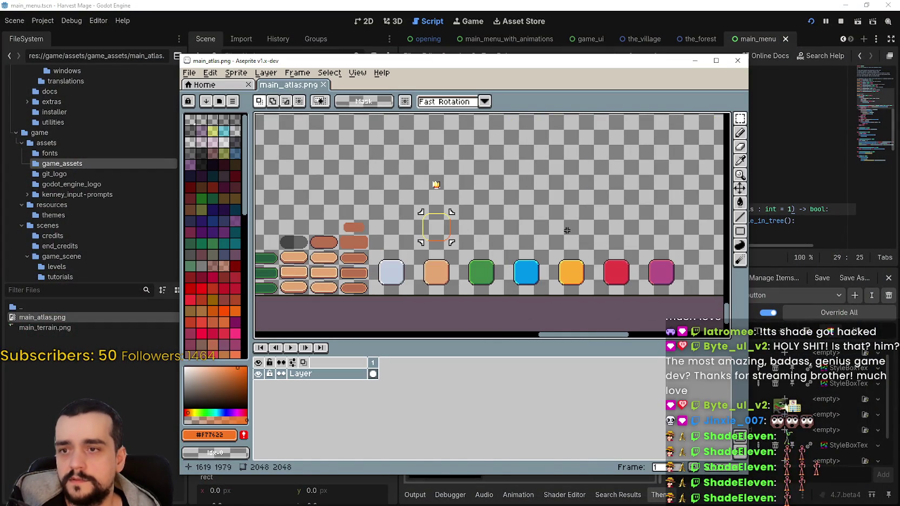
{"action": "scroll", "coordinate": [426, 256], "scroll_direction": "up", "scroll_amount": 2}
{"action": "scroll", "coordinate": [417, 262], "scroll_direction": "down", "scroll_amount": 1}
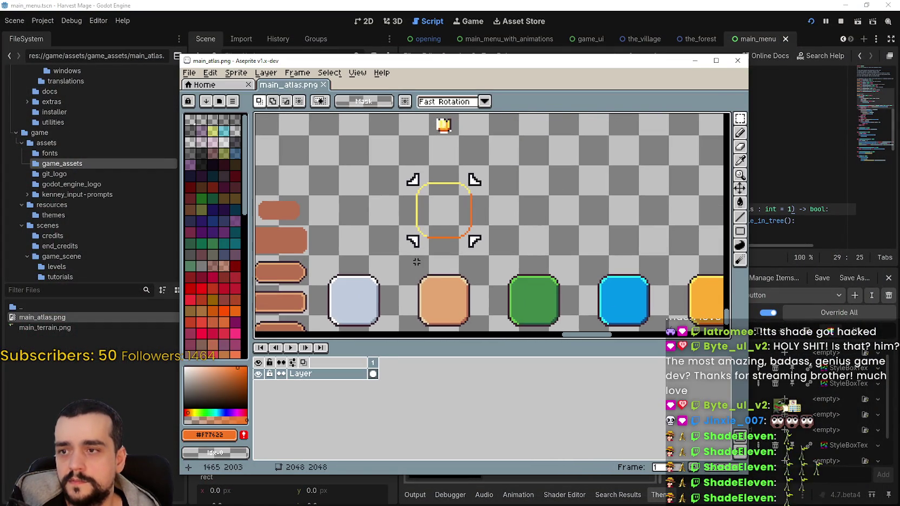
{"action": "mouse_move", "coordinate": [405, 257]}
{"action": "left_mouse_down"}
{"action": "mouse_move", "coordinate": [474, 206]}
{"action": "mouse_move", "coordinate": [476, 252]}
{"action": "left_mouse_up"}
{"action": "mouse_move", "coordinate": [398, 257]}
{"action": "left_mouse_down"}
{"action": "mouse_move", "coordinate": [489, 190]}
{"action": "mouse_move", "coordinate": [490, 163]}
{"action": "left_mouse_up"}
- Copy the sprite to the right, place the peach tile inside it, and save main_atlas.png
{"action": "mouse_move", "coordinate": [477, 194]}
{"action": "left_mouse_down"}
{"action": "mouse_move", "coordinate": [476, 185]}
{"action": "mouse_move", "coordinate": [524, 234]}
{"action": "mouse_move", "coordinate": [555, 210]}
{"action": "left_mouse_up"}
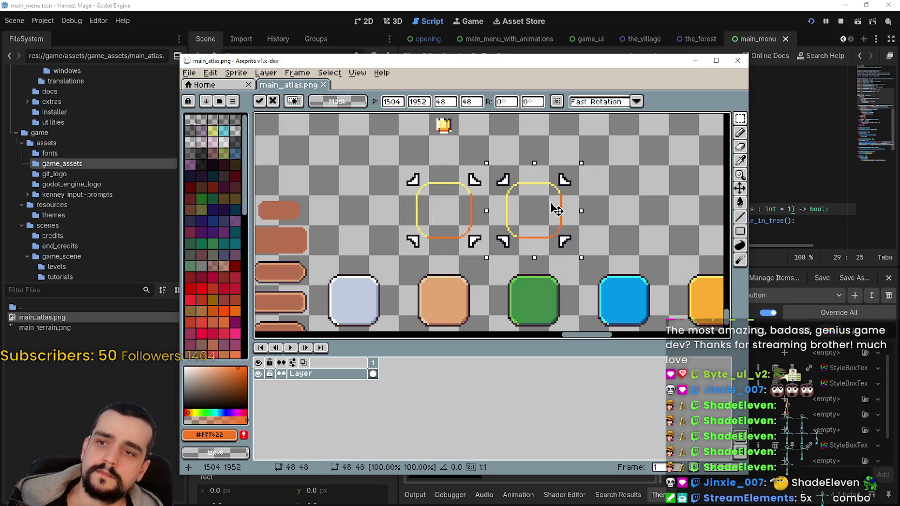
{"action": "mouse_move", "coordinate": [423, 280]}
{"action": "left_mouse_down"}
{"action": "mouse_move", "coordinate": [466, 321]}
{"action": "mouse_move", "coordinate": [500, 292]}
{"action": "mouse_move", "coordinate": [538, 208]}
{"action": "left_mouse_up"}
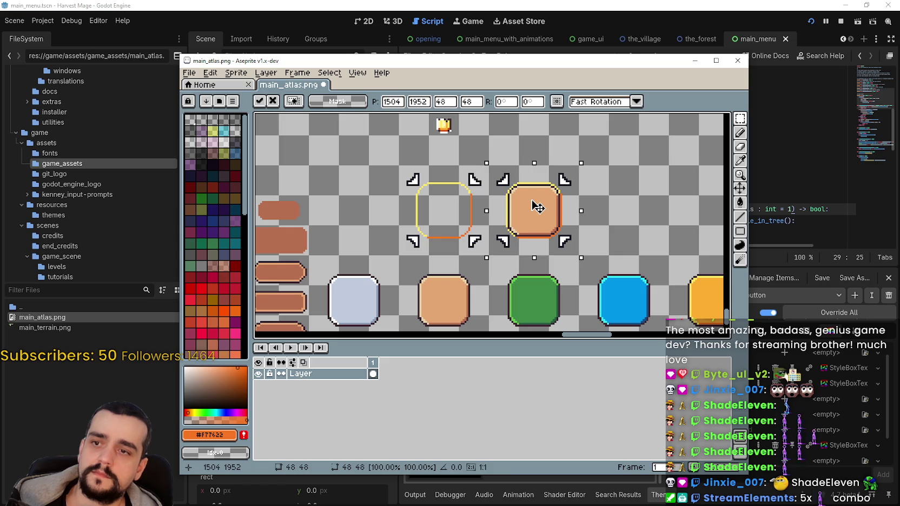
{"action": "key", "text": "ctrl+s"}
{"action": "key", "text": "alt+Tab"}
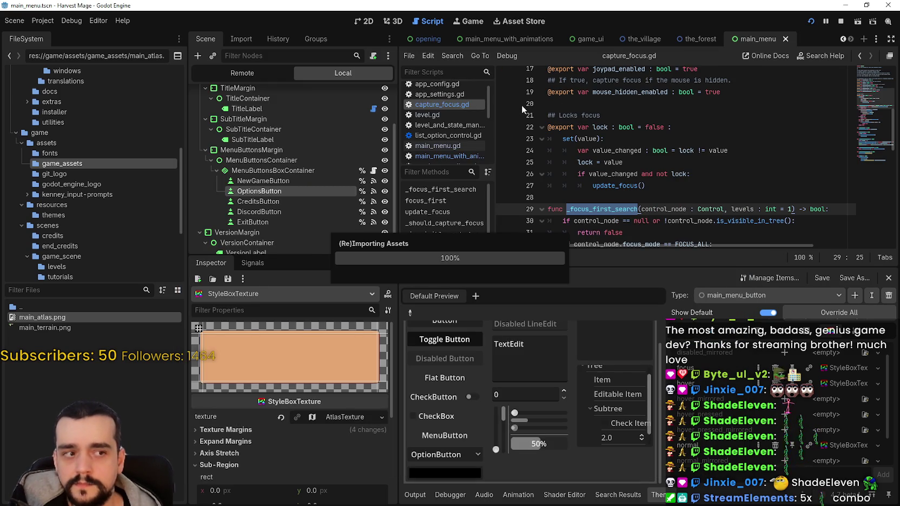
- Browse the Project menu commands without choosing anything
{"action": "left_click", "coordinate": [71, 21]}
{"action": "left_click", "coordinate": [72, 22]}
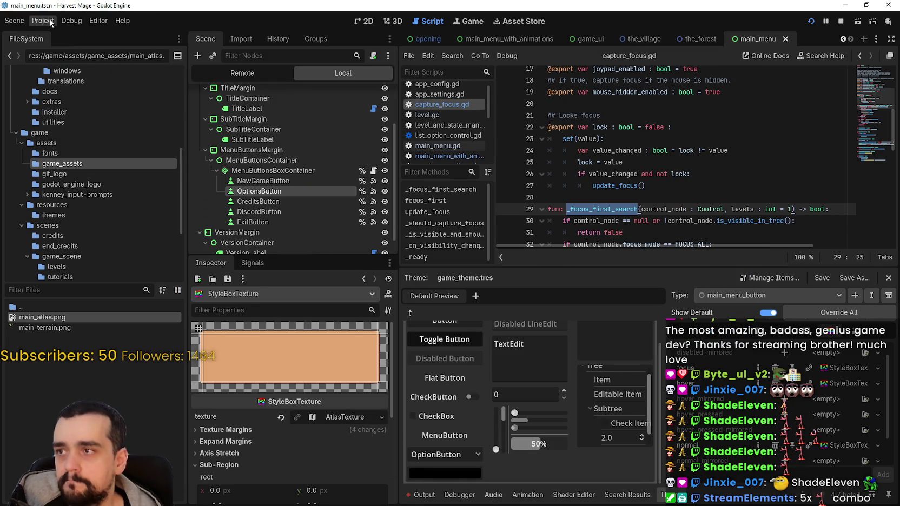
{"action": "left_click", "coordinate": [98, 21]}
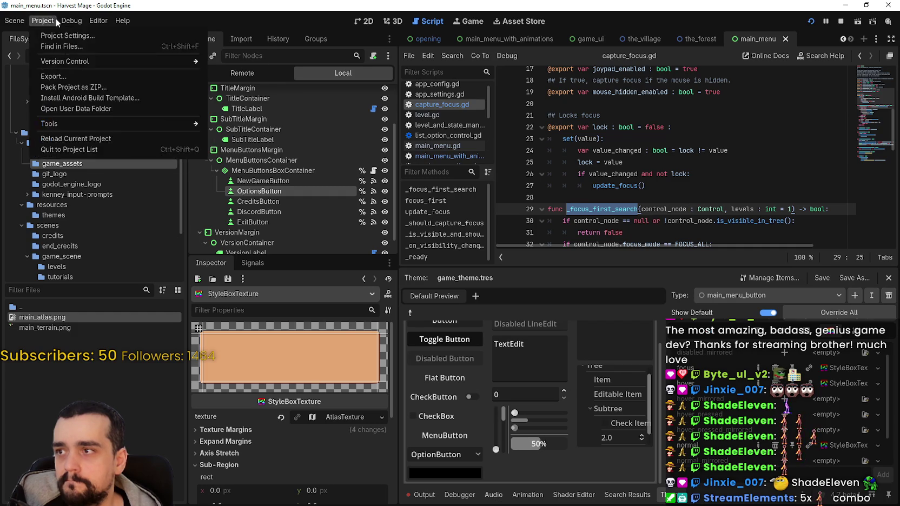
{"action": "key", "text": "Escape"}
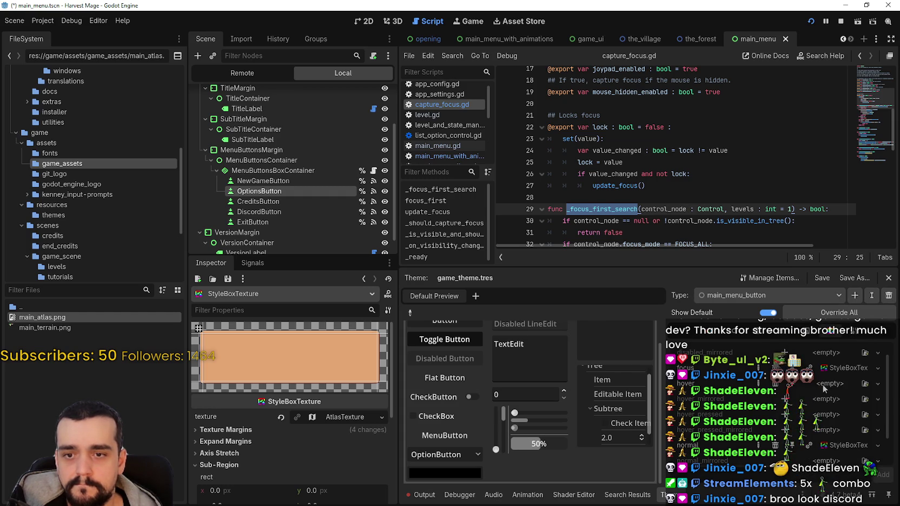
- Give the empty hover state a new StyleBoxTexture
{"action": "left_click", "coordinate": [823, 388]}
{"action": "left_click", "coordinate": [854, 415]}
{"action": "left_click", "coordinate": [403, 334]}
{"action": "scroll", "coordinate": [278, 439], "scroll_direction": "down", "scroll_amount": 5}
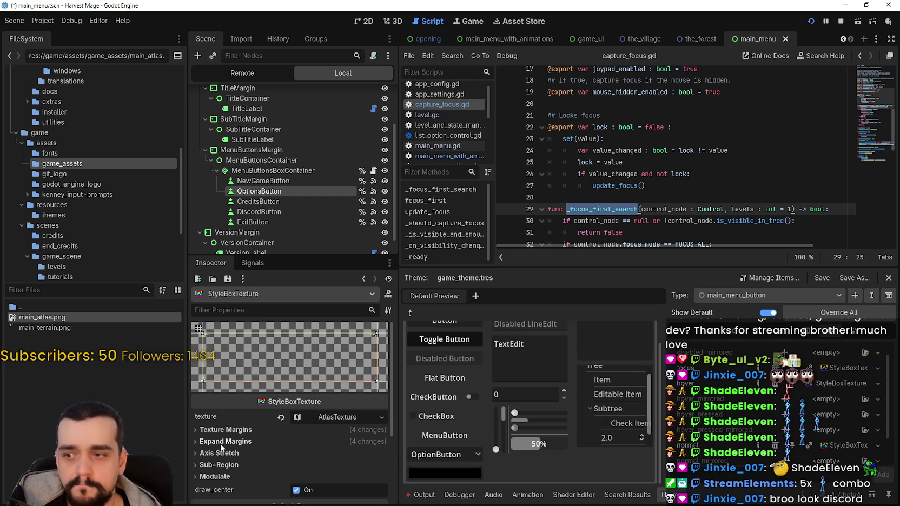
{"action": "scroll", "coordinate": [275, 436], "scroll_direction": "up", "scroll_amount": 2}
- Expand the Texture Margins and atlas settings and open the texture's region editor
{"action": "left_click", "coordinate": [259, 384]}
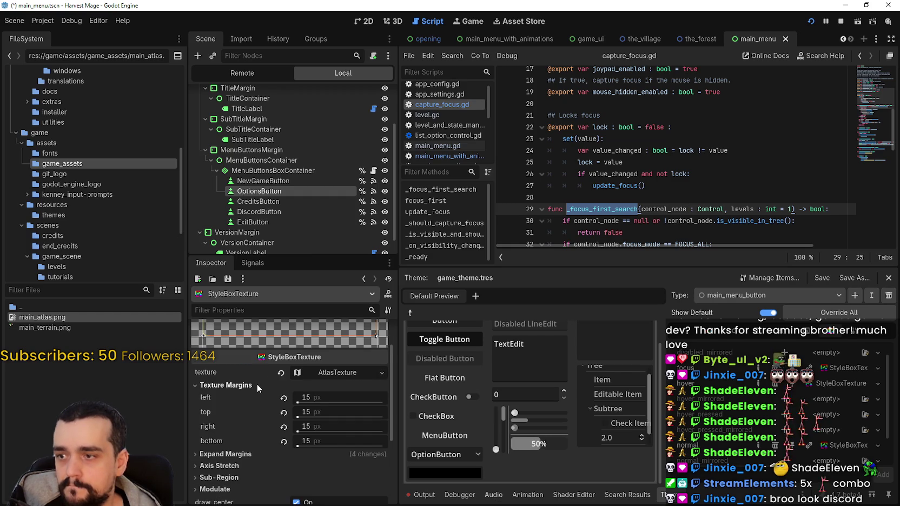
{"action": "left_click", "coordinate": [335, 374]}
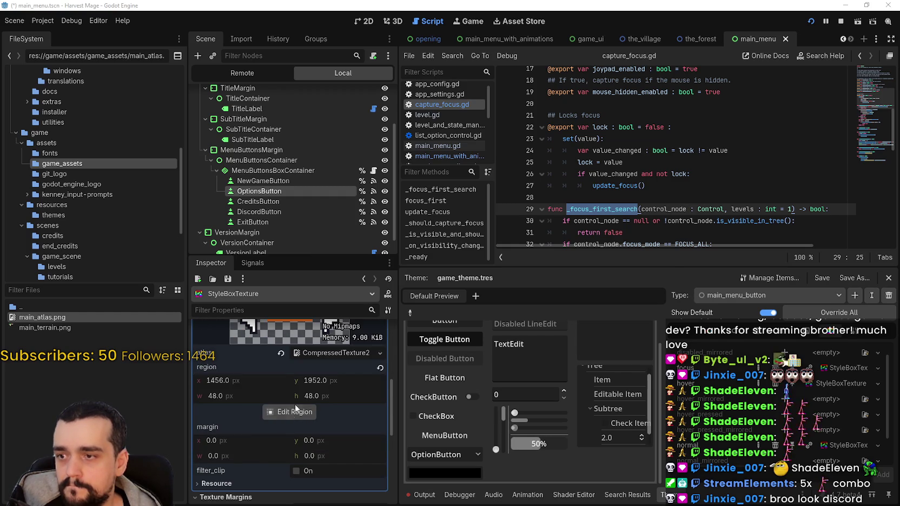
{"action": "left_click", "coordinate": [290, 411]}
{"action": "scroll", "coordinate": [468, 230], "scroll_direction": "down", "scroll_amount": 10}
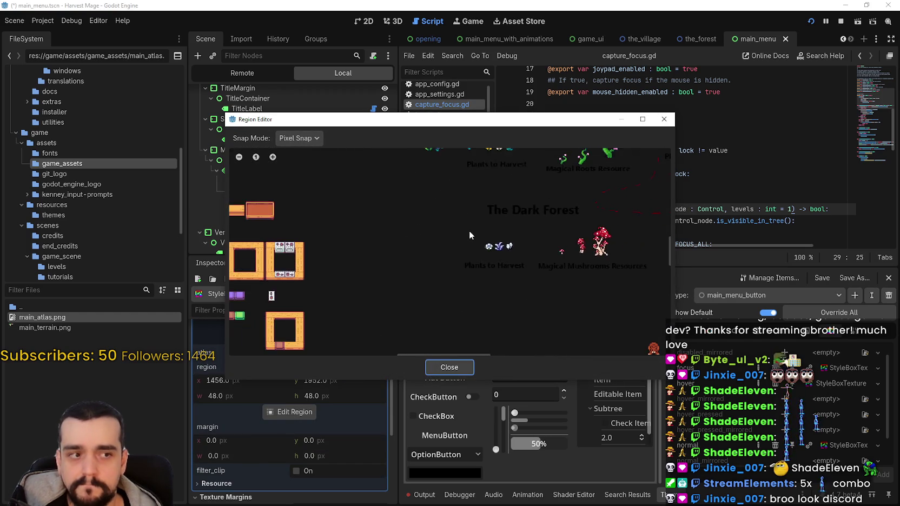
{"action": "scroll", "coordinate": [503, 256], "scroll_direction": "up", "scroll_amount": 8}
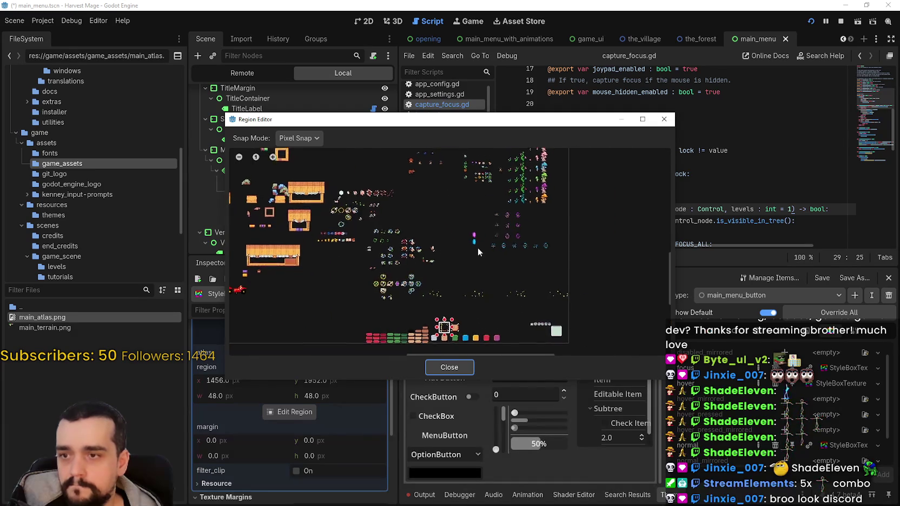
{"action": "scroll", "coordinate": [453, 295], "scroll_direction": "up", "scroll_amount": 4}
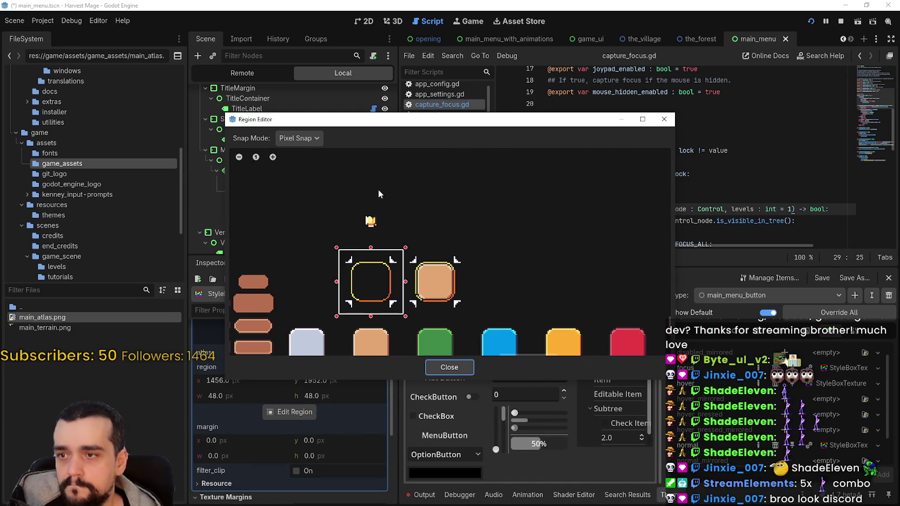
- Grid-snap the region onto the orange sprite at x 1504, y 1952, 48x48, then run the project
{"action": "left_click", "coordinate": [298, 139]}
{"action": "left_click", "coordinate": [309, 177]}
{"action": "scroll", "coordinate": [522, 232], "scroll_direction": "up", "scroll_amount": 3}
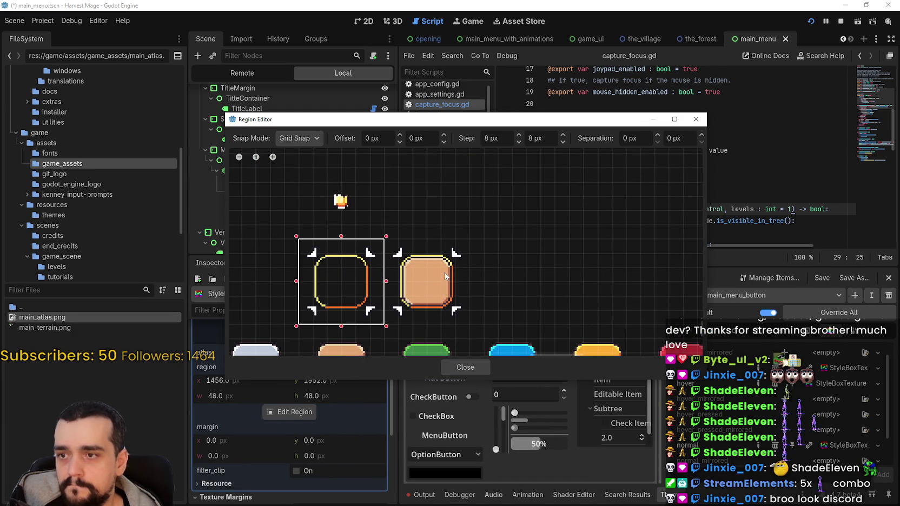
{"action": "mouse_move", "coordinate": [526, 221]}
{"action": "left_mouse_down"}
{"action": "mouse_move", "coordinate": [484, 296]}
{"action": "mouse_move", "coordinate": [441, 312]}
{"action": "left_mouse_up"}
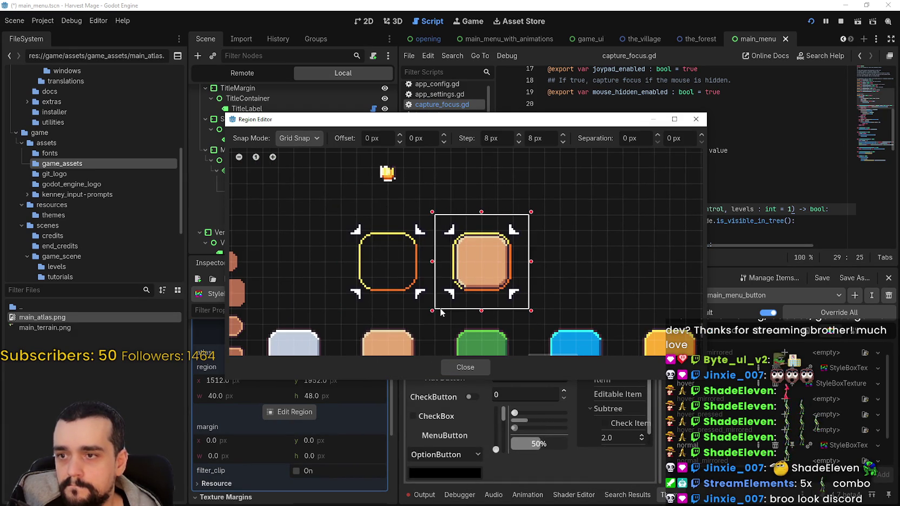
{"action": "left_click", "coordinate": [463, 367]}
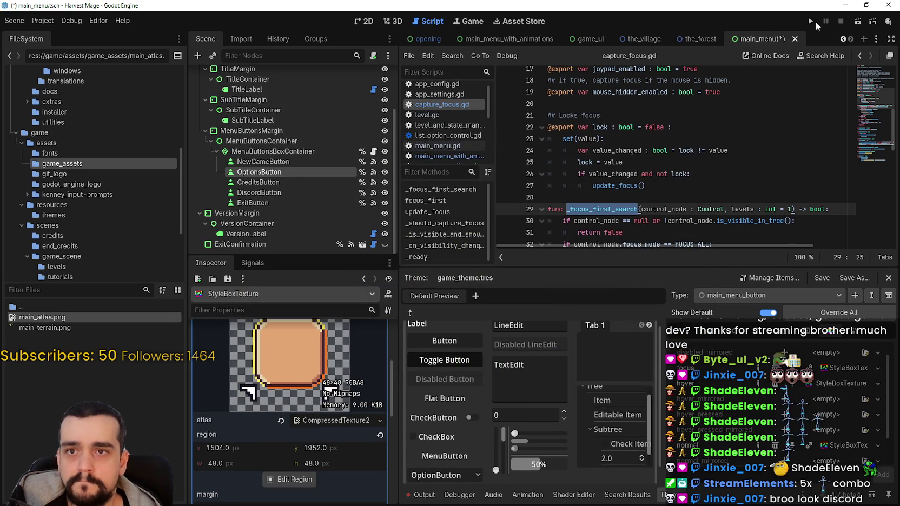
{"action": "left_click", "coordinate": [811, 22]}
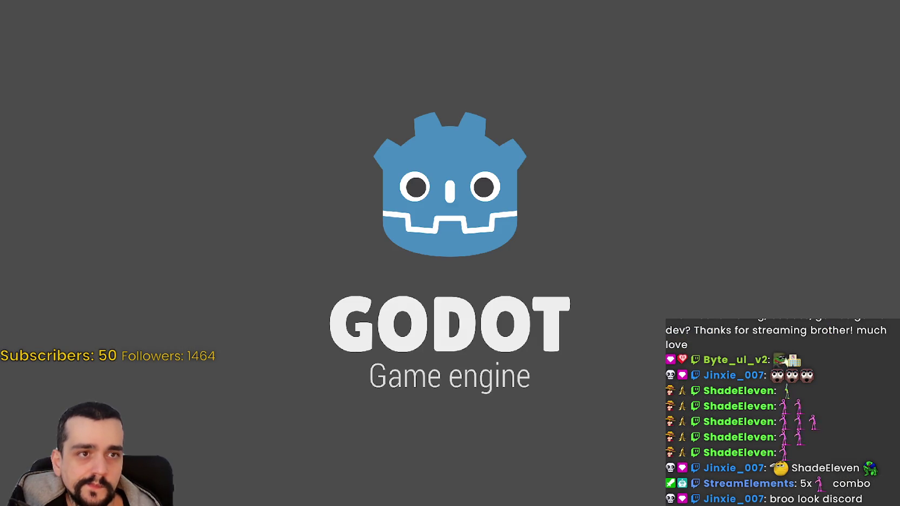
- Play the pig-and-dog video from #stream-chat full screen, pausing, resuming and replaying it
{"action": "key", "text": "alt+Tab"}
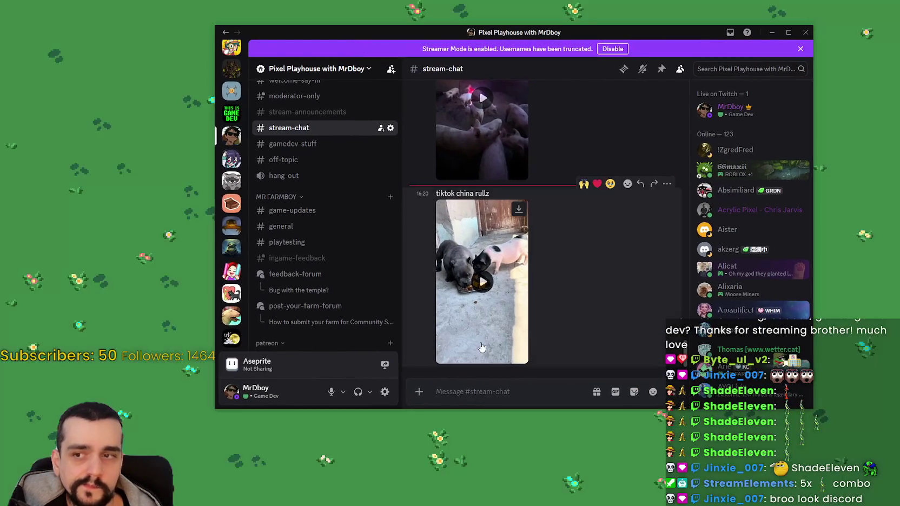
{"action": "left_click", "coordinate": [508, 343]}
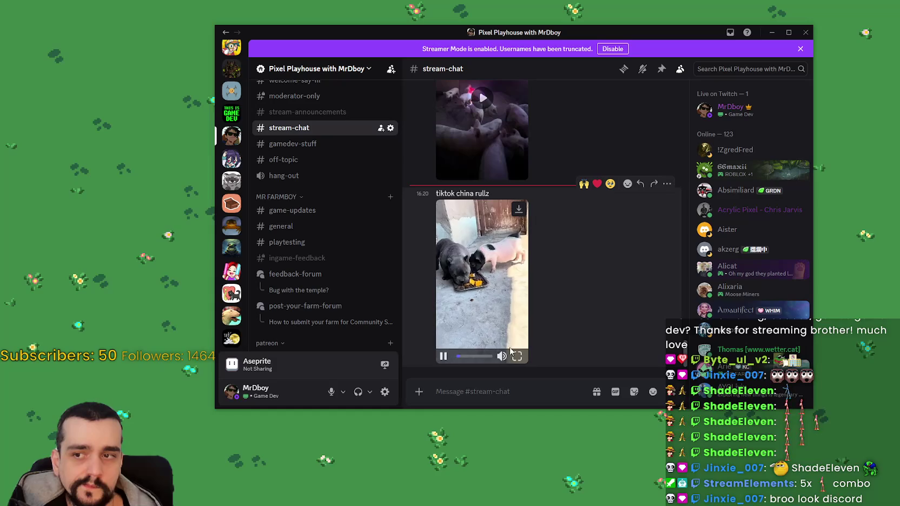
{"action": "left_click", "coordinate": [517, 357]}
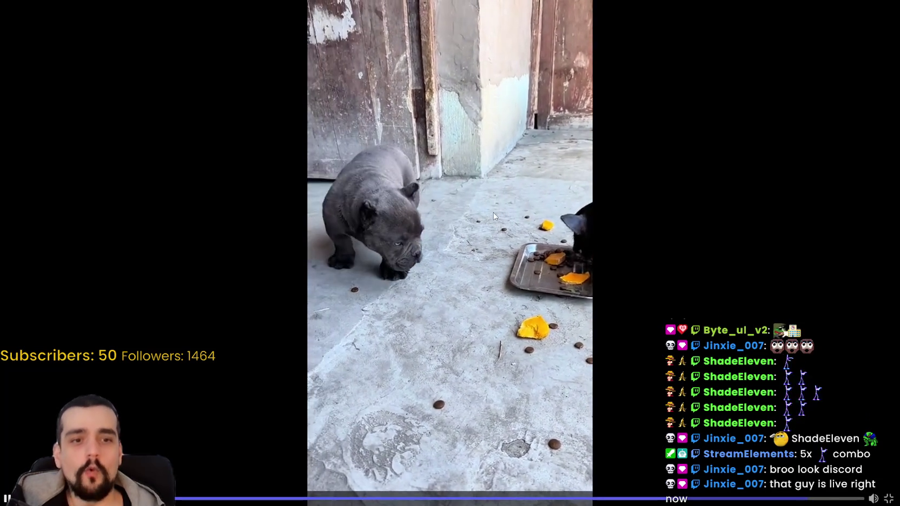
{"action": "left_click", "coordinate": [492, 216]}
{"action": "left_click", "coordinate": [492, 225]}
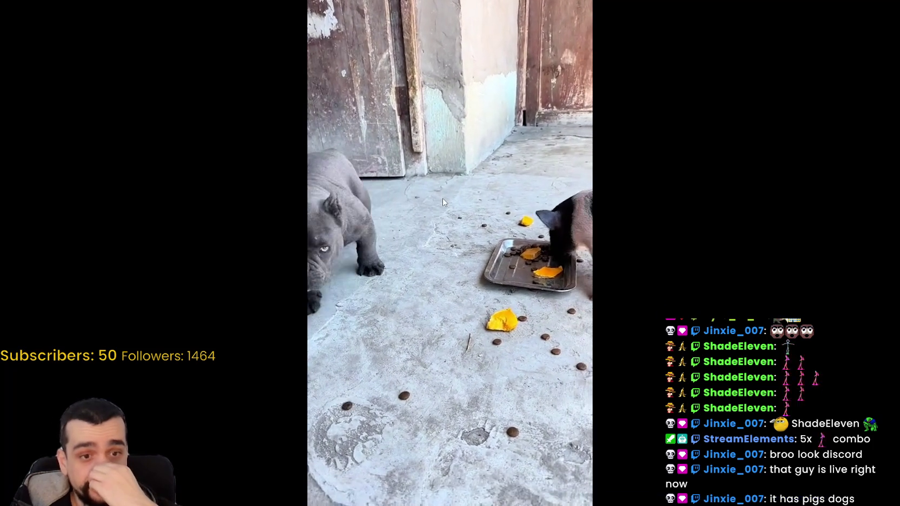
{"action": "left_click", "coordinate": [443, 199]}
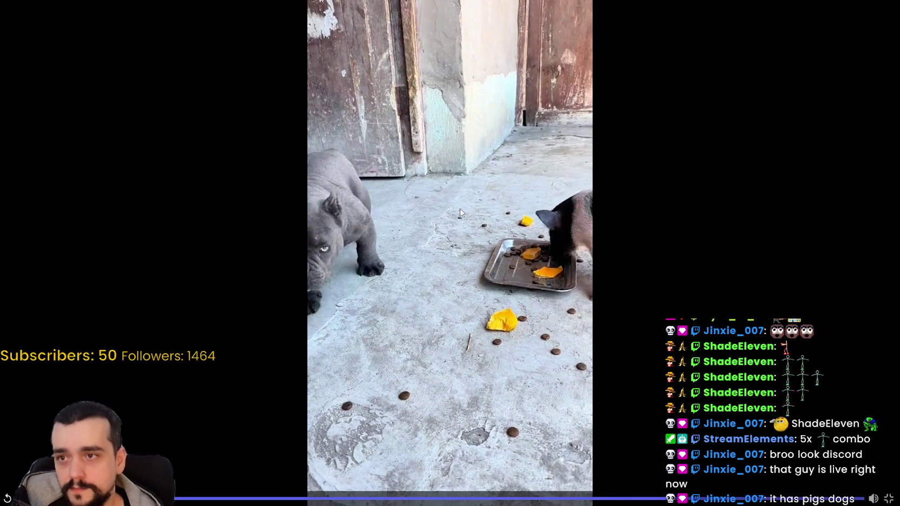
{"action": "left_click", "coordinate": [460, 208]}
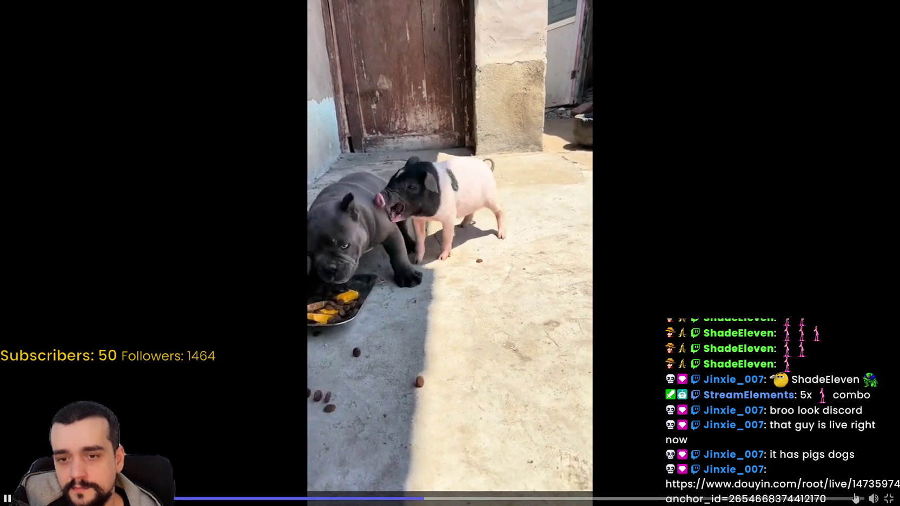
- Exit full screen, minimize Discord, and dismiss the browser's translation offer
{"action": "left_click", "coordinate": [888, 498]}
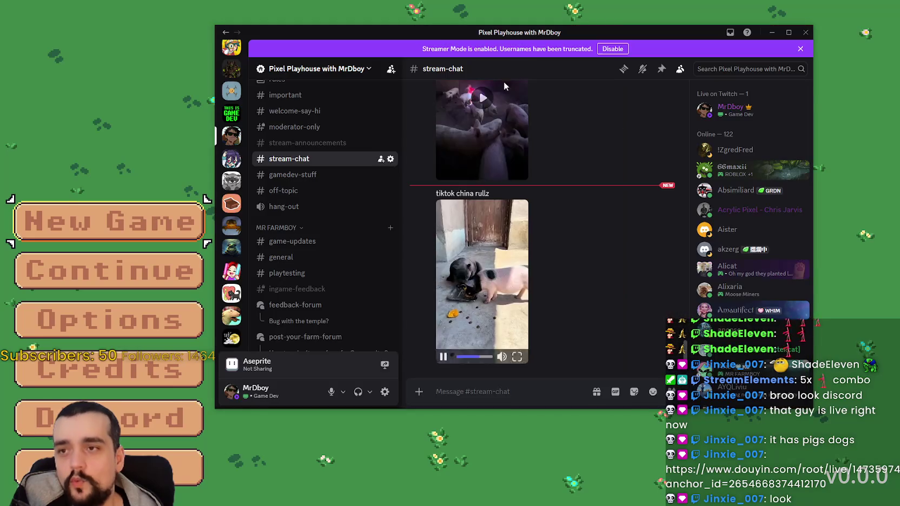
{"action": "left_click", "coordinate": [772, 32]}
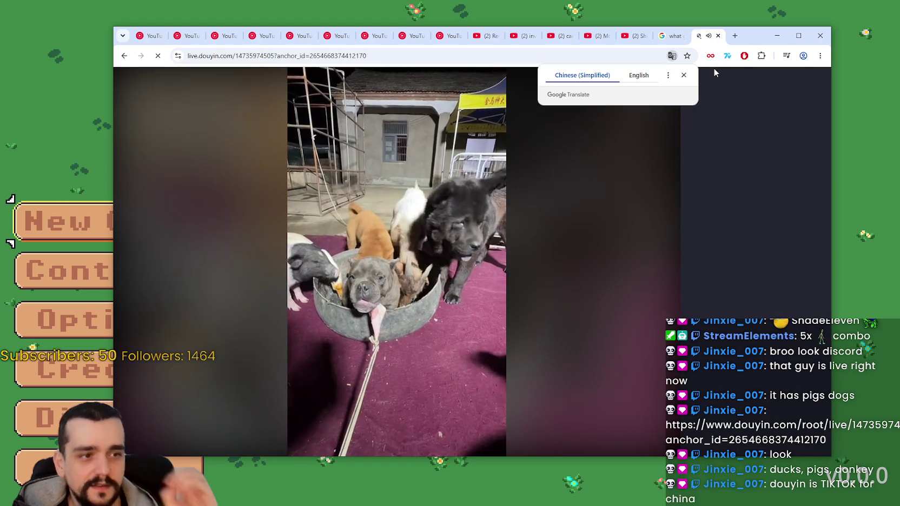
{"action": "left_click", "coordinate": [684, 75]}
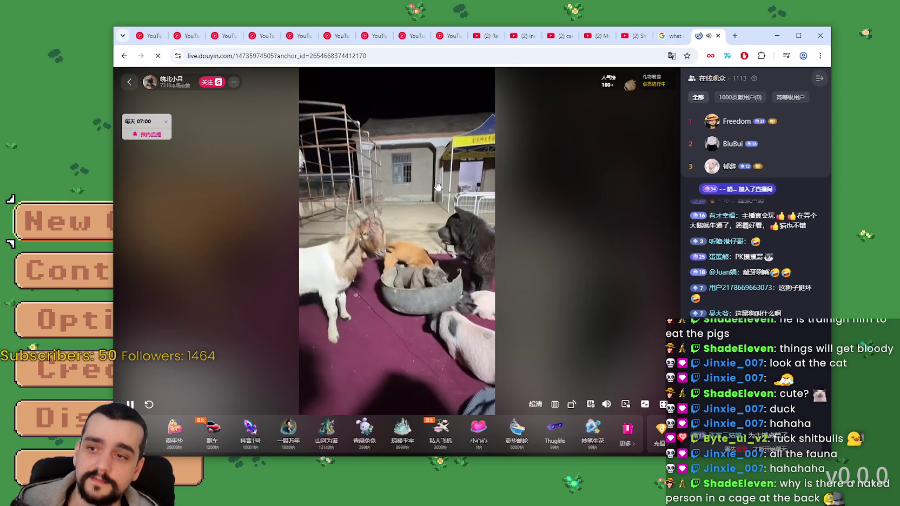
- Close the browser window showing the Douyin animal livestream
{"action": "left_click", "coordinate": [777, 35]}
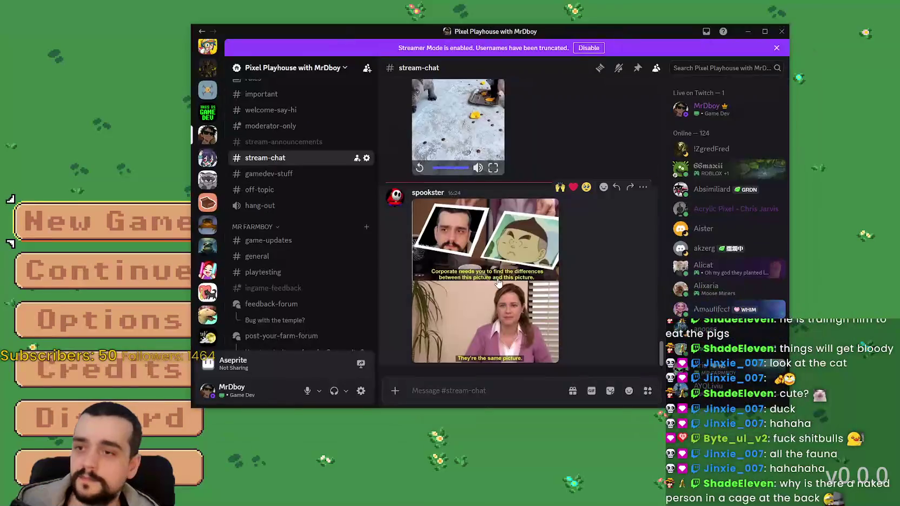
- View the #stream-chat meme full size, zooming in and out, then close it and move Discord aside
{"action": "left_click", "coordinate": [503, 259]}
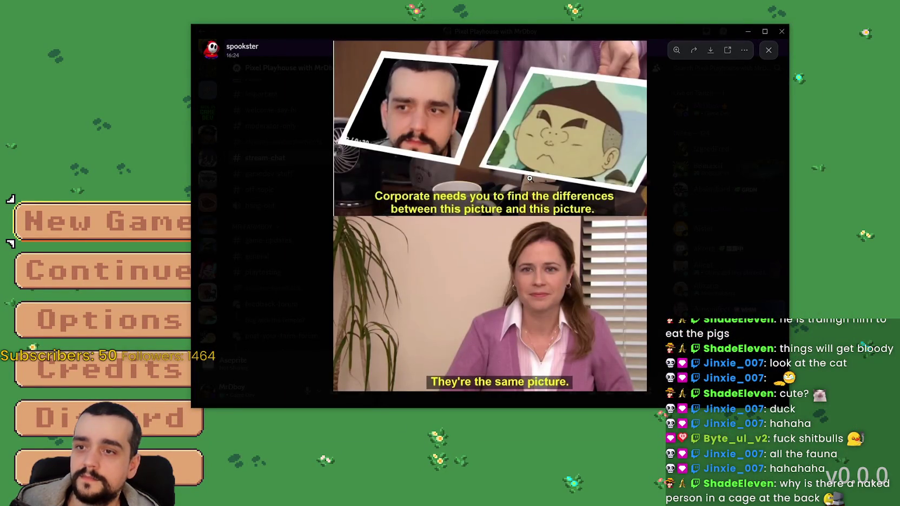
{"action": "left_click", "coordinate": [529, 179]}
{"action": "left_click", "coordinate": [411, 187]}
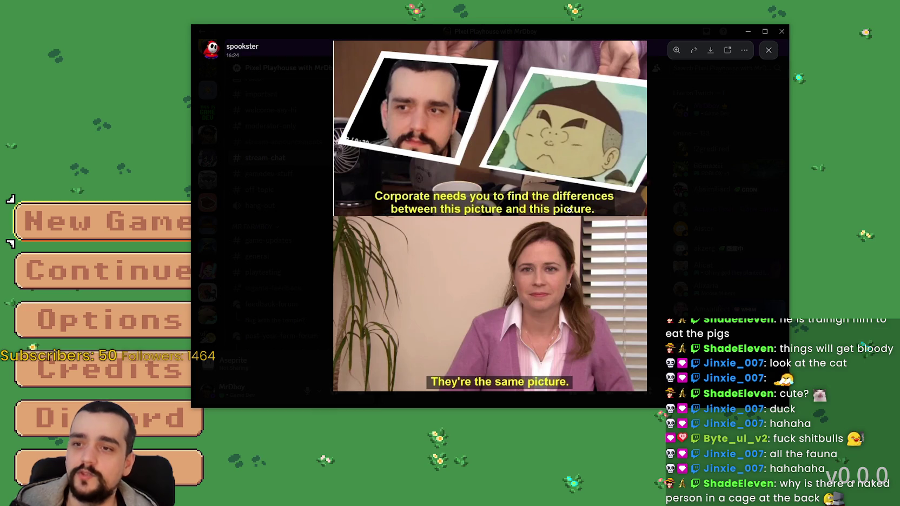
{"action": "left_click", "coordinate": [533, 111]}
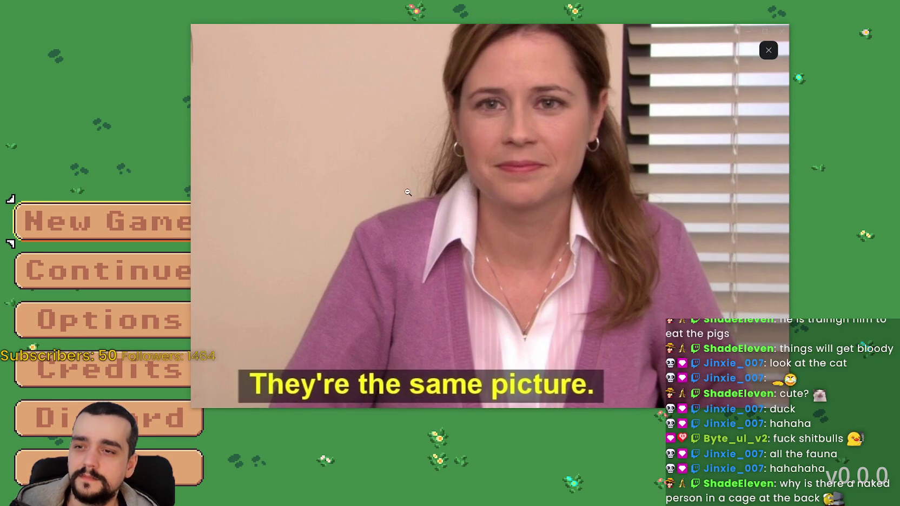
{"action": "left_click", "coordinate": [540, 296]}
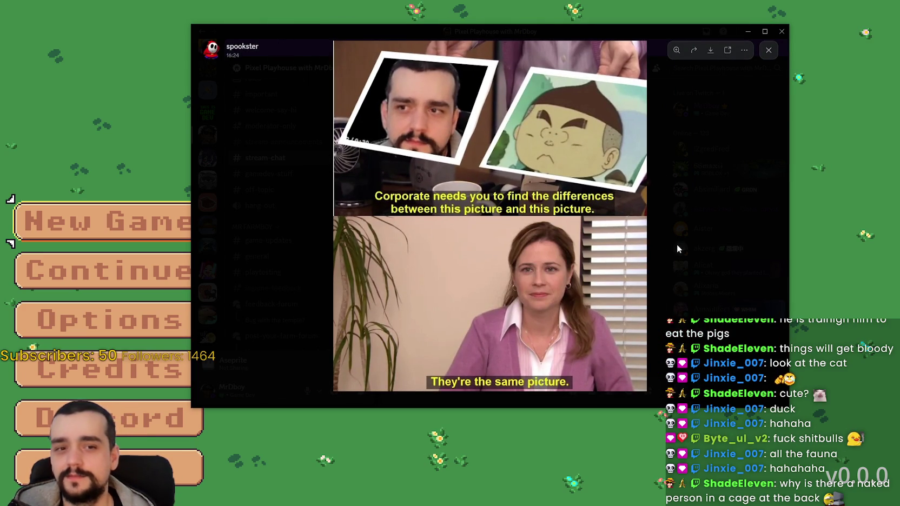
{"action": "left_click", "coordinate": [688, 137]}
{"action": "left_click_drag", "start_coordinate": [407, 26], "coordinate": [899, 32]}
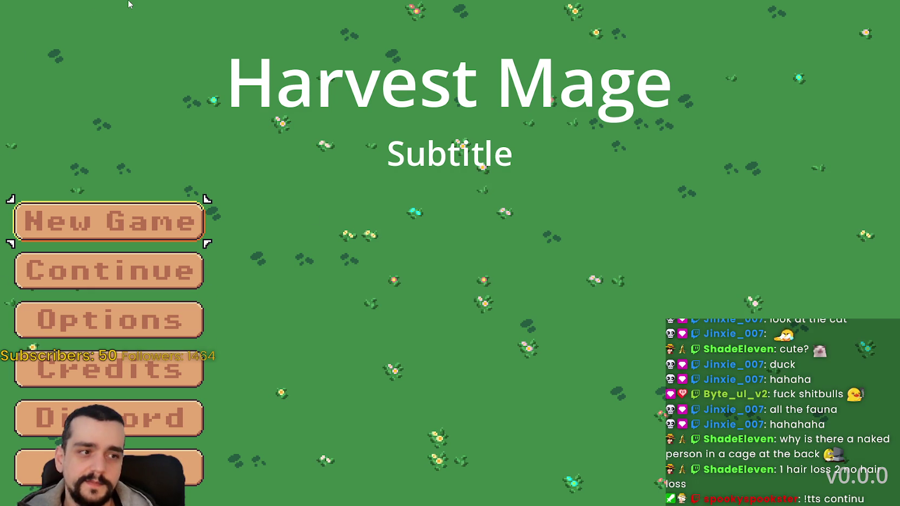
- Cycle menu focus up and down through New Game, Continue, Options, Credits and Discord with arrow keys
{"action": "key", "text": "Down"}
{"action": "key", "text": "Down"}
{"action": "key", "text": "Down"}
{"action": "key", "text": "Up"}
{"action": "key", "text": "Up"}
{"action": "key", "text": "Up"}
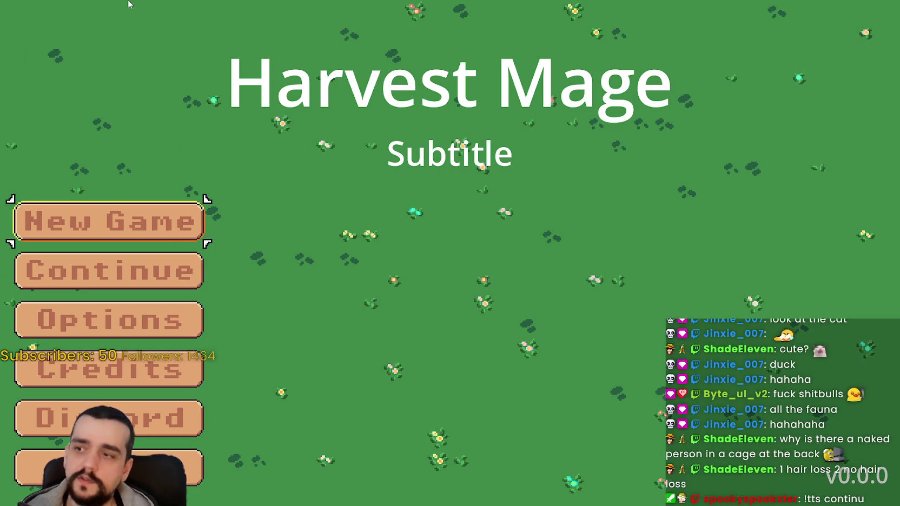
{"action": "key", "text": "Down"}
{"action": "key", "text": "Down"}
{"action": "key", "text": "Down"}
{"action": "key", "text": "Up"}
{"action": "key", "text": "Up"}
{"action": "key", "text": "Up"}
{"action": "key", "text": "Down"}
{"action": "key", "text": "Down"}
{"action": "key", "text": "Down"}
{"action": "key", "text": "Up"}
{"action": "key", "text": "Up"}
{"action": "key", "text": "Up"}
{"action": "key", "text": "Up"}
{"action": "key", "text": "Down"}
{"action": "key", "text": "Down"}
{"action": "key", "text": "Down"}
{"action": "key", "text": "Up"}
{"action": "key", "text": "Up"}
{"action": "key", "text": "Up"}
{"action": "key", "text": "Down"}
{"action": "key", "text": "Down"}
{"action": "key", "text": "Up"}
{"action": "key", "text": "Up"}
{"action": "key", "text": "Down"}
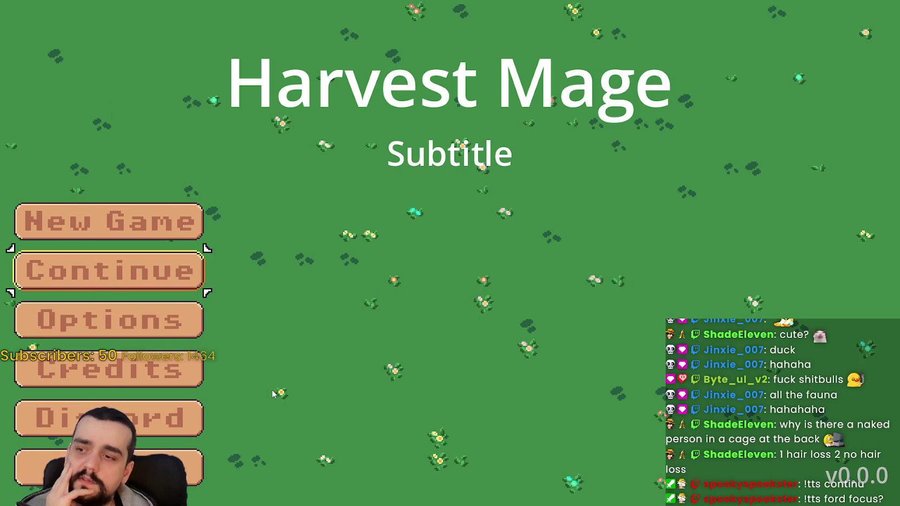
{"action": "key", "text": "Up"}
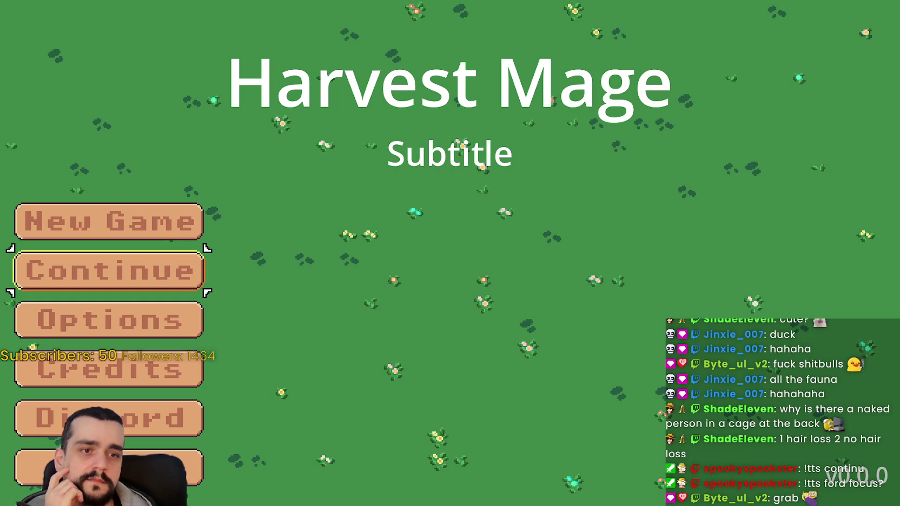
{"action": "key", "text": "alt+Tab"}
- Scroll to the proposal's example code and select its first two lines
{"action": "scroll", "coordinate": [312, 317], "scroll_direction": "up", "scroll_amount": 3}
{"action": "scroll", "coordinate": [313, 316], "scroll_direction": "down", "scroll_amount": 4}
{"action": "scroll", "coordinate": [312, 318], "scroll_direction": "up", "scroll_amount": 2}
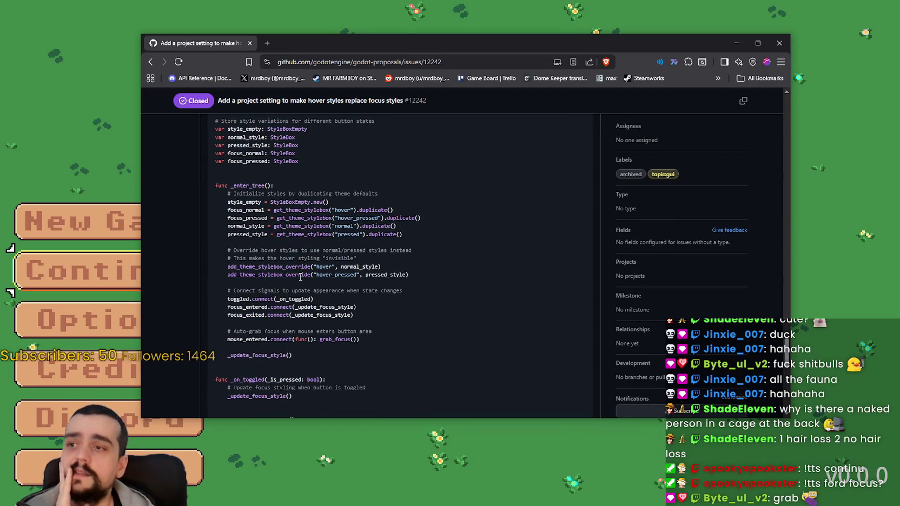
{"action": "scroll", "coordinate": [300, 277], "scroll_direction": "up", "scroll_amount": 1}
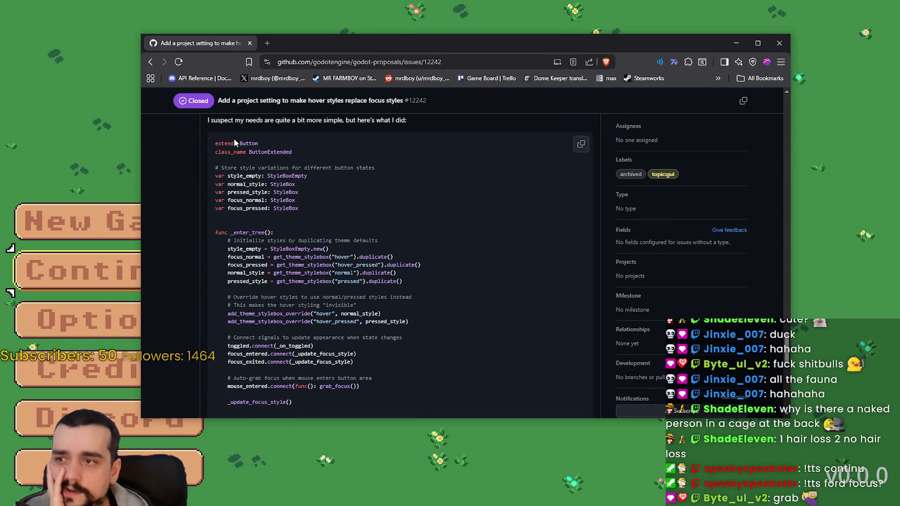
{"action": "left_click_drag", "start_coordinate": [215, 142], "coordinate": [292, 153]}
{"action": "left_click", "coordinate": [467, 246]}
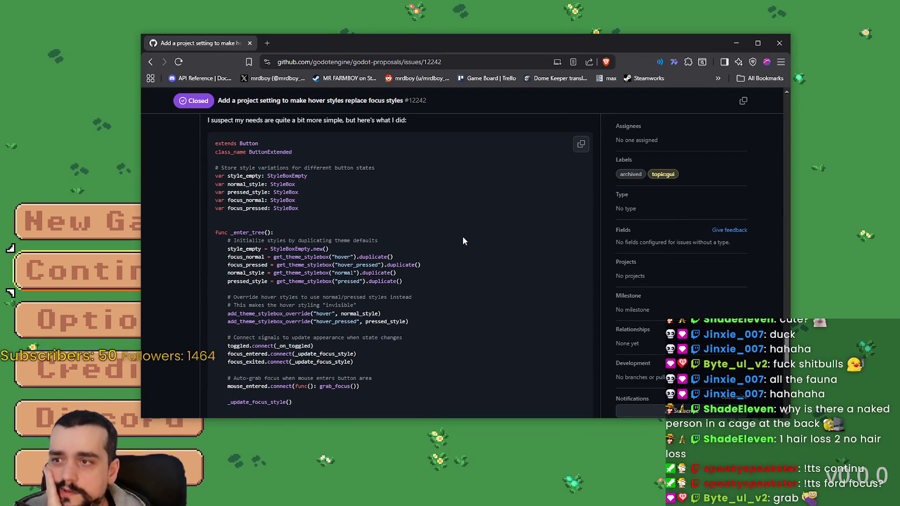
- Pick out toggled, focus_entered and _update_focus_style in the signal connection lines
{"action": "scroll", "coordinate": [463, 238], "scroll_direction": "down", "scroll_amount": 1}
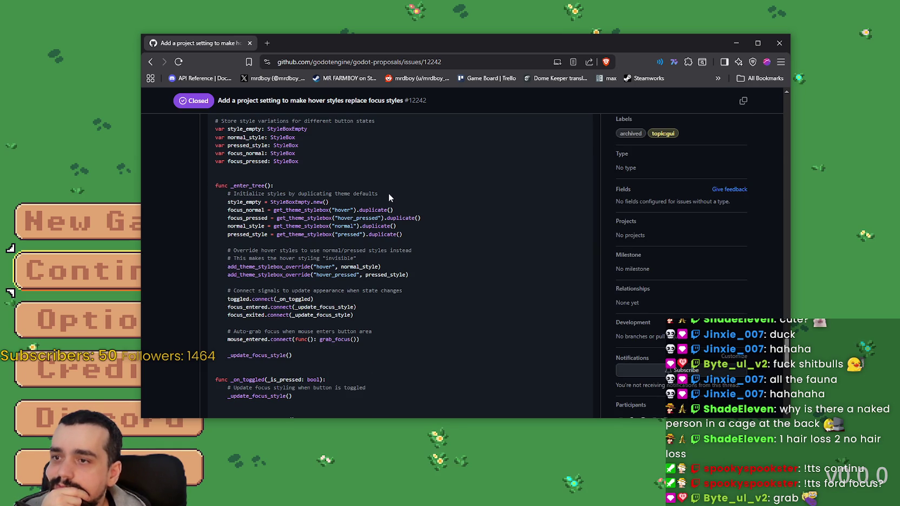
{"action": "scroll", "coordinate": [457, 280], "scroll_direction": "down", "scroll_amount": 1}
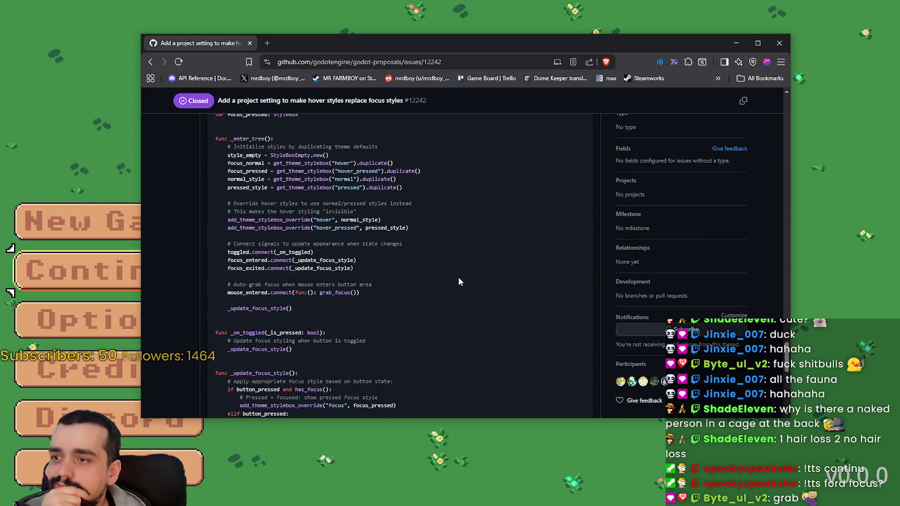
{"action": "double_click", "coordinate": [235, 252]}
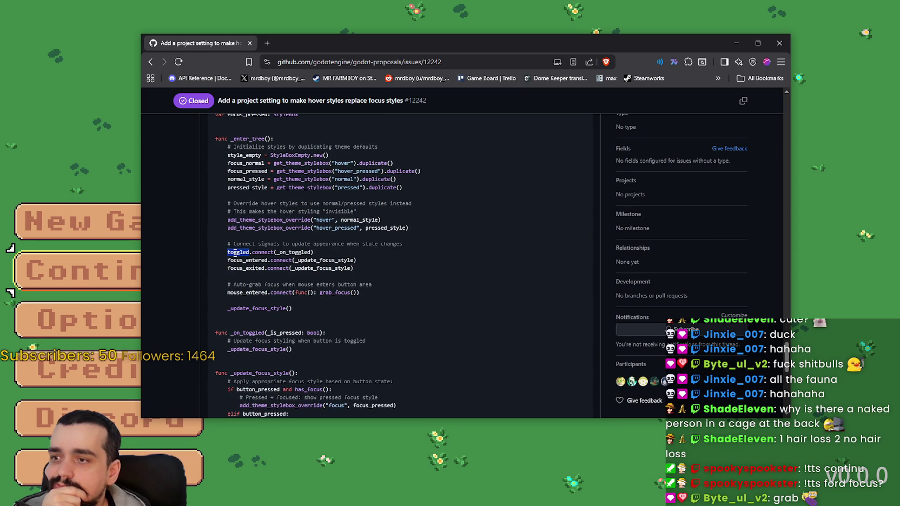
{"action": "left_click", "coordinate": [253, 263]}
{"action": "double_click", "coordinate": [252, 260]}
{"action": "double_click", "coordinate": [328, 260]}
{"action": "mouse_move", "coordinate": [328, 261]}
{"action": "left_mouse_down"}
{"action": "mouse_move", "coordinate": [354, 269]}
{"action": "mouse_move", "coordinate": [192, 262]}
{"action": "mouse_move", "coordinate": [211, 268]}
{"action": "left_mouse_up"}
{"action": "left_click", "coordinate": [335, 259]}
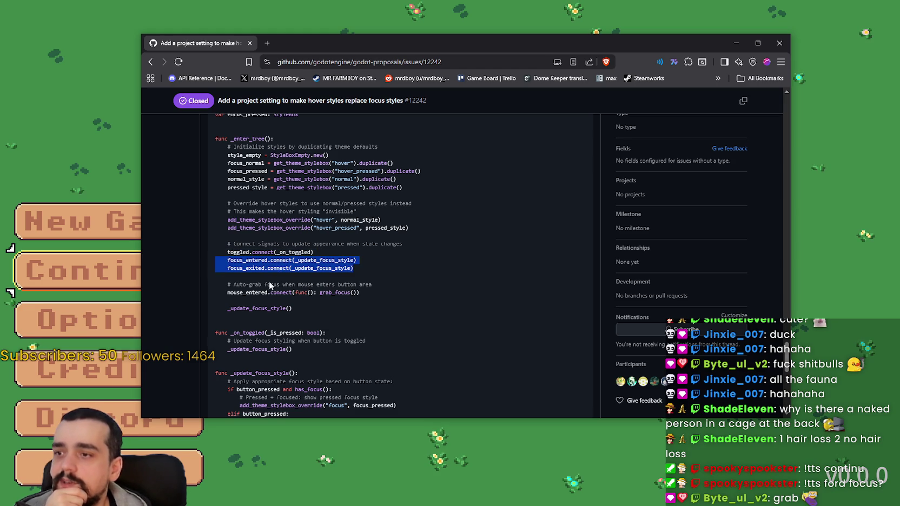
- Highlight the focus_entered/focus_exited connections and the auto-grab focus mouse_entered line
{"action": "scroll", "coordinate": [393, 303], "scroll_direction": "down", "scroll_amount": 1}
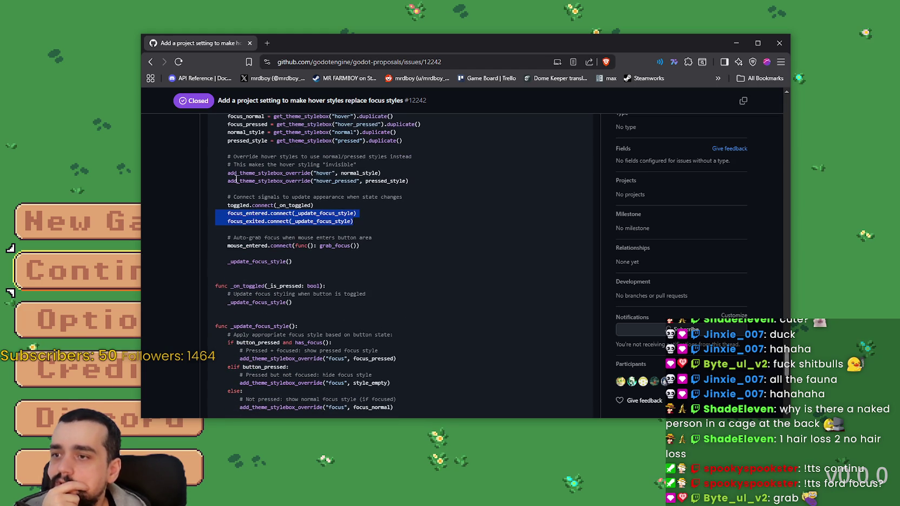
{"action": "left_click_drag", "start_coordinate": [357, 221], "coordinate": [201, 216]}
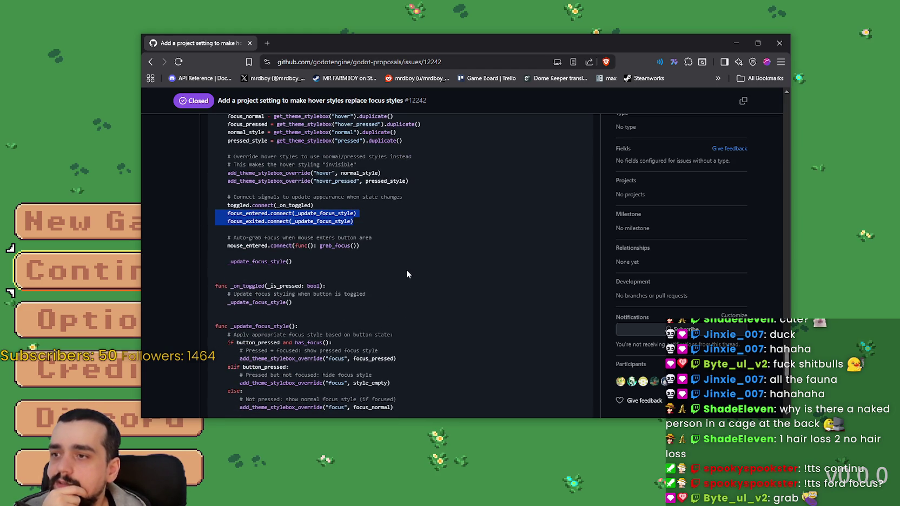
{"action": "left_click_drag", "start_coordinate": [363, 242], "coordinate": [219, 238]}
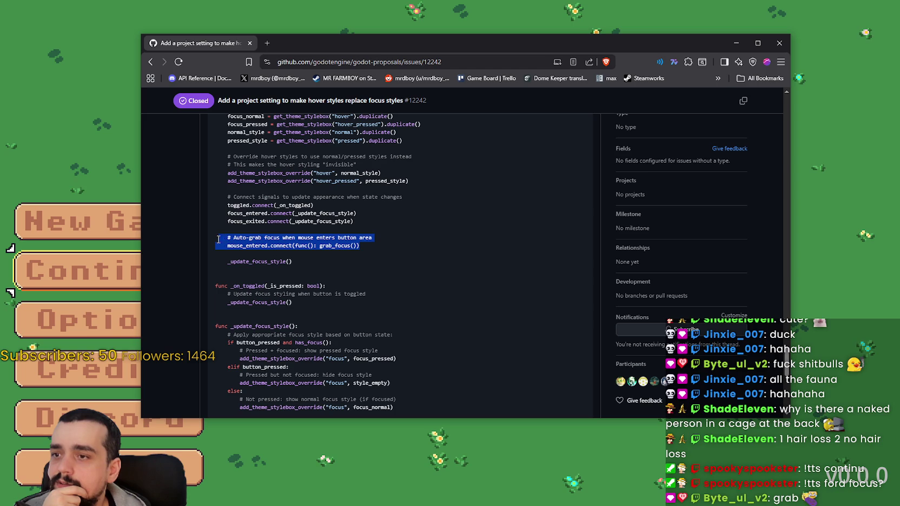
{"action": "scroll", "coordinate": [407, 273], "scroll_direction": "down", "scroll_amount": 3}
{"action": "scroll", "coordinate": [407, 268], "scroll_direction": "up", "scroll_amount": 2}
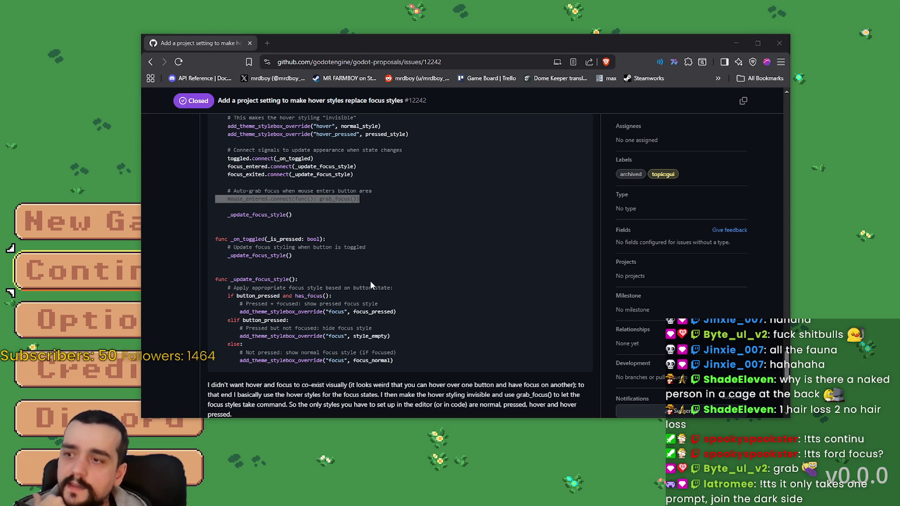
- Highlight the _on_toggled function, the auto-grab focus comment, grab_focus and _update_focus_style calls
{"action": "left_click_drag", "start_coordinate": [221, 239], "coordinate": [294, 256]}
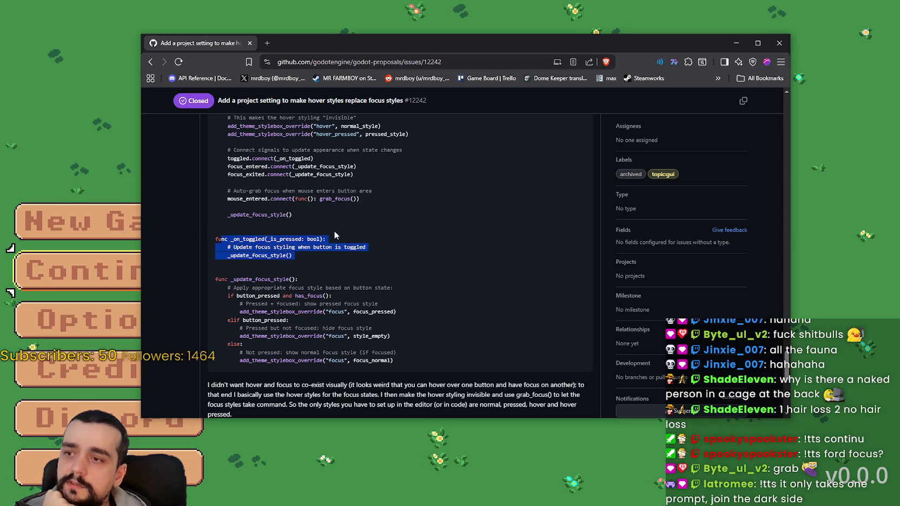
{"action": "mouse_move", "coordinate": [376, 192]}
{"action": "left_mouse_down"}
{"action": "mouse_move", "coordinate": [230, 193]}
{"action": "mouse_move", "coordinate": [359, 199]}
{"action": "left_mouse_up"}
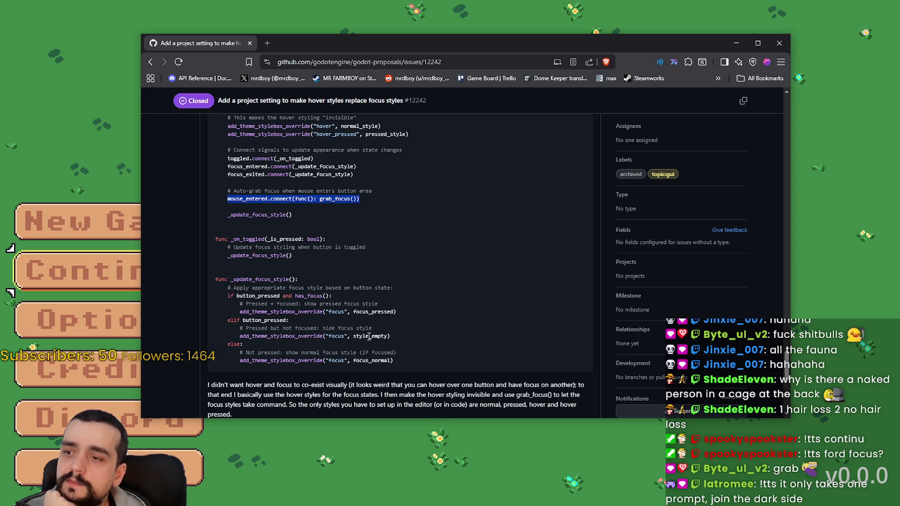
{"action": "left_click", "coordinate": [357, 199]}
{"action": "double_click", "coordinate": [334, 199]}
{"action": "left_click", "coordinate": [271, 200]}
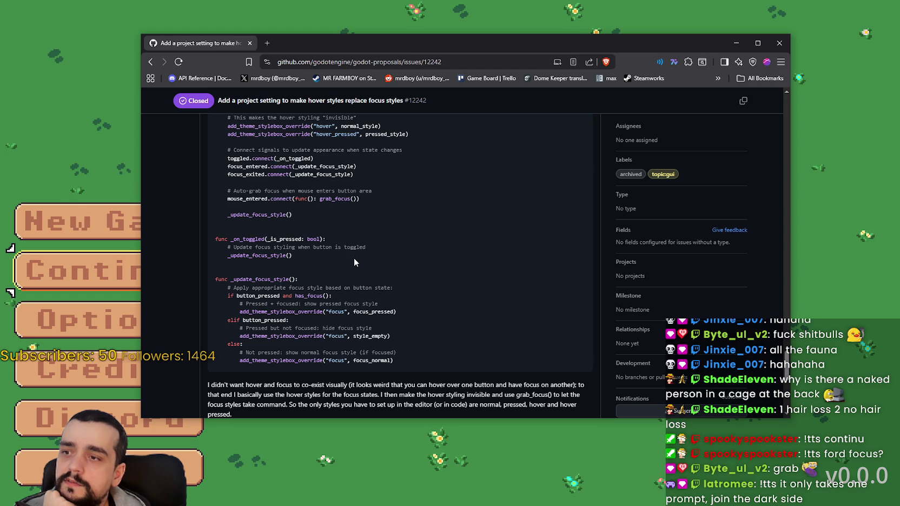
{"action": "double_click", "coordinate": [270, 215]}
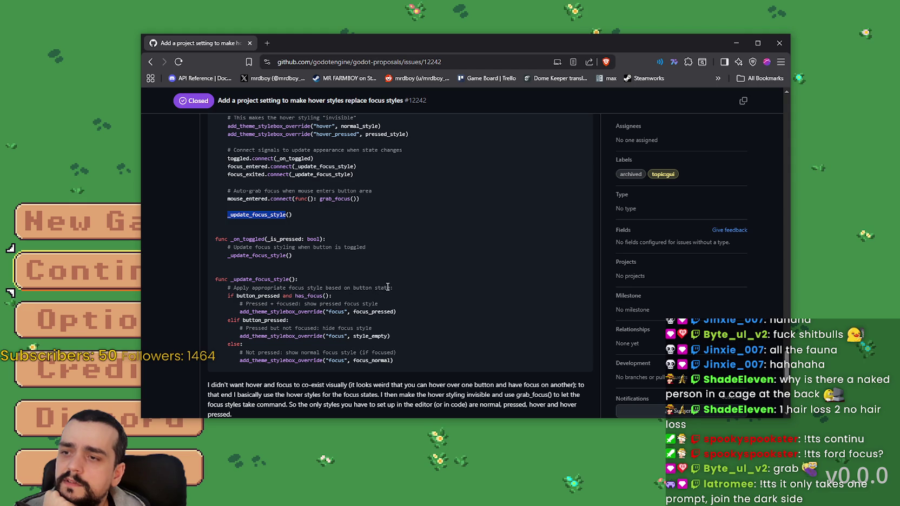
- Study _update_focus_style's if/elif/else focus style branches, add_theme_stylebox_override call and comments
{"action": "left_click_drag", "start_coordinate": [285, 312], "coordinate": [443, 367]}
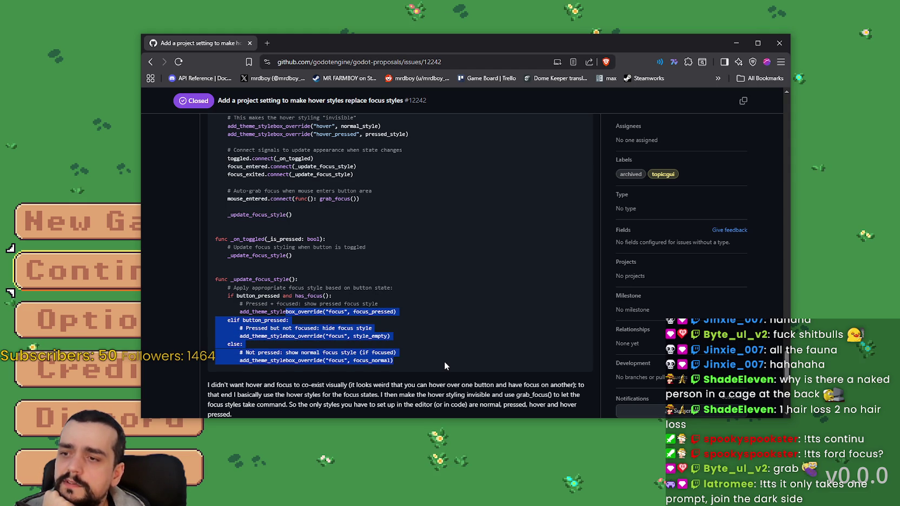
{"action": "left_click_drag", "start_coordinate": [399, 360], "coordinate": [204, 293]}
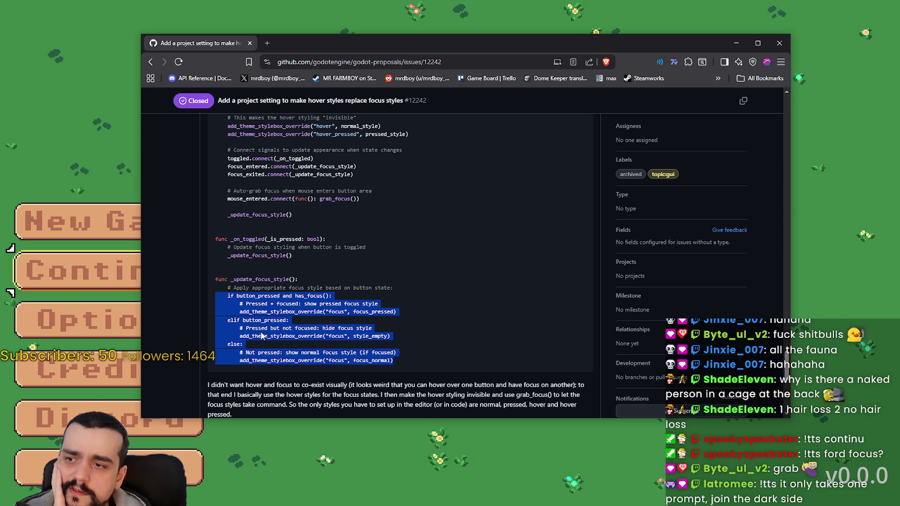
{"action": "double_click", "coordinate": [281, 311]}
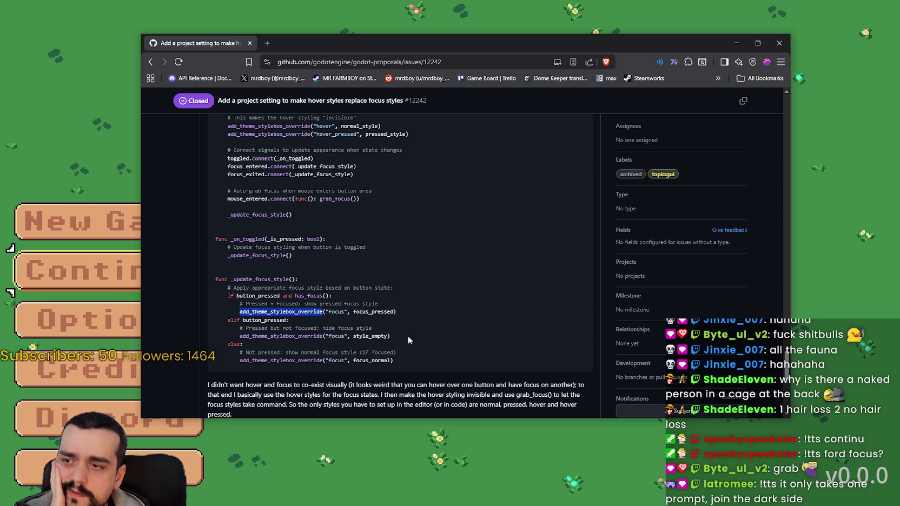
{"action": "mouse_move", "coordinate": [233, 288]}
{"action": "left_mouse_down"}
{"action": "mouse_move", "coordinate": [422, 291]}
{"action": "mouse_move", "coordinate": [373, 304]}
{"action": "mouse_move", "coordinate": [238, 304]}
{"action": "left_mouse_up"}
{"action": "left_click_drag", "start_coordinate": [372, 329], "coordinate": [245, 328]}
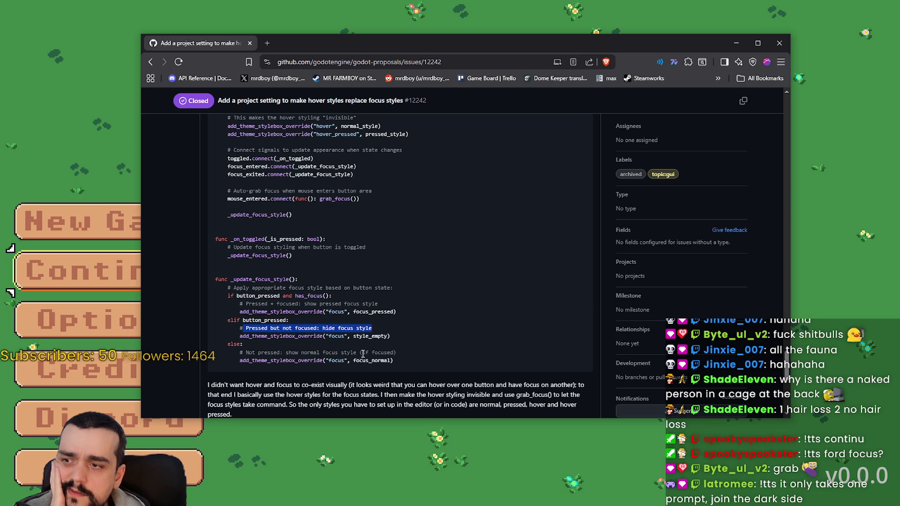
{"action": "mouse_move", "coordinate": [397, 352]}
{"action": "left_mouse_down"}
{"action": "mouse_move", "coordinate": [241, 352]}
{"action": "mouse_move", "coordinate": [243, 345]}
{"action": "left_mouse_up"}
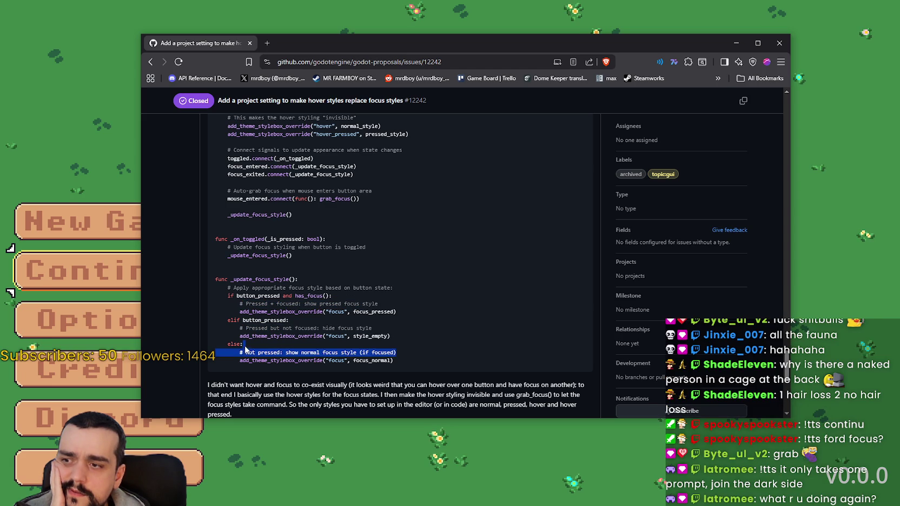
{"action": "left_click", "coordinate": [464, 343]}
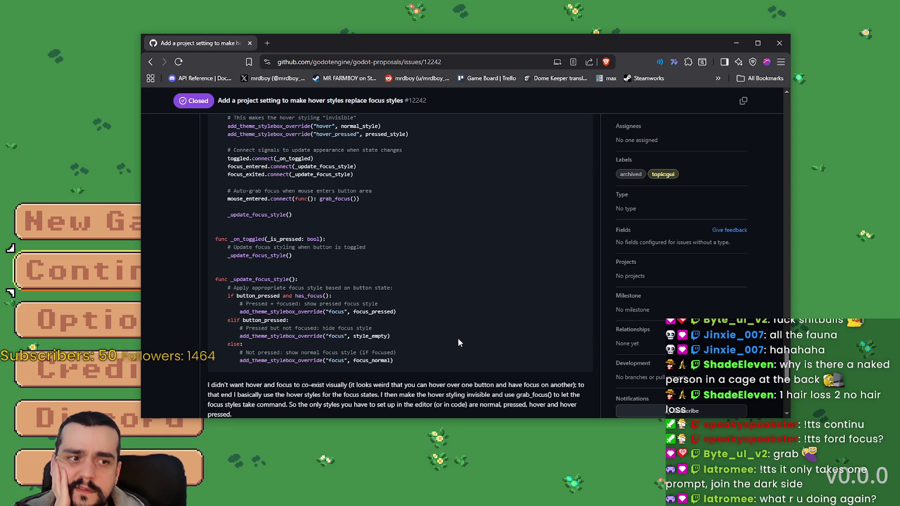
{"action": "key", "text": "alt+Tab"}
- Step the menu focus up and down between New Game and Discord with the arrow keys
{"action": "key", "text": "Up"}
{"action": "key", "text": "Down"}
{"action": "key", "text": "Up"}
{"action": "key", "text": "Down"}
{"action": "key", "text": "Down"}
{"action": "key", "text": "Down"}
{"action": "key", "text": "Up"}
{"action": "key", "text": "Up"}
{"action": "key", "text": "Up"}
{"action": "key", "text": "Down"}
{"action": "key", "text": "Down"}
{"action": "key", "text": "Down"}
{"action": "key", "text": "Down"}
{"action": "key", "text": "Up"}
- Return focus to New Game and close the running game window with Alt+F4
{"action": "key", "text": "Up"}
{"action": "key", "text": "Up"}
{"action": "key", "text": "Up"}
{"action": "key", "text": "Down"}
{"action": "key", "text": "Down"}
{"action": "key", "text": "Down"}
{"action": "key", "text": "Up"}
{"action": "key", "text": "Up"}
{"action": "key", "text": "Up"}
{"action": "key", "text": "Down"}
{"action": "key", "text": "Down"}
{"action": "key", "text": "Down"}
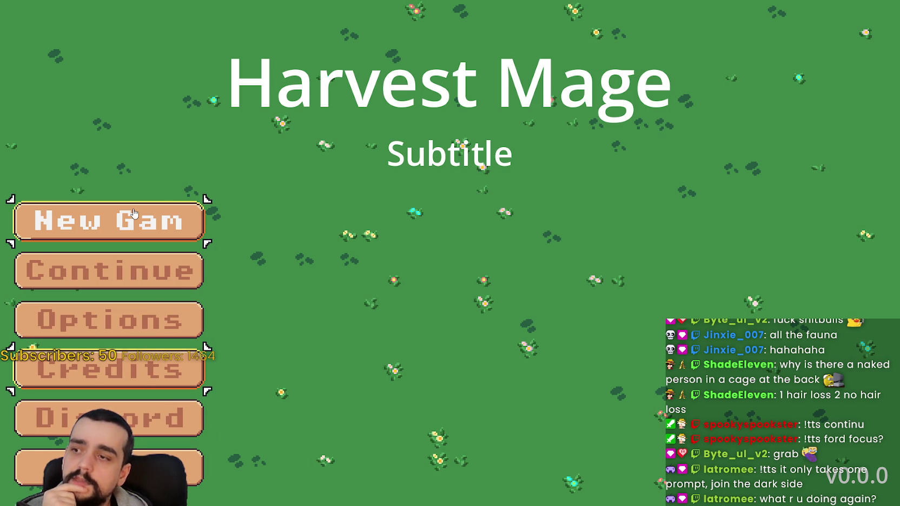
{"action": "key", "text": "alt+F4"}
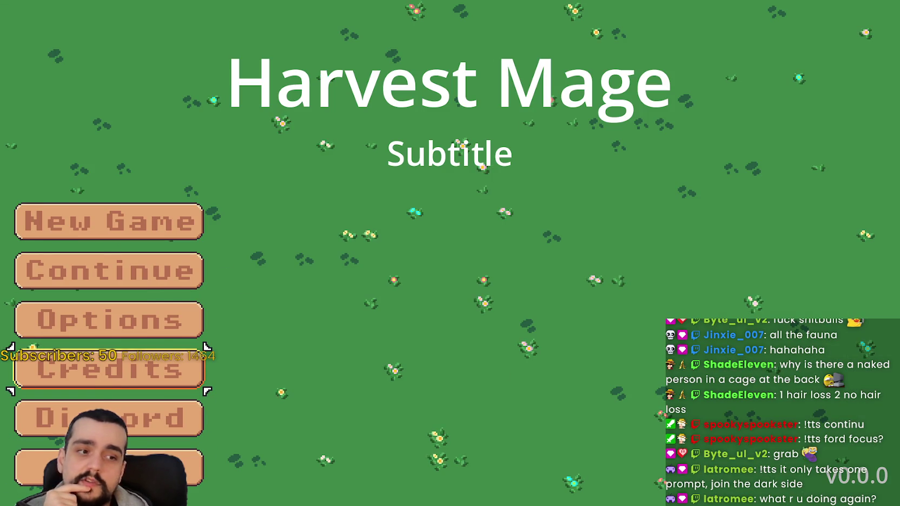
{"action": "key", "text": "alt+F4"}
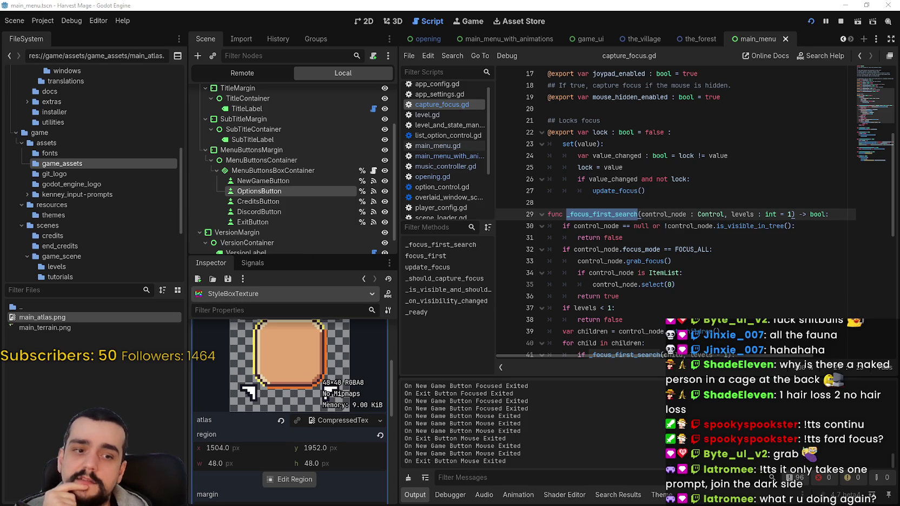
- Bring back the GitHub proposal and scroll its example code to the mouse_entered line
{"action": "key", "text": "alt+Tab"}
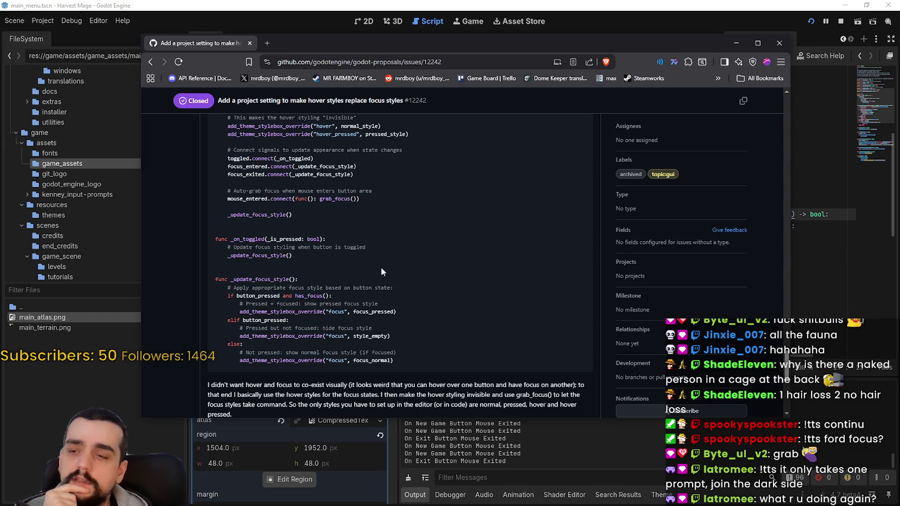
{"action": "scroll", "coordinate": [403, 333], "scroll_direction": "up", "scroll_amount": 2}
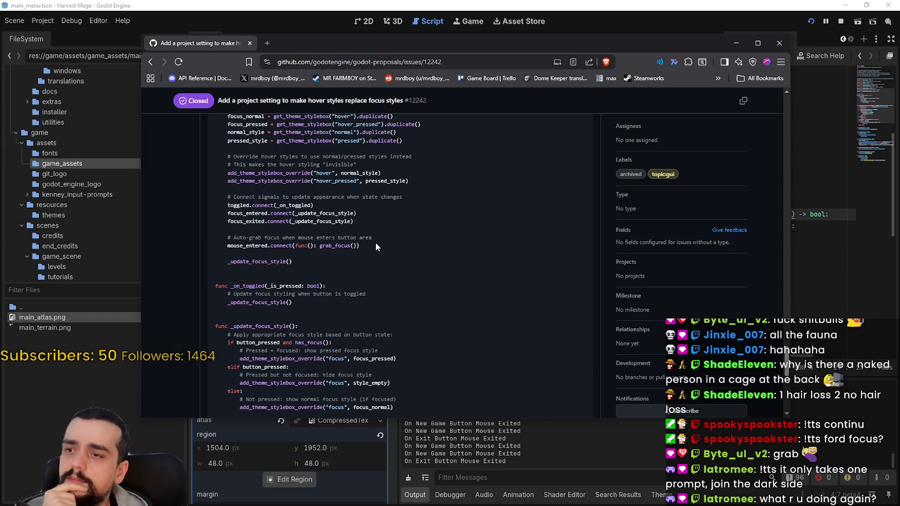
{"action": "left_click_drag", "start_coordinate": [375, 244], "coordinate": [230, 244]}
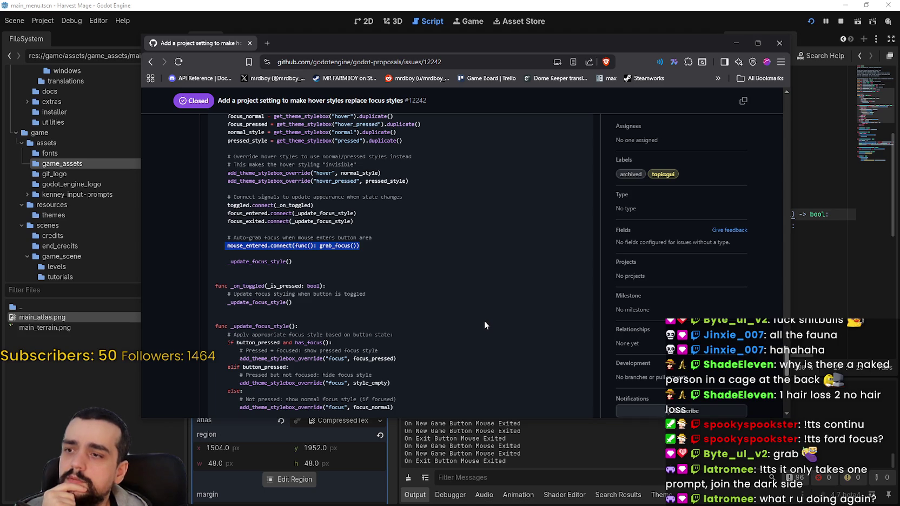
{"action": "scroll", "coordinate": [453, 301], "scroll_direction": "up", "scroll_amount": 3}
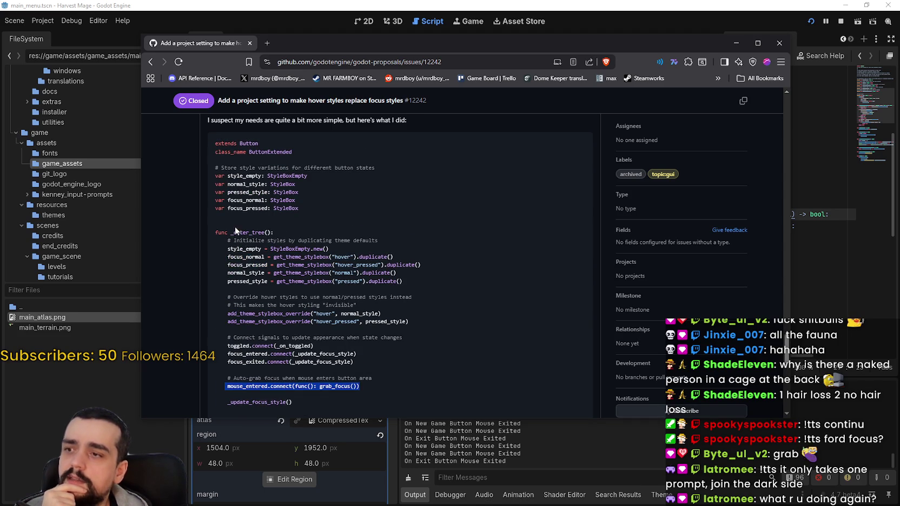
{"action": "left_click_drag", "start_coordinate": [212, 233], "coordinate": [310, 230]}
{"action": "scroll", "coordinate": [406, 309], "scroll_direction": "down", "scroll_amount": 2}
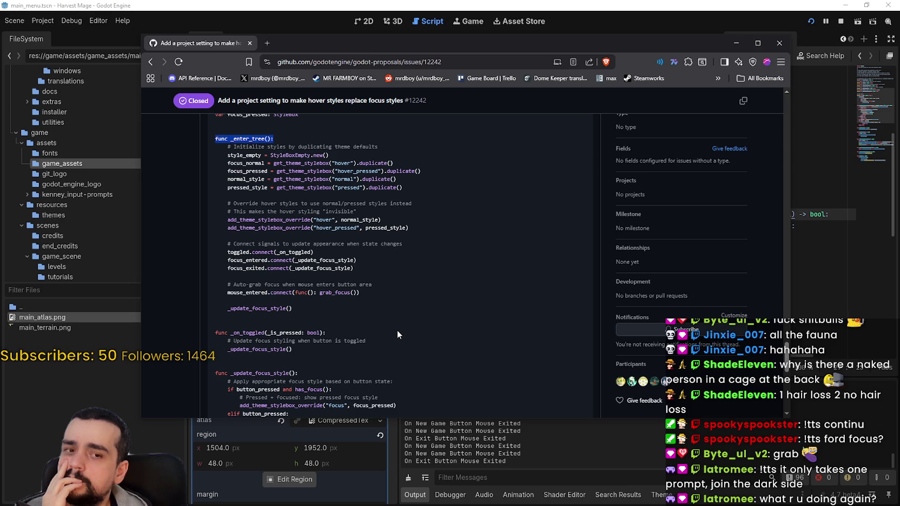
{"action": "scroll", "coordinate": [397, 332], "scroll_direction": "up", "scroll_amount": 1}
{"action": "scroll", "coordinate": [397, 329], "scroll_direction": "up", "scroll_amount": 1}
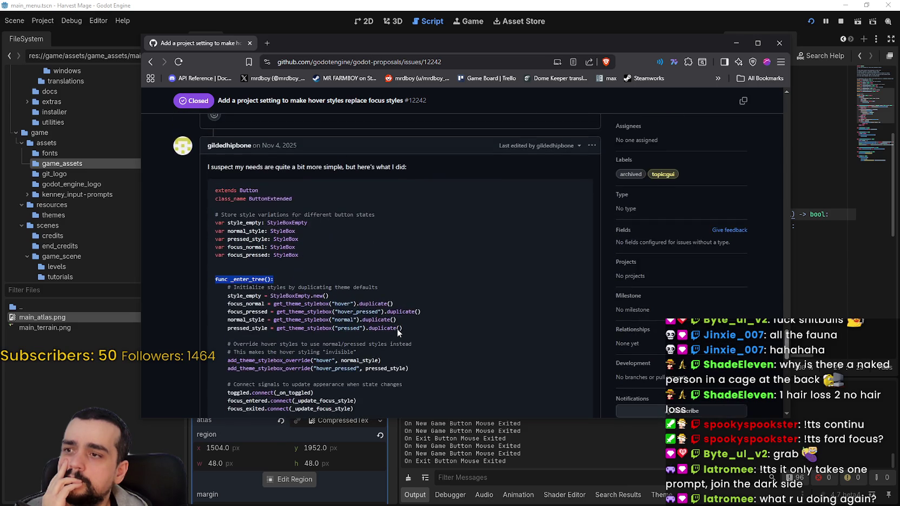
{"action": "scroll", "coordinate": [397, 329], "scroll_direction": "down", "scroll_amount": 2}
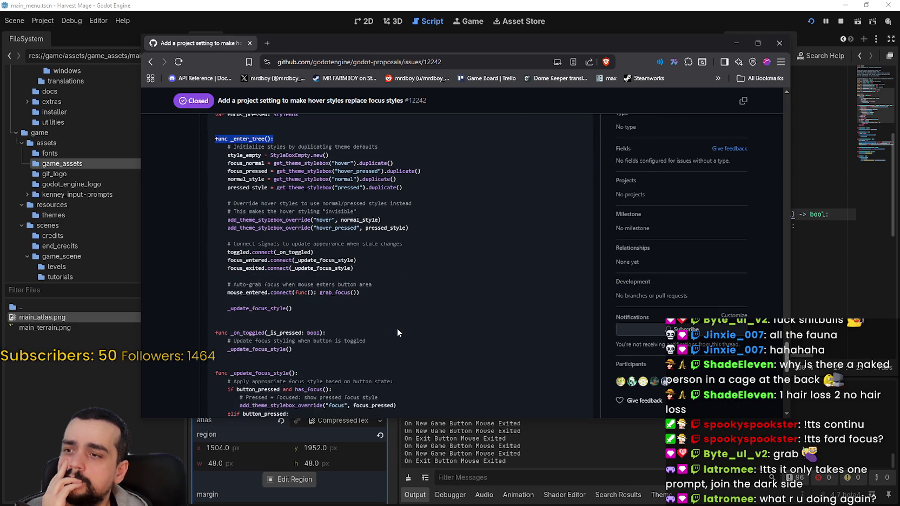
- Copy the line mouse_entered.connect(func(): grab_focus()) from the example code
{"action": "double_click", "coordinate": [261, 292]}
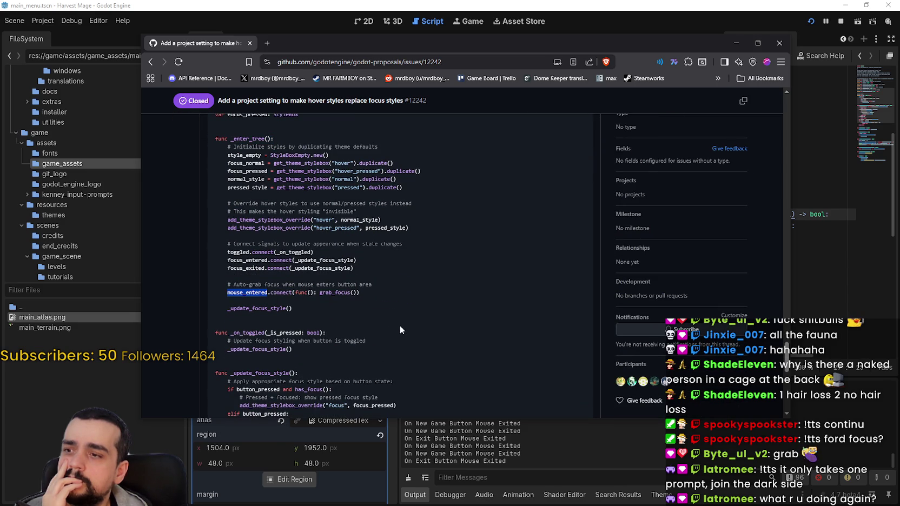
{"action": "left_click_drag", "start_coordinate": [360, 293], "coordinate": [228, 292]}
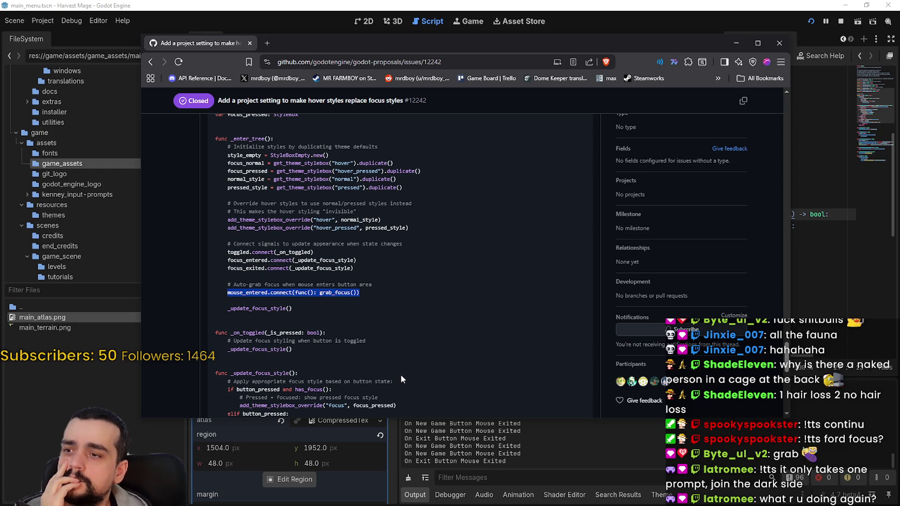
{"action": "scroll", "coordinate": [400, 369], "scroll_direction": "up", "scroll_amount": 5}
{"action": "scroll", "coordinate": [390, 352], "scroll_direction": "down", "scroll_amount": 1}
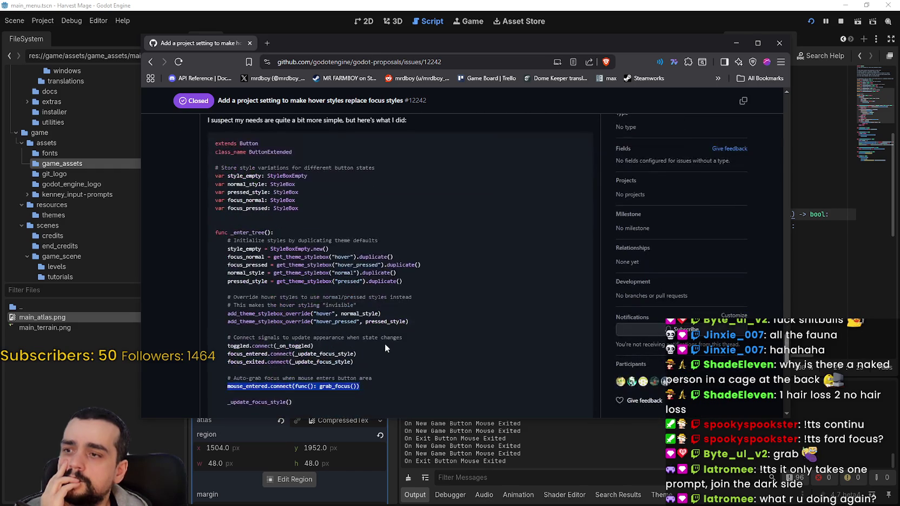
{"action": "scroll", "coordinate": [384, 344], "scroll_direction": "down", "scroll_amount": 3}
{"action": "right_click", "coordinate": [275, 295]}
{"action": "left_click", "coordinate": [305, 302]}
{"action": "left_click", "coordinate": [507, 5]}
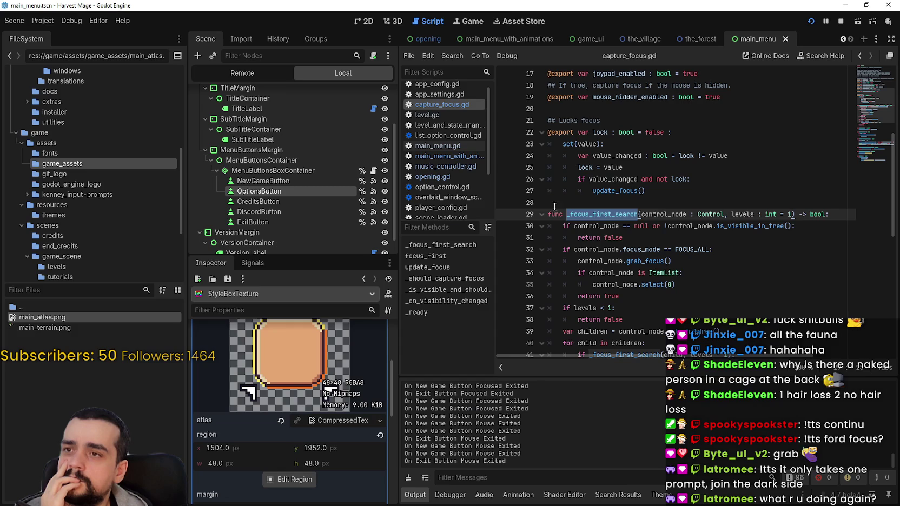
- Insert blank line 28 in capture_focus.gd and browse down to the script's empty last line
{"action": "left_click", "coordinate": [609, 199]}
{"action": "key", "text": "Return"}
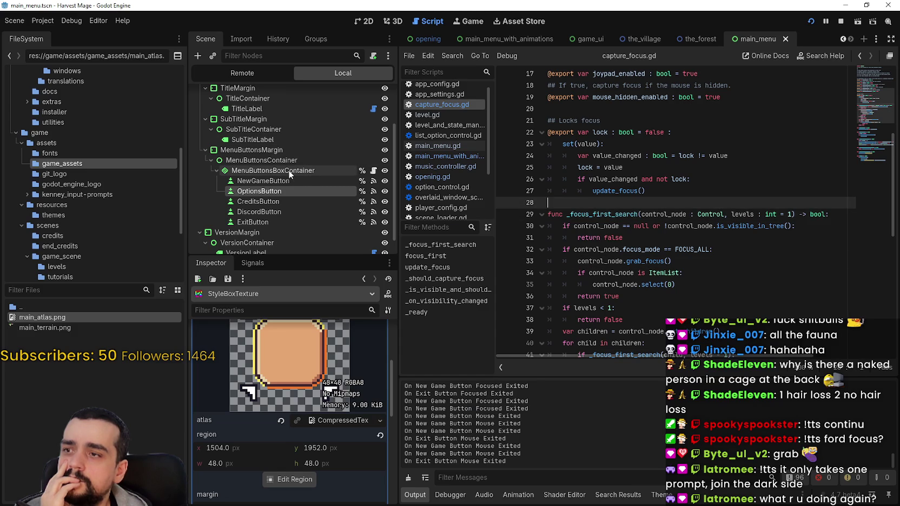
{"action": "left_click", "coordinate": [374, 171]}
{"action": "scroll", "coordinate": [681, 262], "scroll_direction": "down", "scroll_amount": 2}
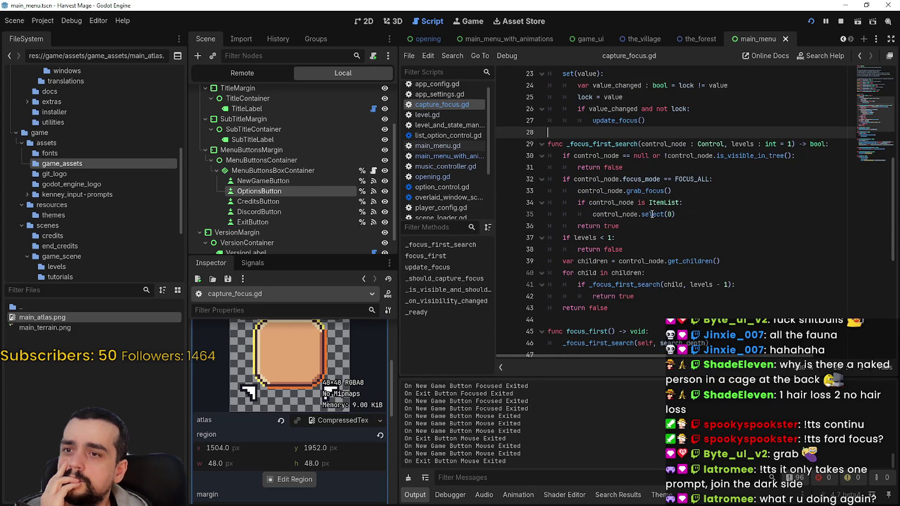
{"action": "scroll", "coordinate": [631, 230], "scroll_direction": "down", "scroll_amount": 4}
{"action": "left_click", "coordinate": [606, 212]}
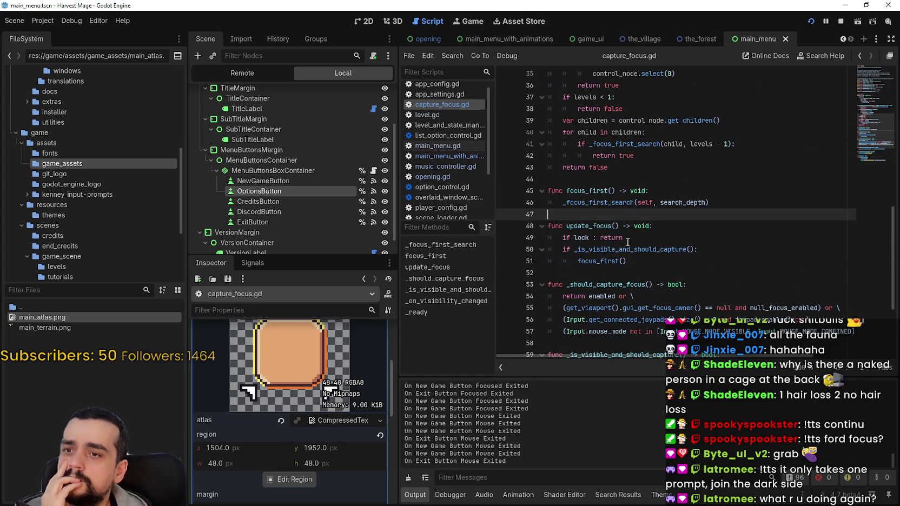
{"action": "scroll", "coordinate": [628, 240], "scroll_direction": "down", "scroll_amount": 4}
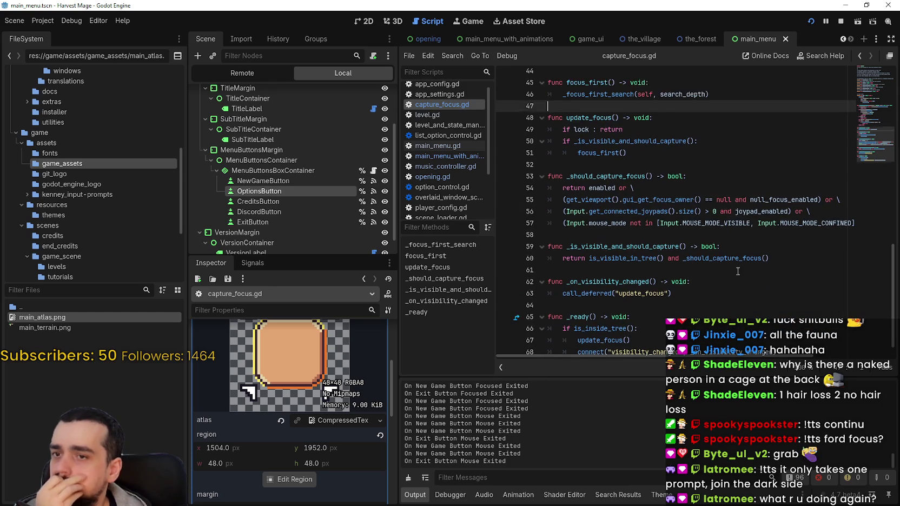
{"action": "left_click", "coordinate": [606, 345]}
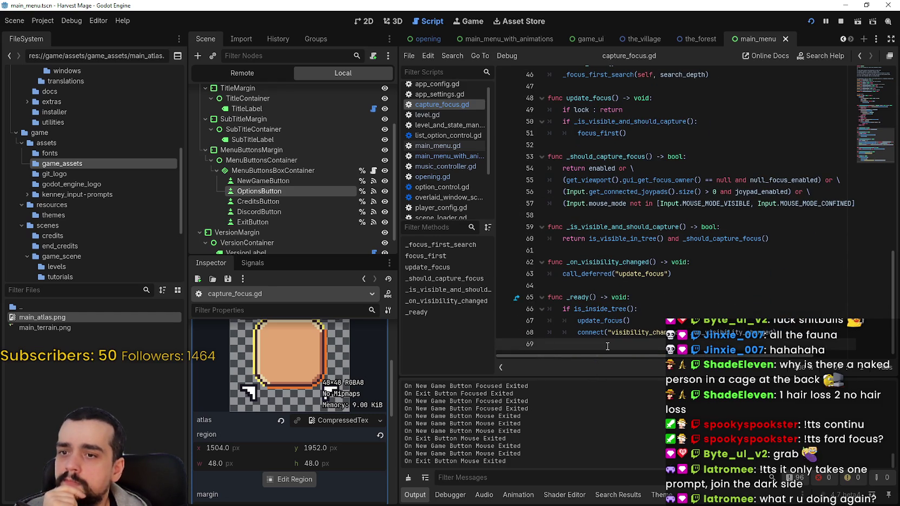
{"action": "mouse_move", "coordinate": [605, 332]}
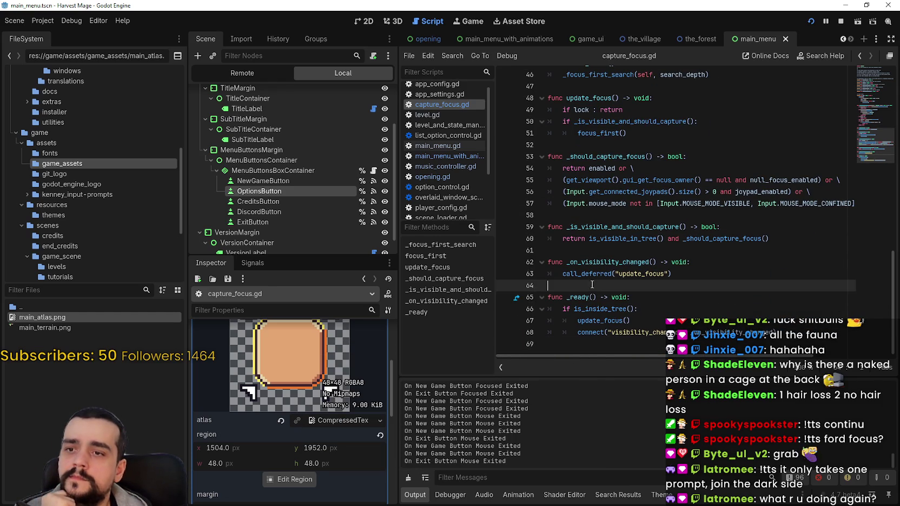
- Inspect the NewGameButton and MenuButtonsBoxContainer nodes' capture_focus settings
{"action": "scroll", "coordinate": [592, 284], "scroll_direction": "up", "scroll_amount": 4}
{"action": "scroll", "coordinate": [592, 283], "scroll_direction": "up", "scroll_amount": 6}
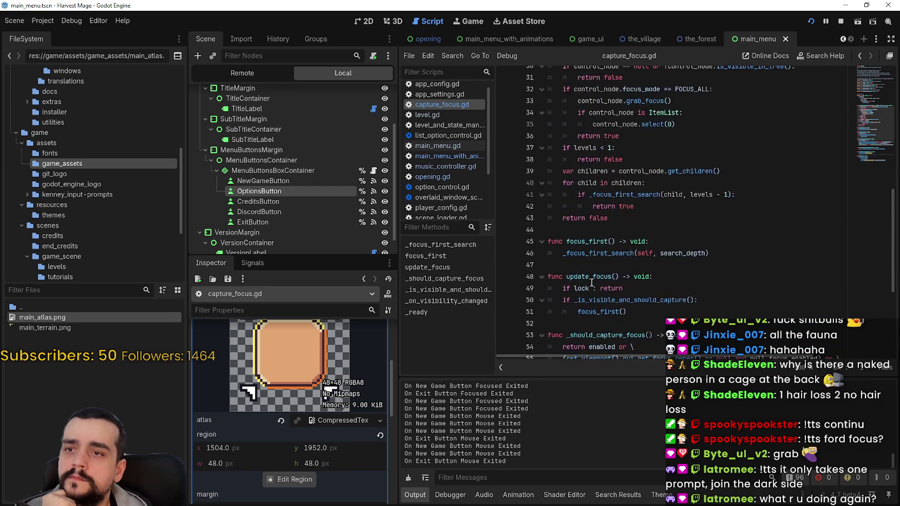
{"action": "scroll", "coordinate": [592, 280], "scroll_direction": "up", "scroll_amount": 4}
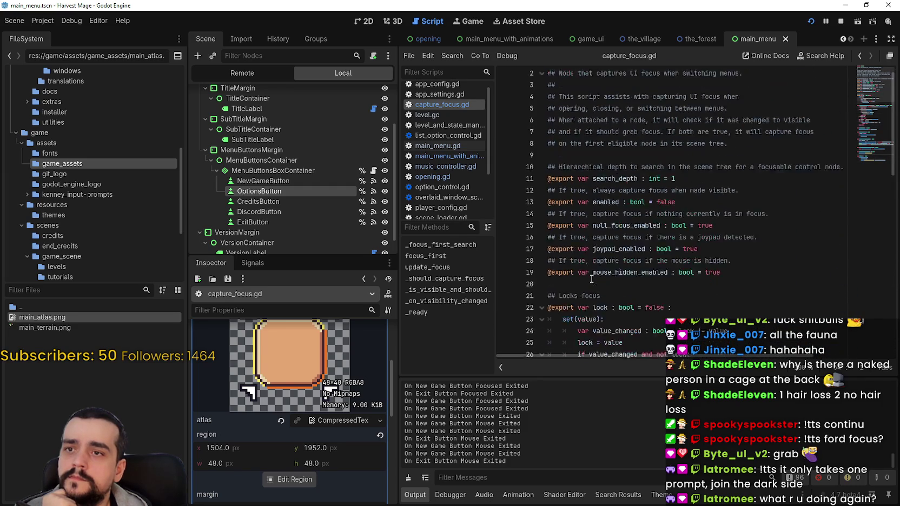
{"action": "left_click", "coordinate": [274, 180]}
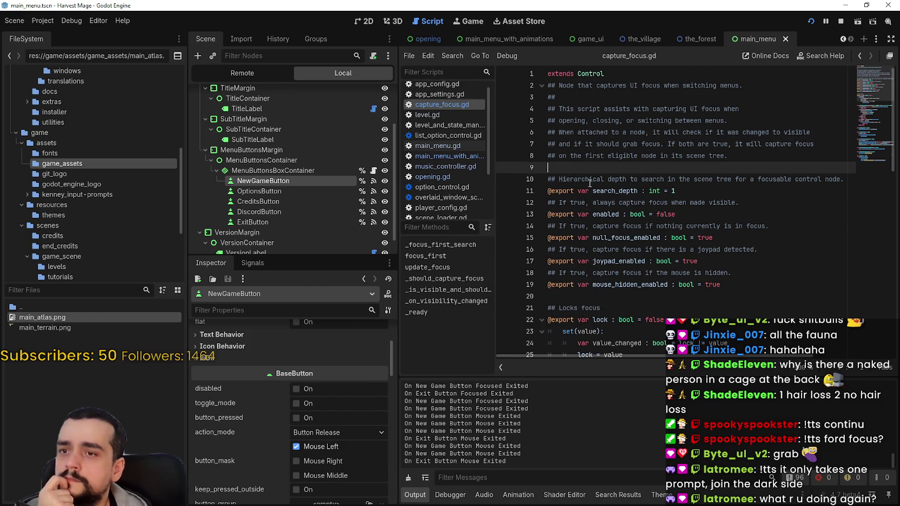
{"action": "scroll", "coordinate": [590, 184], "scroll_direction": "down", "scroll_amount": 3}
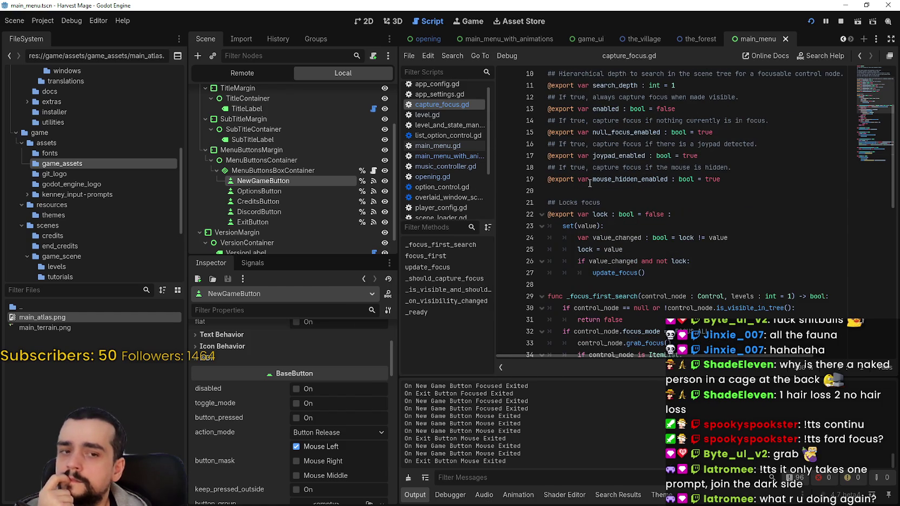
{"action": "left_click", "coordinate": [273, 171]}
{"action": "scroll", "coordinate": [741, 223], "scroll_direction": "down", "scroll_amount": 3}
{"action": "scroll", "coordinate": [640, 195], "scroll_direction": "down", "scroll_amount": 1}
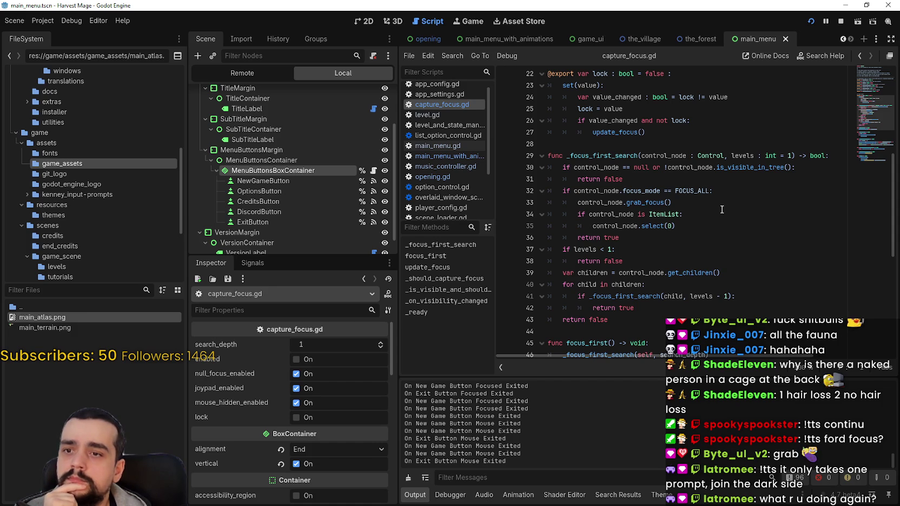
- Trace the recursive _focus_first_search call, the update_focus function and every use of focus_first
{"action": "double_click", "coordinate": [622, 296]}
{"action": "scroll", "coordinate": [729, 301], "scroll_direction": "down", "scroll_amount": 2}
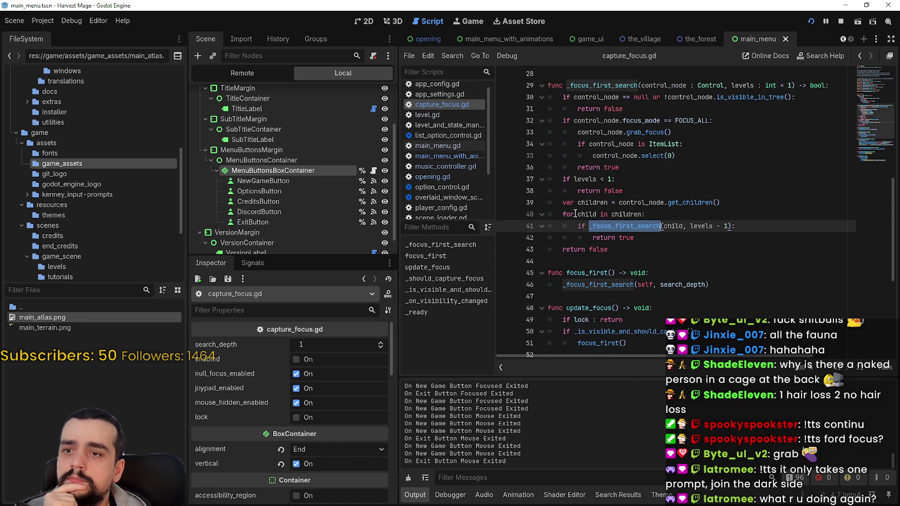
{"action": "scroll", "coordinate": [589, 113], "scroll_direction": "down", "scroll_amount": 1}
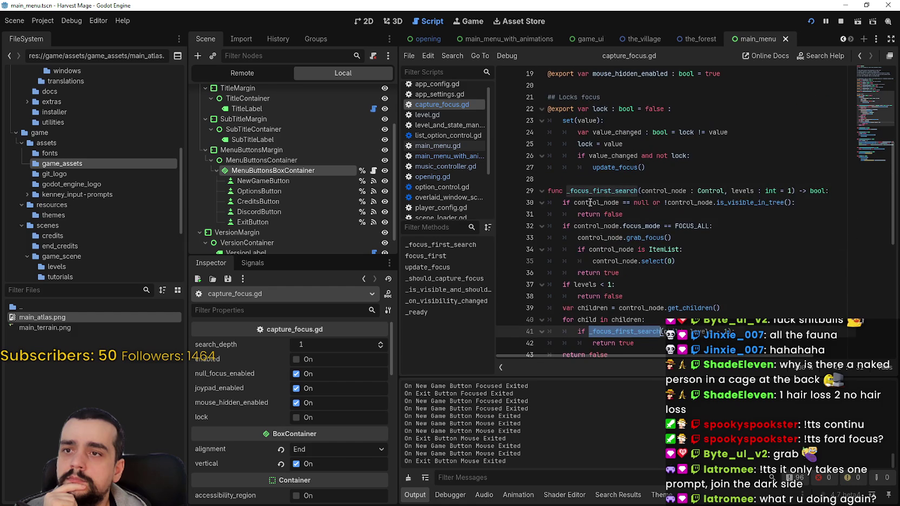
{"action": "left_click", "coordinate": [617, 255]}
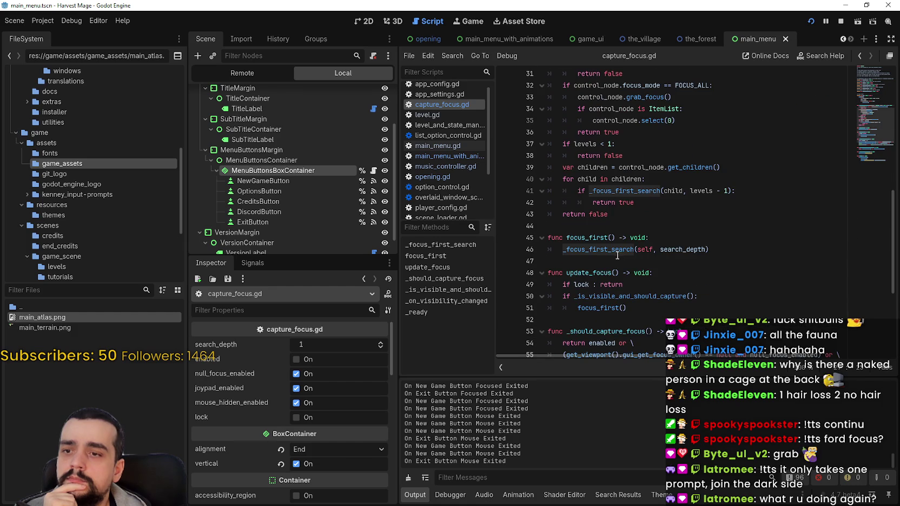
{"action": "double_click", "coordinate": [578, 273]}
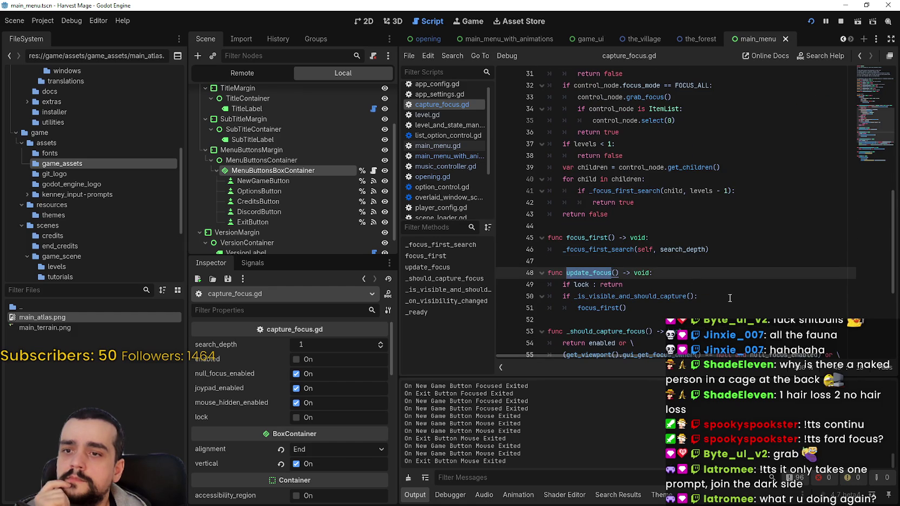
{"action": "scroll", "coordinate": [725, 297], "scroll_direction": "down", "scroll_amount": 1}
{"action": "left_click", "coordinate": [596, 272]}
{"action": "double_click", "coordinate": [596, 273]}
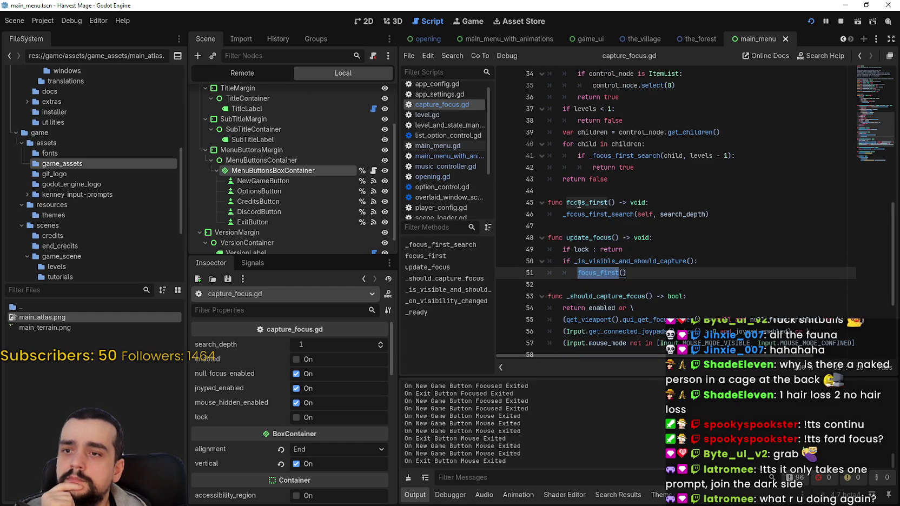
{"action": "scroll", "coordinate": [595, 216], "scroll_direction": "down", "scroll_amount": 4}
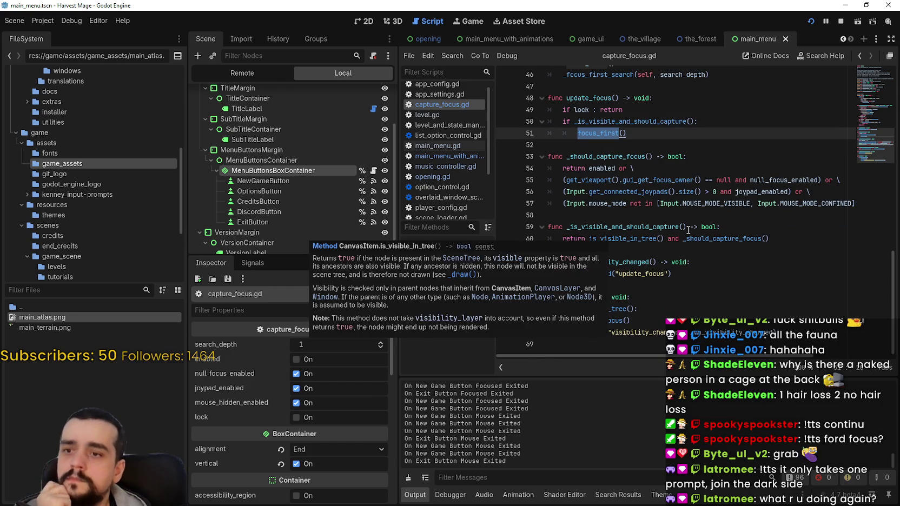
- Add a new empty line after _ready at the end of the script
{"action": "left_click", "coordinate": [799, 331]}
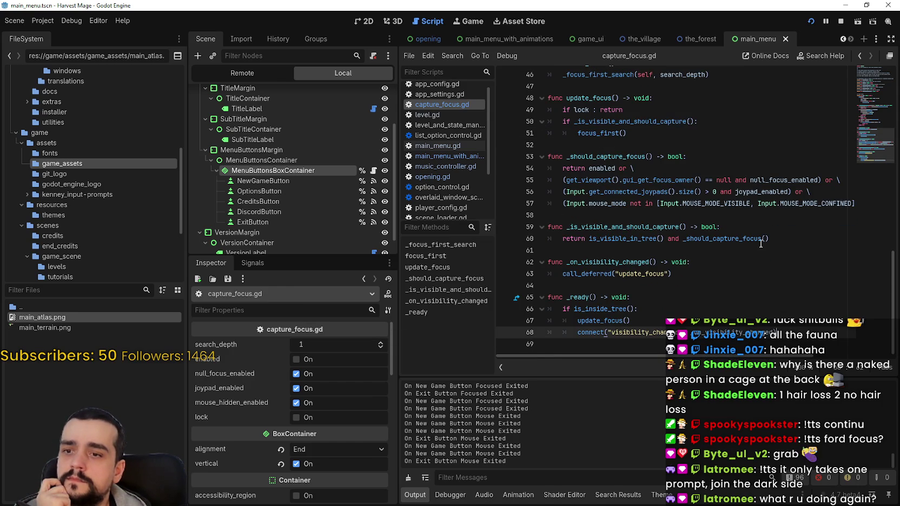
{"action": "key", "text": "Return"}
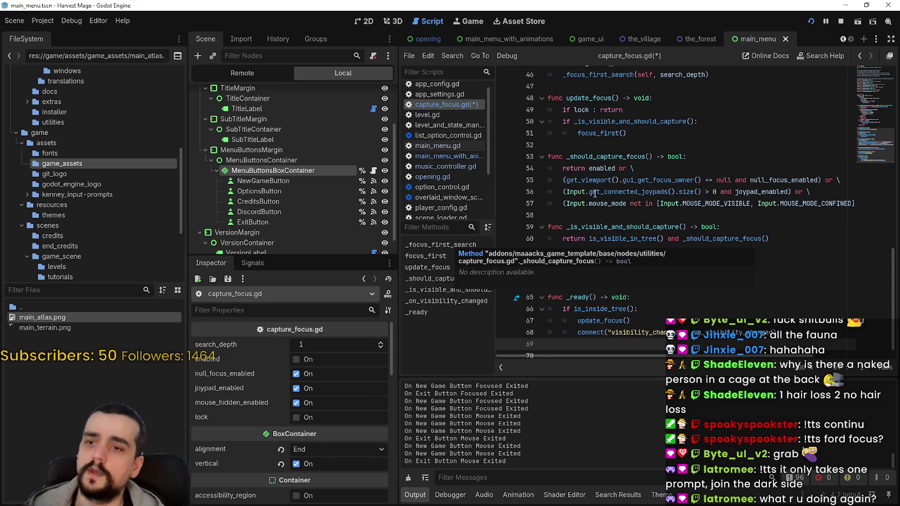
{"action": "left_click", "coordinate": [624, 287]}
- Start func connect_focus_to_mouse_entered with an indented mouse_entered.connect(func(): grab_focus()) body
{"action": "key", "text": "Return"}
{"action": "type", "text": "f"}
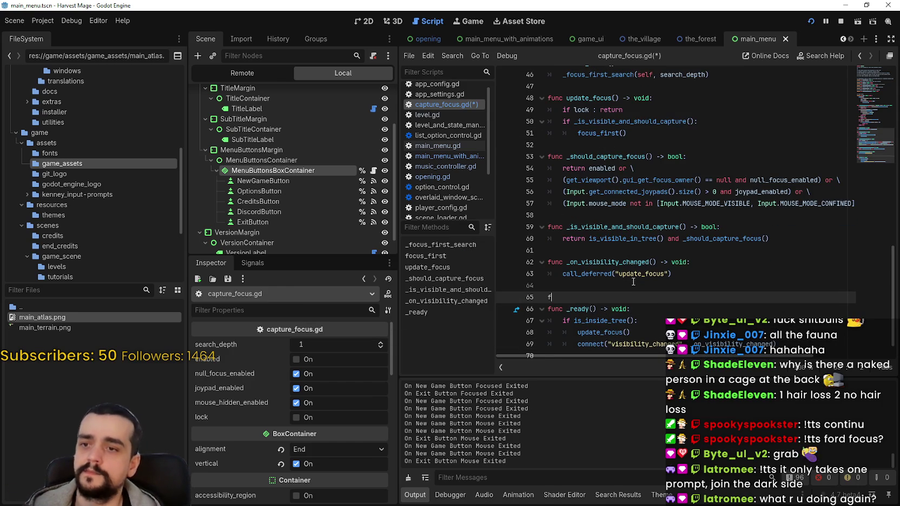
{"action": "type", "text": "unc connect_focus_m"}
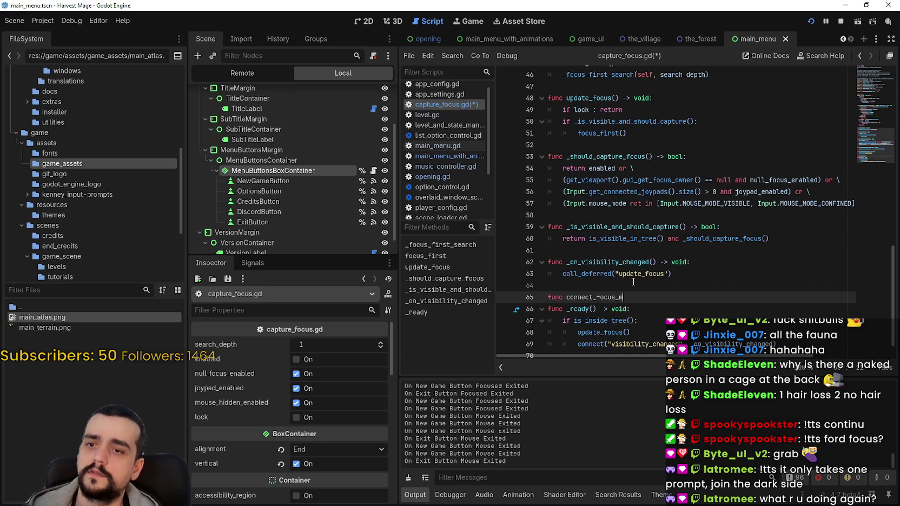
{"action": "type", "text": "to_mouse_entered() -> void:"}
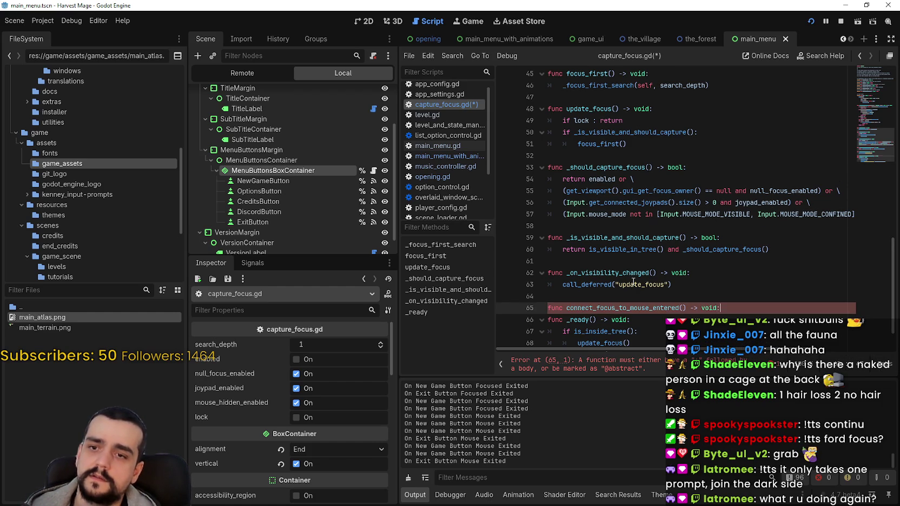
{"action": "key", "text": "Return"}
{"action": "type", "text": "mouse_entered.connect(func(): grab_focus())"}
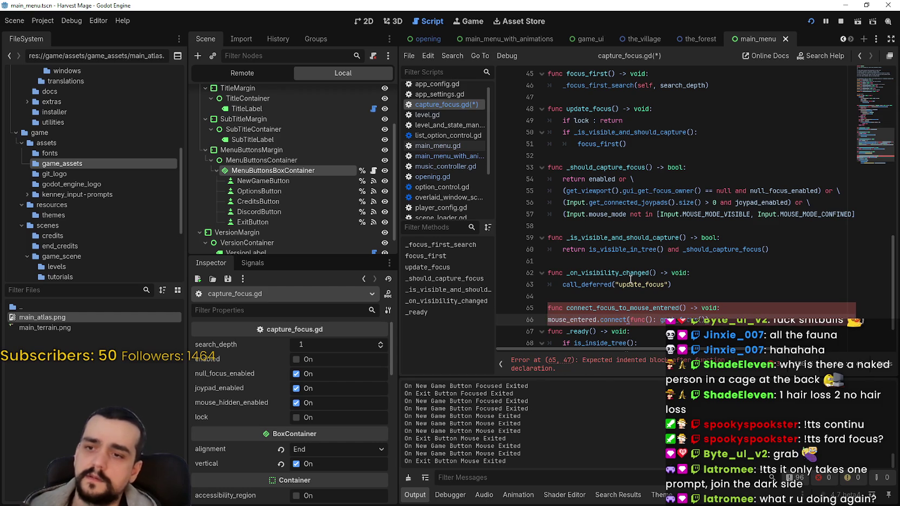
{"action": "key", "text": "Home"}
{"action": "key", "text": "Tab"}
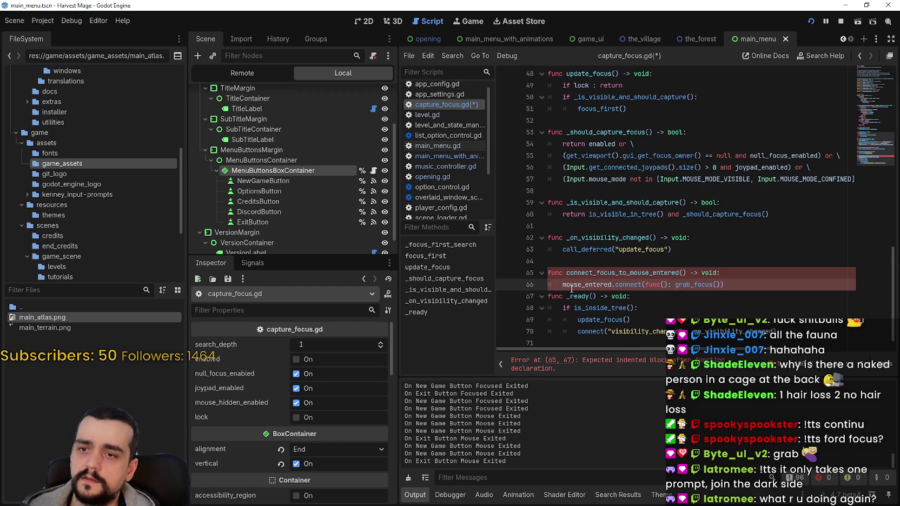
- Add a button_: Button parameter and prefix the connection with button_
{"action": "left_click", "coordinate": [683, 273]}
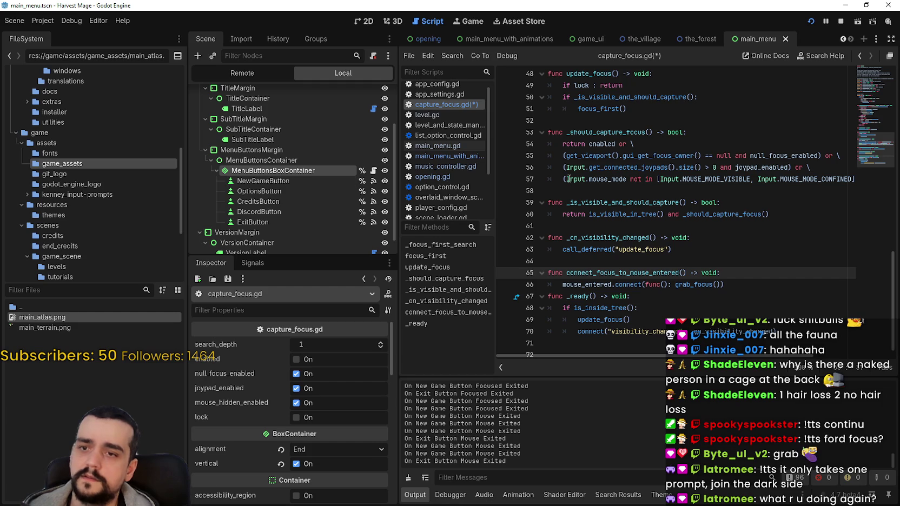
{"action": "type", "text": "button_: "}
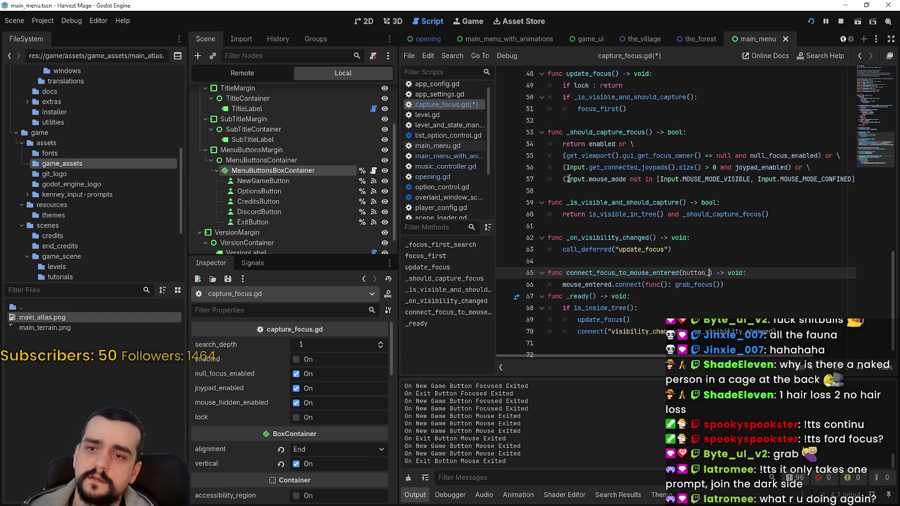
{"action": "type", "text": "Button"}
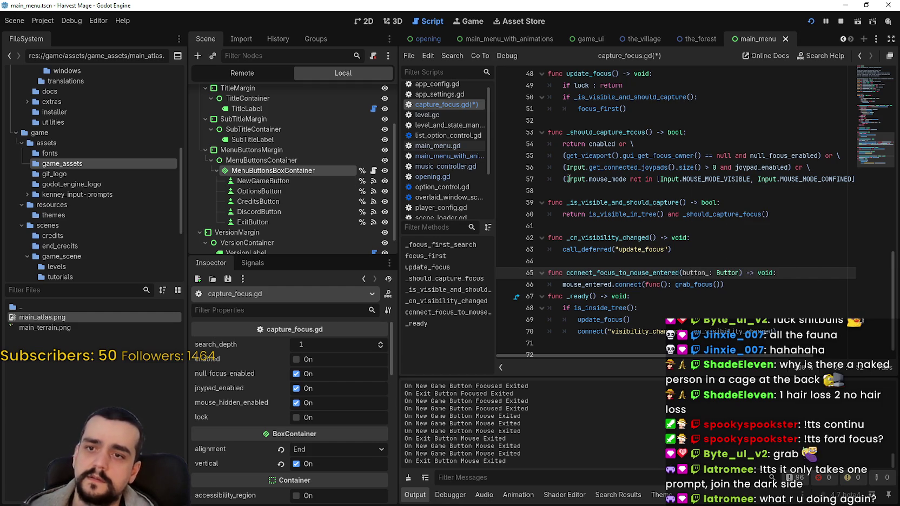
{"action": "double_click", "coordinate": [725, 273]}
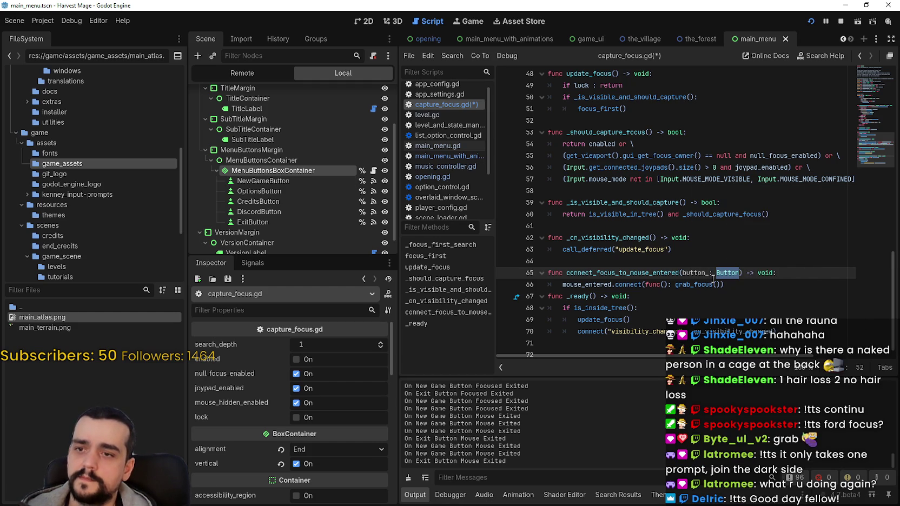
{"action": "left_click", "coordinate": [595, 286]}
{"action": "key", "text": "Home"}
{"action": "type", "text": "button_"}
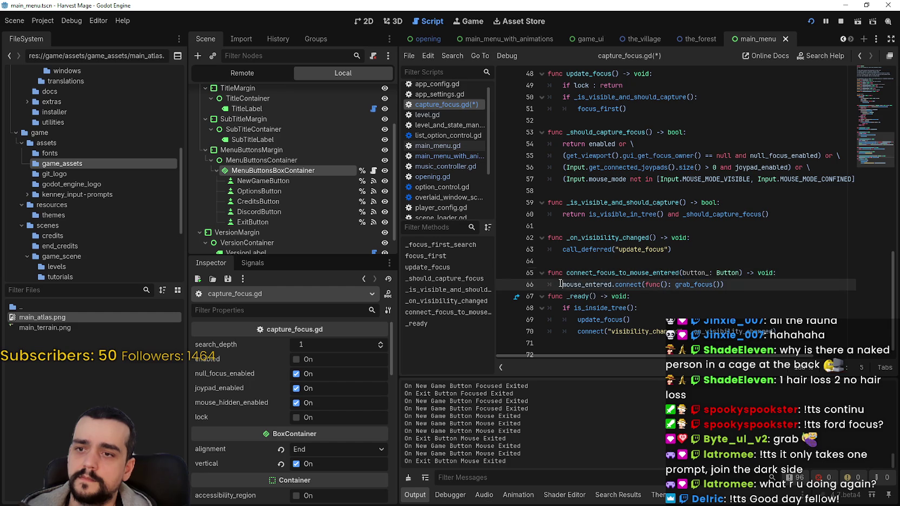
{"action": "type", "text": "."}
- Select the new function's name occurrences, then move the caret up into focus_first
{"action": "left_click", "coordinate": [634, 300]}
{"action": "key", "text": "Up"}
{"action": "key", "text": "Up"}
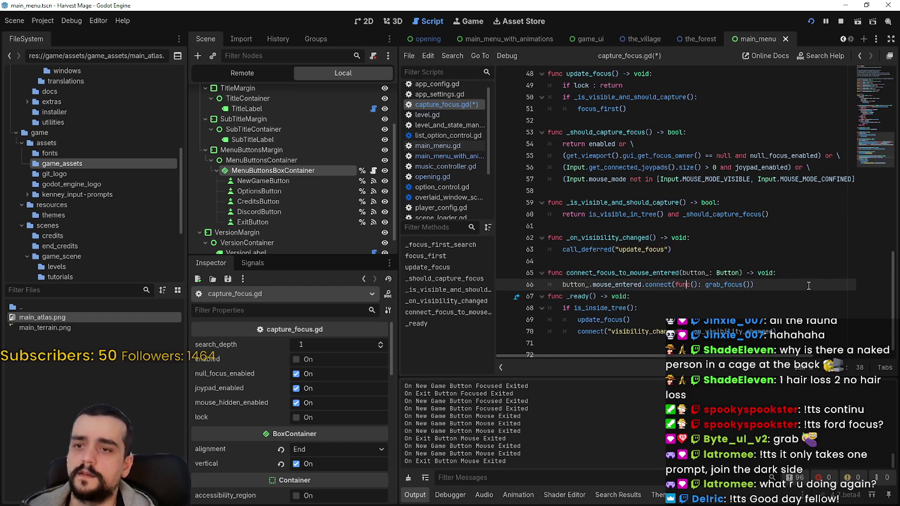
{"action": "key", "text": "ctrl+d"}
{"action": "left_click", "coordinate": [627, 234]}
{"action": "key", "text": "Down"}
{"action": "key", "text": "Down"}
{"action": "key", "text": "Down"}
{"action": "key", "text": "ctrl+d"}
{"action": "scroll", "coordinate": [627, 233], "scroll_direction": "up", "scroll_amount": 4}
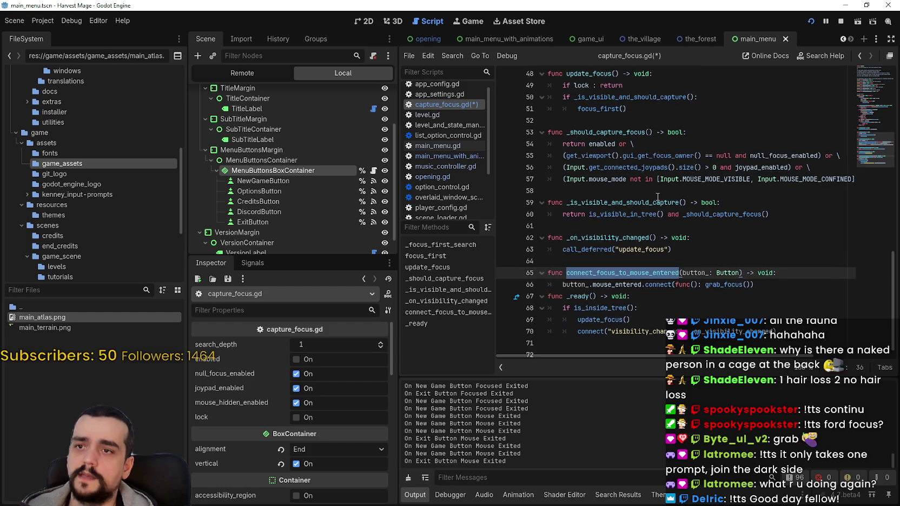
{"action": "left_click", "coordinate": [679, 193]}
{"action": "scroll", "coordinate": [679, 194], "scroll_direction": "up", "scroll_amount": 2}
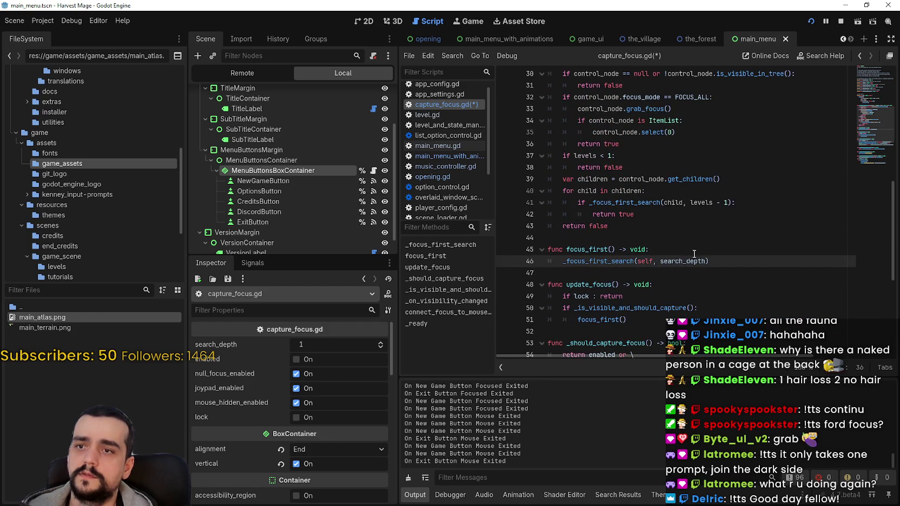
- Inside the children loop, add the connect_focus_to_mouse_entered call and an 'if child is Button:' check
{"action": "left_click", "coordinate": [694, 193]}
{"action": "key", "text": "Return"}
{"action": "type", "text": "connect_focus_to_mouse_entered"}
{"action": "left_click", "coordinate": [685, 188]}
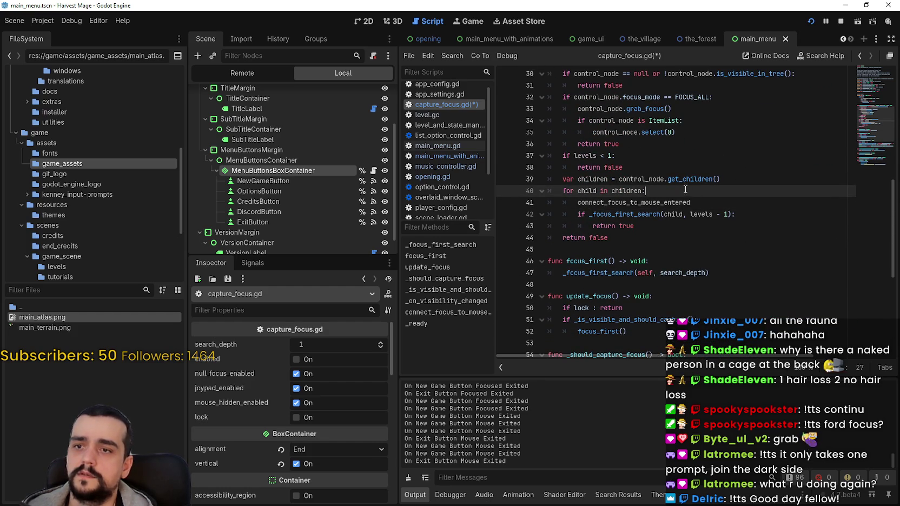
{"action": "key", "text": "Return"}
{"action": "type", "text": "9"}
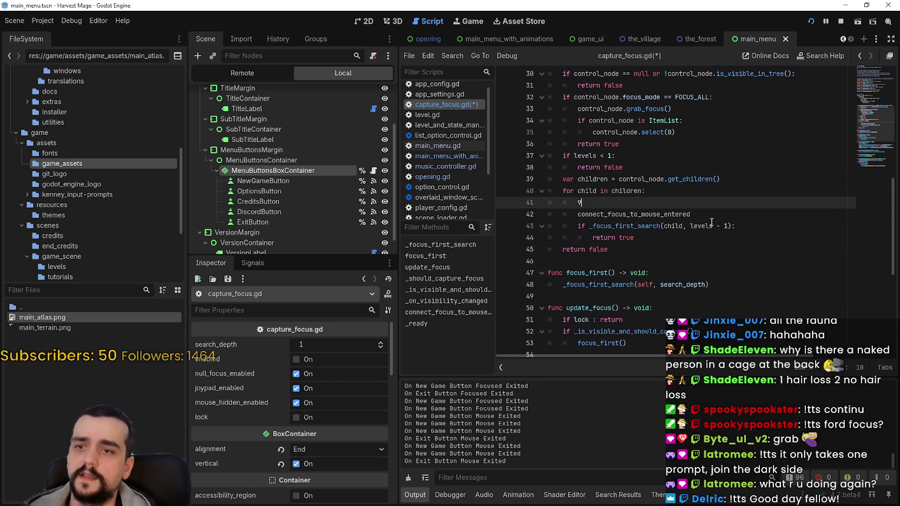
{"action": "type", "text": "ild is bu"}
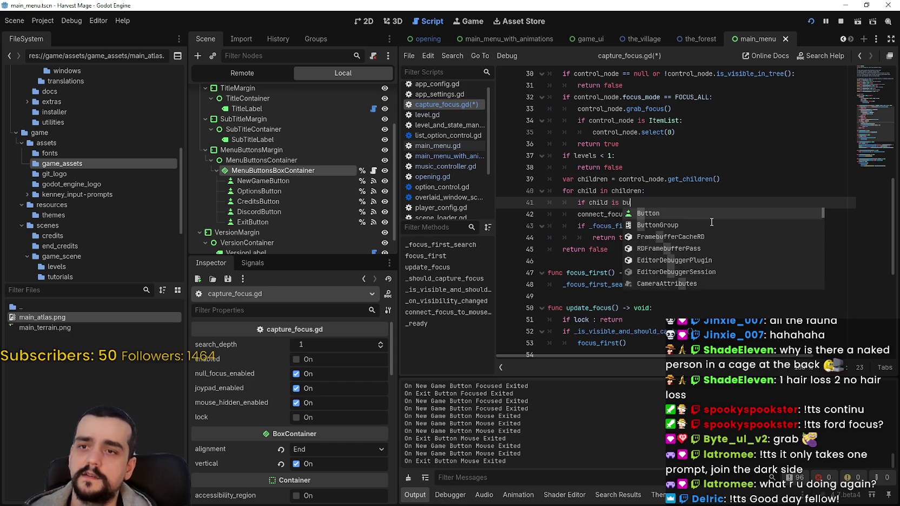
{"action": "key", "text": "Return"}
{"action": "type", "text": ":"}
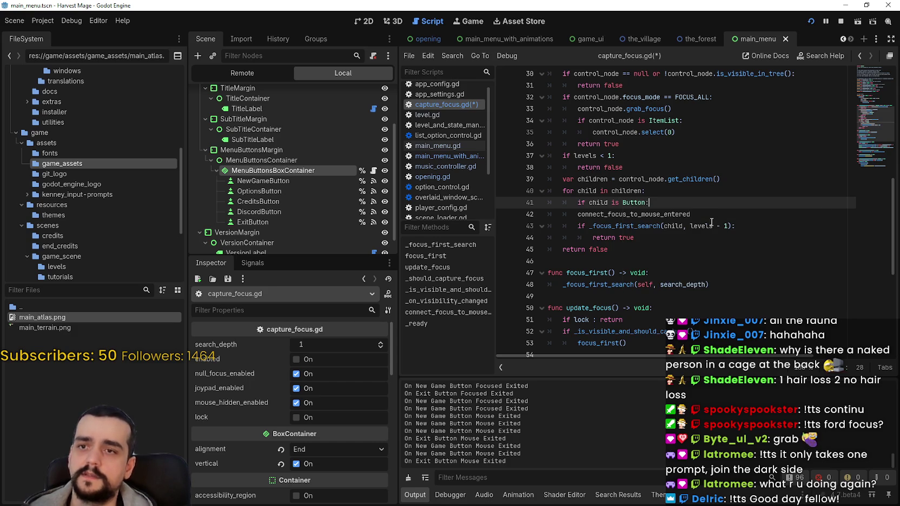
{"action": "scroll", "coordinate": [712, 223], "scroll_direction": "up", "scroll_amount": 1}
{"action": "double_click", "coordinate": [621, 156]}
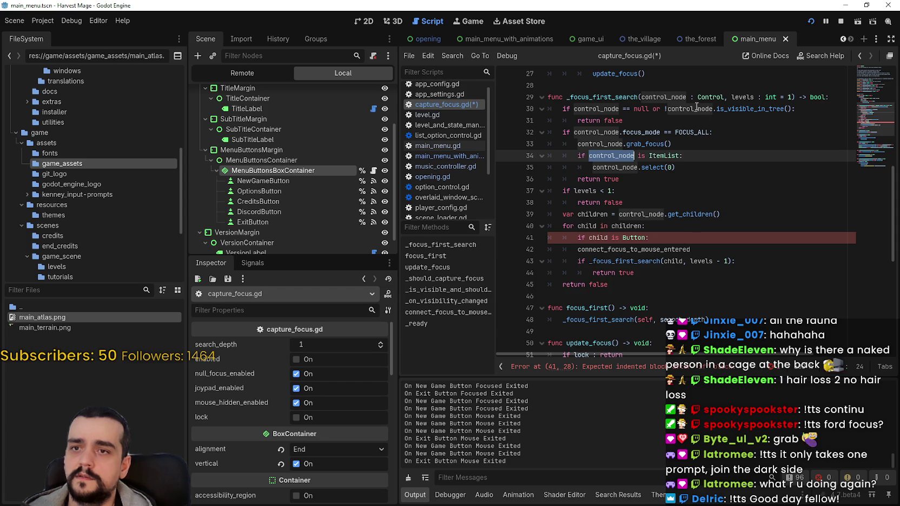
- Indent the call under the Button check, pass child as its argument, and save capture_focus.gd
{"action": "left_click", "coordinate": [577, 249]}
{"action": "key", "text": "Tab"}
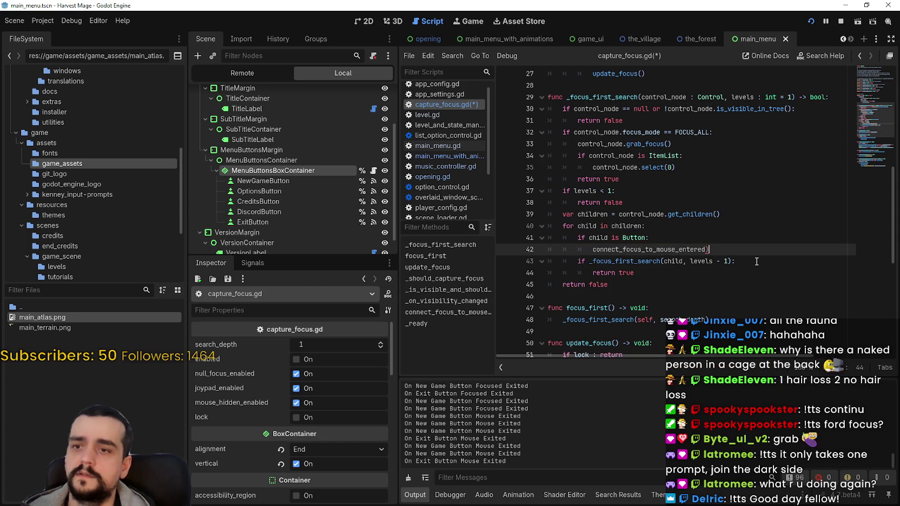
{"action": "type", "text": "("}
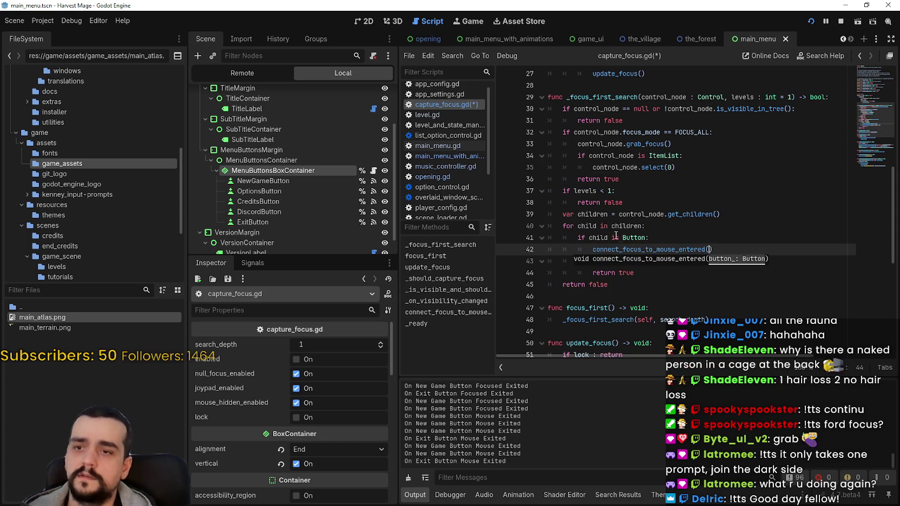
{"action": "left_click", "coordinate": [594, 249]}
{"action": "double_click", "coordinate": [607, 238]}
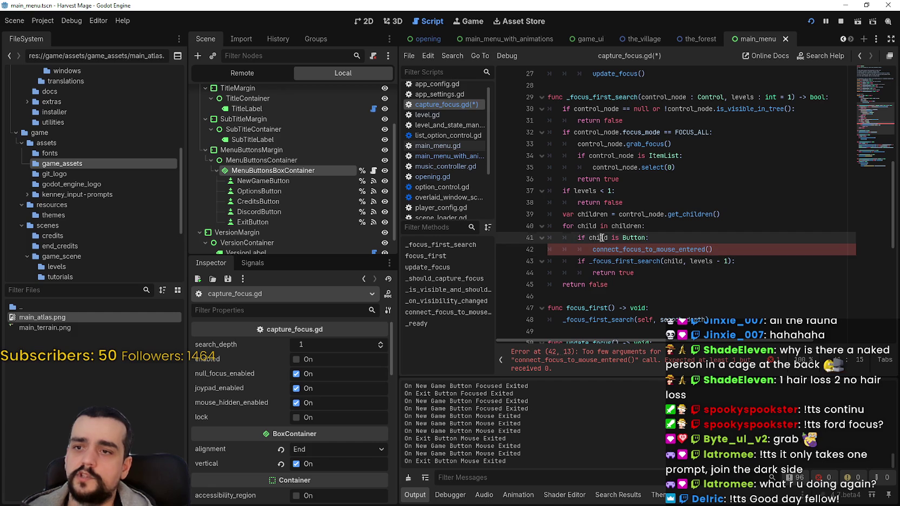
{"action": "key", "text": "ctrl+c"}
{"action": "left_click", "coordinate": [712, 249]}
{"action": "key", "text": "ctrl+v"}
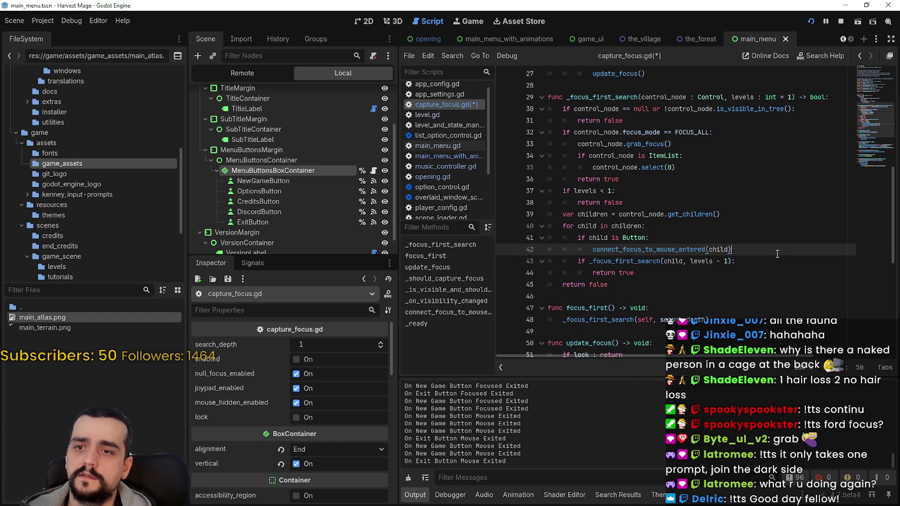
{"action": "left_click", "coordinate": [765, 257]}
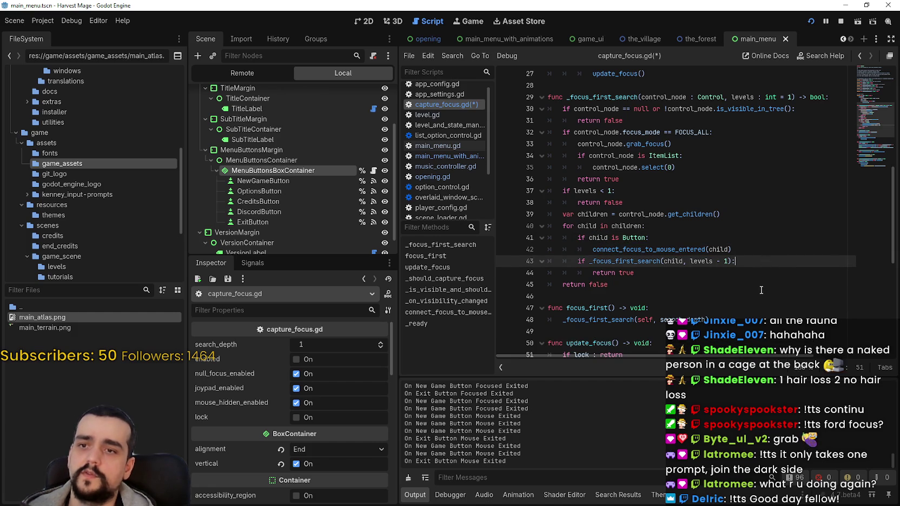
{"action": "key", "text": "Up"}
{"action": "key", "text": "ctrl+s"}
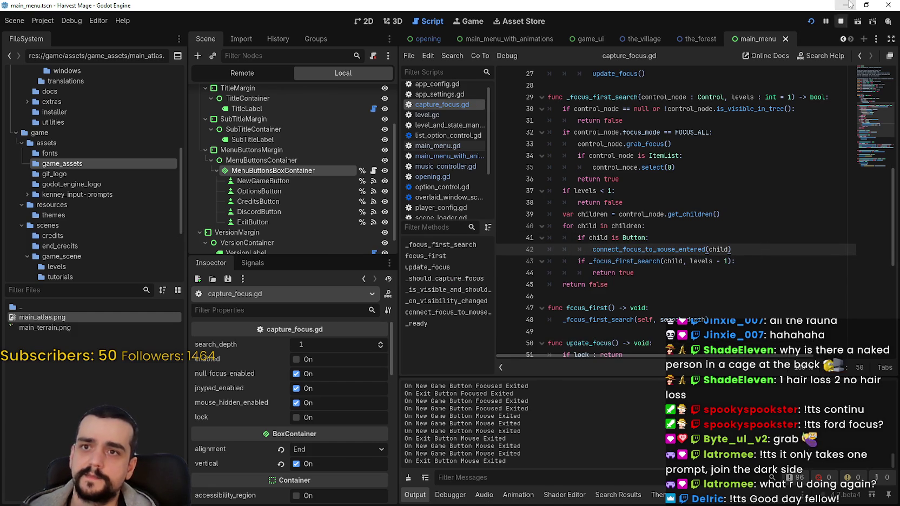
- Run the game, close it, and set a breakpoint on the mouse_entered connection line 68
{"action": "left_click", "coordinate": [811, 21]}
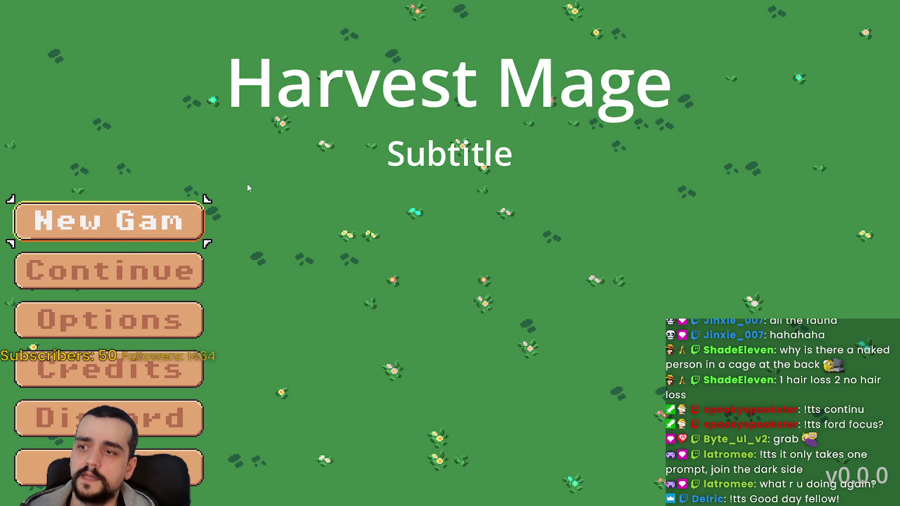
{"action": "key", "text": "F8"}
{"action": "scroll", "coordinate": [594, 275], "scroll_direction": "down", "scroll_amount": 5}
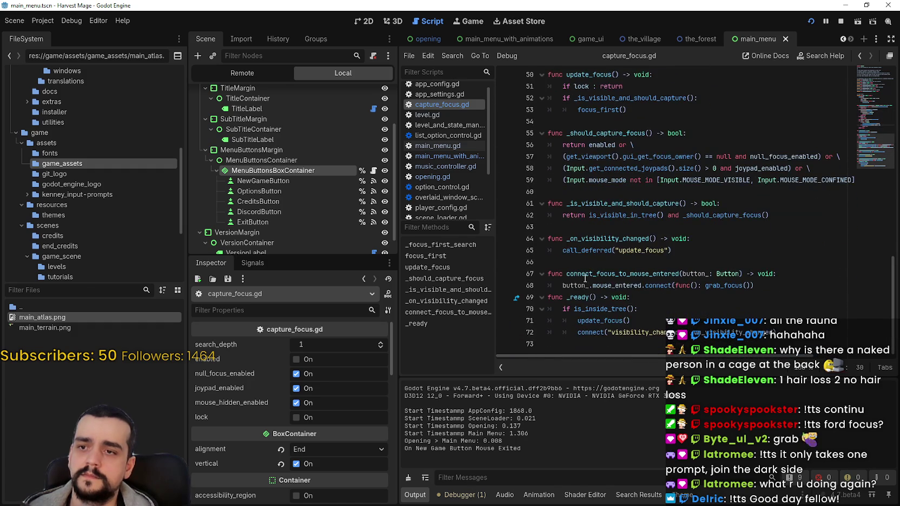
{"action": "left_click", "coordinate": [573, 264]}
{"action": "left_click", "coordinate": [569, 225]}
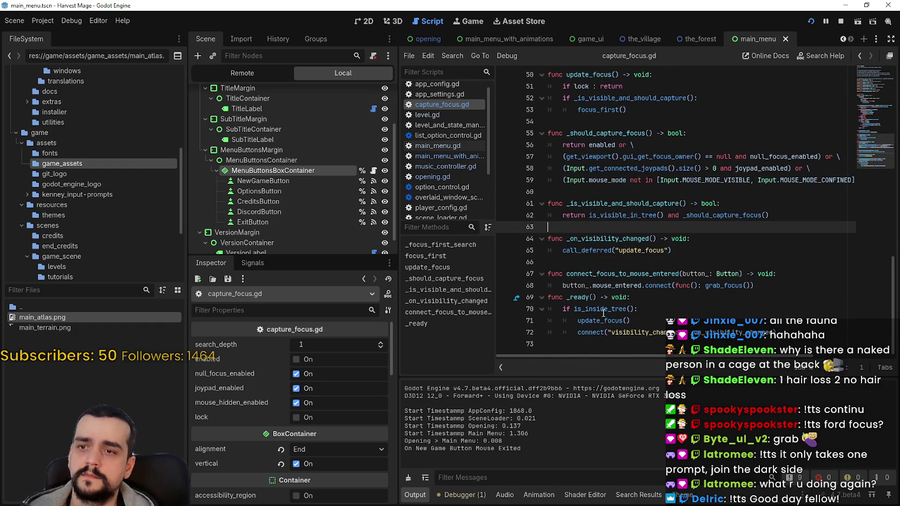
{"action": "left_click", "coordinate": [595, 286]}
{"action": "key", "text": "ctrl+Return"}
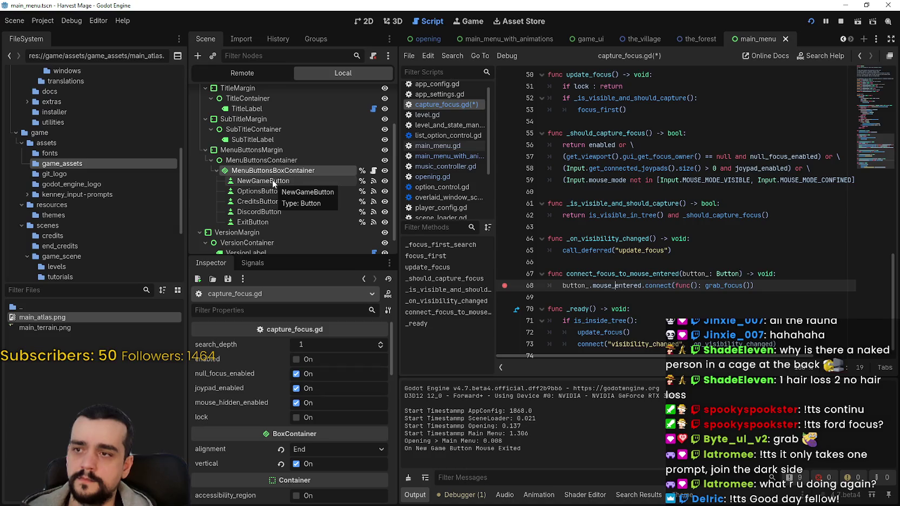
- Relaunch the game so it stops at the breakpoint, then continue execution
{"action": "left_click", "coordinate": [811, 21]}
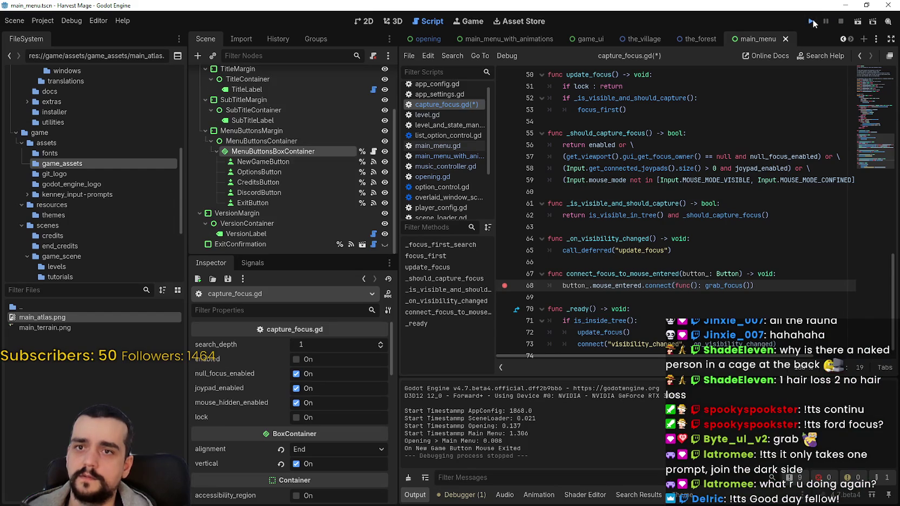
{"action": "left_click", "coordinate": [811, 20]}
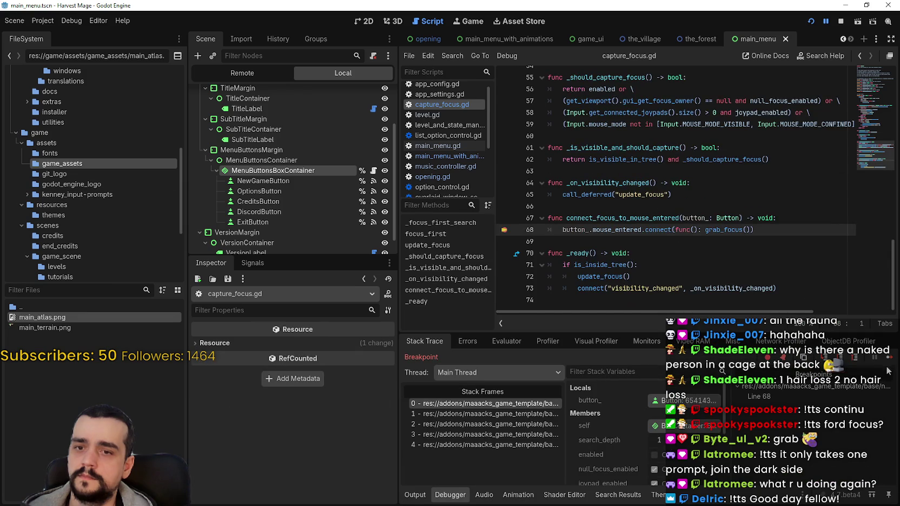
{"action": "left_click", "coordinate": [894, 361]}
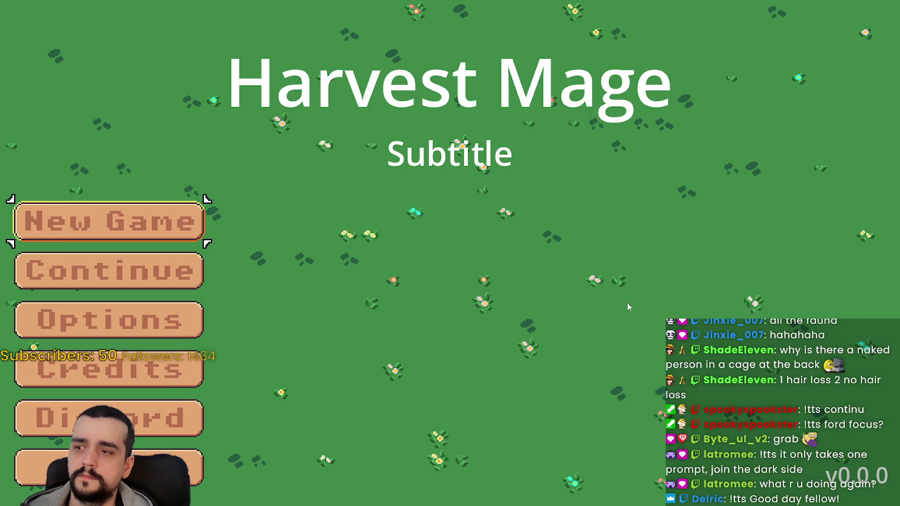
{"action": "key", "text": "alt+Tab"}
{"action": "scroll", "coordinate": [712, 254], "scroll_direction": "up", "scroll_amount": 3}
{"action": "scroll", "coordinate": [712, 254], "scroll_direction": "up", "scroll_amount": 5}
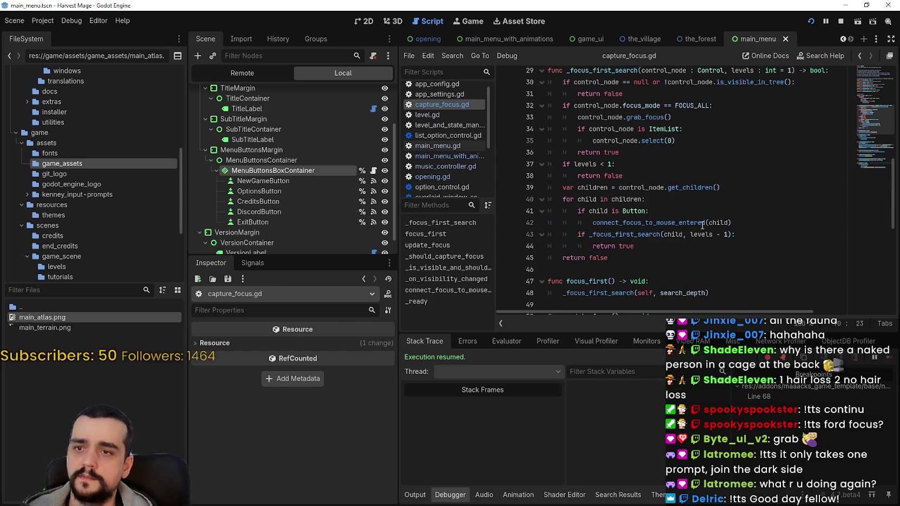
- Delete the connect_focus_to_mouse_entered call from the _focus_first_search child loop
{"action": "double_click", "coordinate": [599, 212]}
{"action": "mouse_move", "coordinate": [731, 223]}
{"action": "left_mouse_down"}
{"action": "mouse_move", "coordinate": [561, 223]}
{"action": "mouse_move", "coordinate": [537, 200]}
{"action": "mouse_move", "coordinate": [533, 210]}
{"action": "left_mouse_up"}
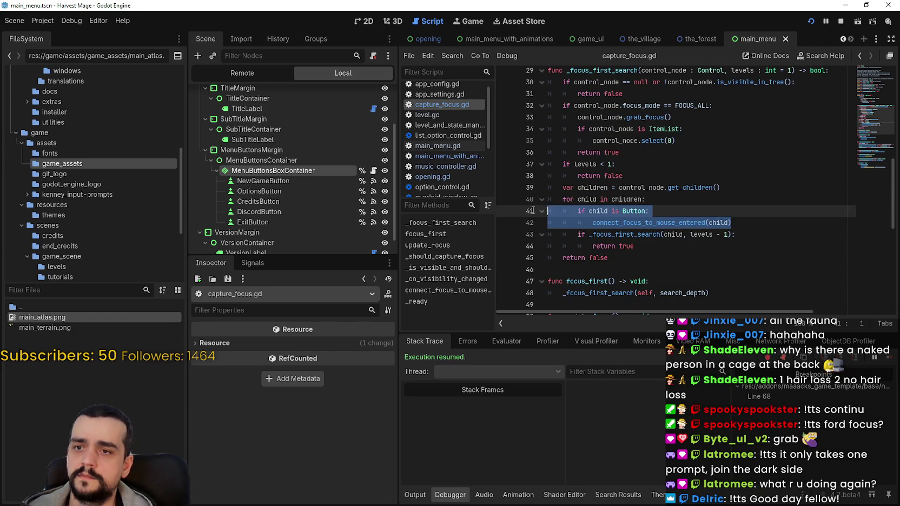
{"action": "mouse_move", "coordinate": [610, 259]}
{"action": "left_mouse_down"}
{"action": "mouse_move", "coordinate": [541, 214]}
{"action": "mouse_move", "coordinate": [504, 211]}
{"action": "left_mouse_up"}
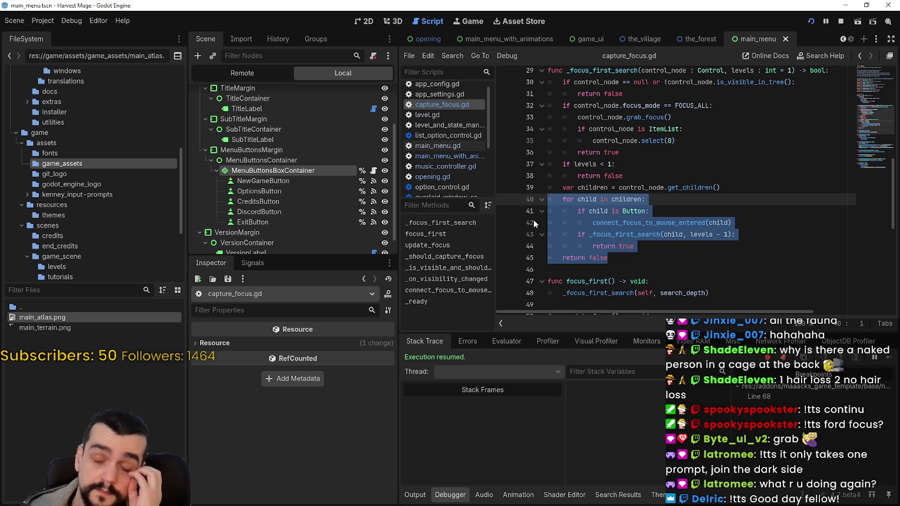
{"action": "left_click", "coordinate": [592, 246]}
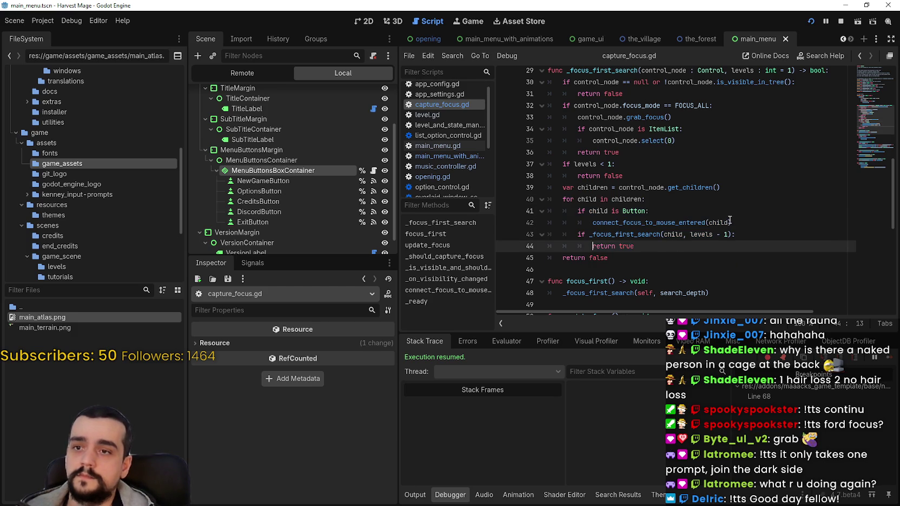
{"action": "scroll", "coordinate": [594, 186], "scroll_direction": "down", "scroll_amount": 1}
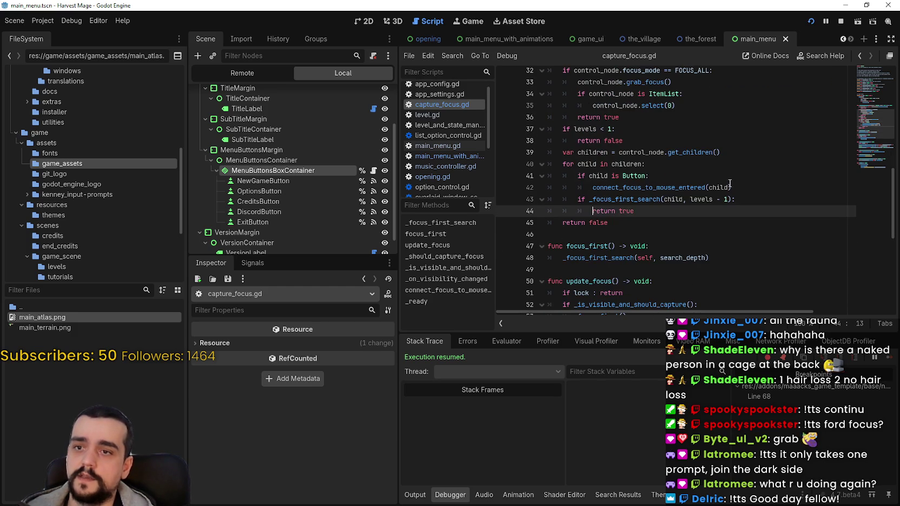
{"action": "scroll", "coordinate": [729, 184], "scroll_direction": "up", "scroll_amount": 4}
{"action": "scroll", "coordinate": [730, 184], "scroll_direction": "down", "scroll_amount": 3}
{"action": "left_click", "coordinate": [747, 208]}
{"action": "left_click_drag", "start_coordinate": [747, 208], "coordinate": [512, 212]}
{"action": "key", "text": "BackSpace"}
{"action": "key", "text": "BackSpace"}
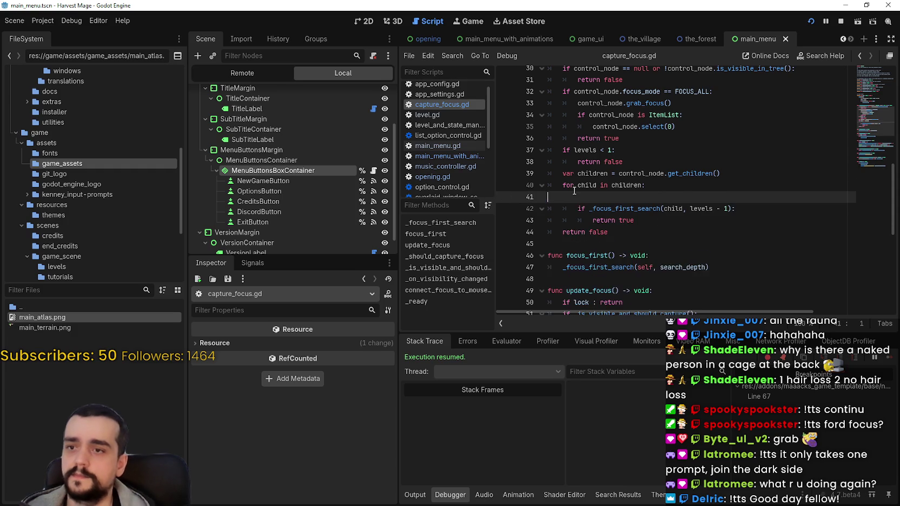
- Remove the 'button_: Button' parameter from connect_focus_to_mouse_entered
{"action": "scroll", "coordinate": [602, 200], "scroll_direction": "down", "scroll_amount": 4}
{"action": "scroll", "coordinate": [602, 200], "scroll_direction": "down", "scroll_amount": 4}
{"action": "left_click", "coordinate": [594, 206]}
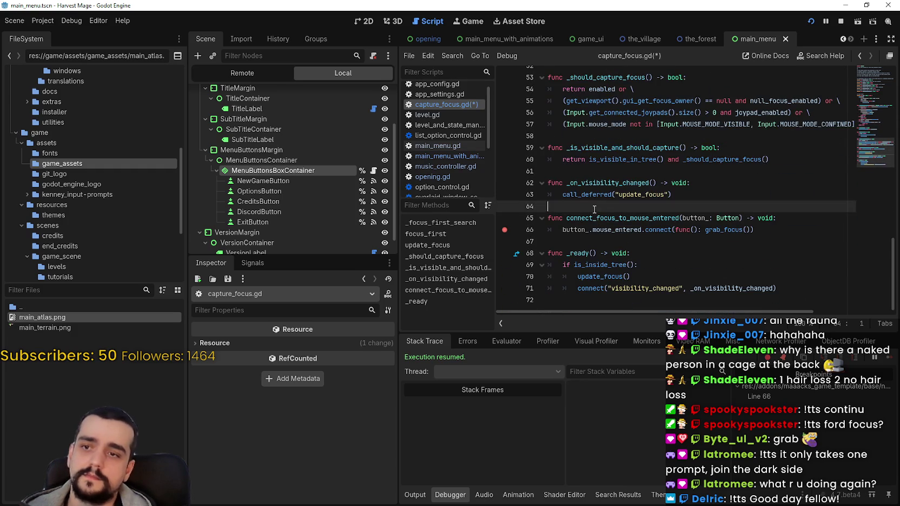
{"action": "left_click", "coordinate": [592, 229]}
{"action": "left_click", "coordinate": [645, 187]}
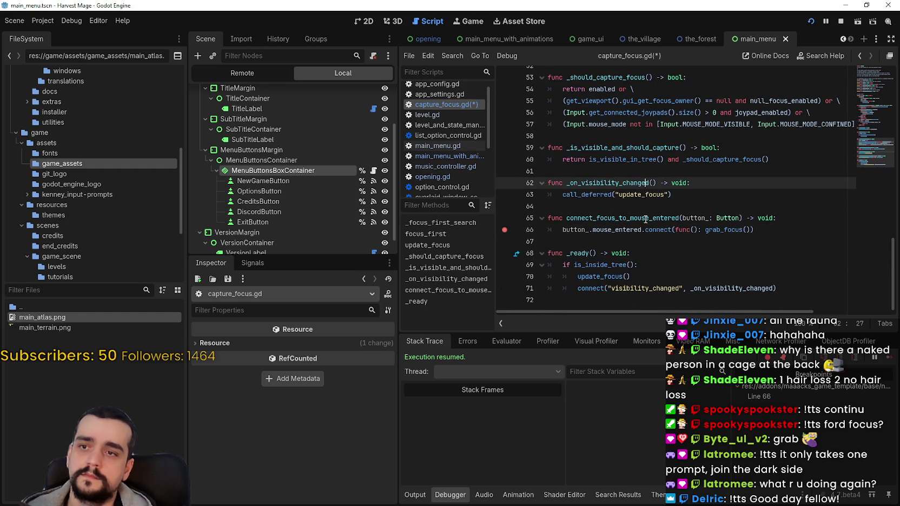
{"action": "left_click", "coordinate": [630, 230]}
{"action": "double_click", "coordinate": [701, 217]}
{"action": "left_click_drag", "start_coordinate": [701, 218], "coordinate": [719, 218]}
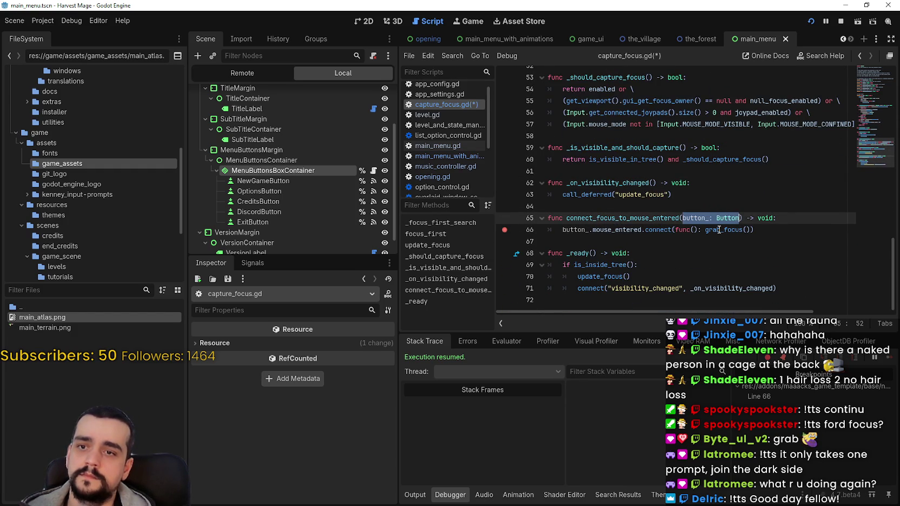
{"action": "key", "text": "BackSpace"}
- Paste a connect_focus_to_mouse_entered call indented under 'if is_inside_tree():' in _ready
{"action": "left_click", "coordinate": [667, 226]}
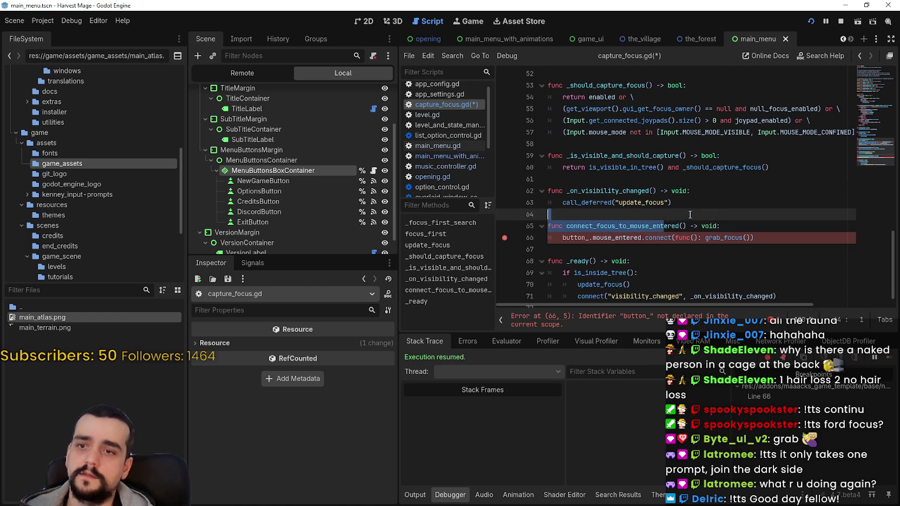
{"action": "double_click", "coordinate": [668, 226]}
{"action": "left_click_drag", "start_coordinate": [668, 226], "coordinate": [689, 226]}
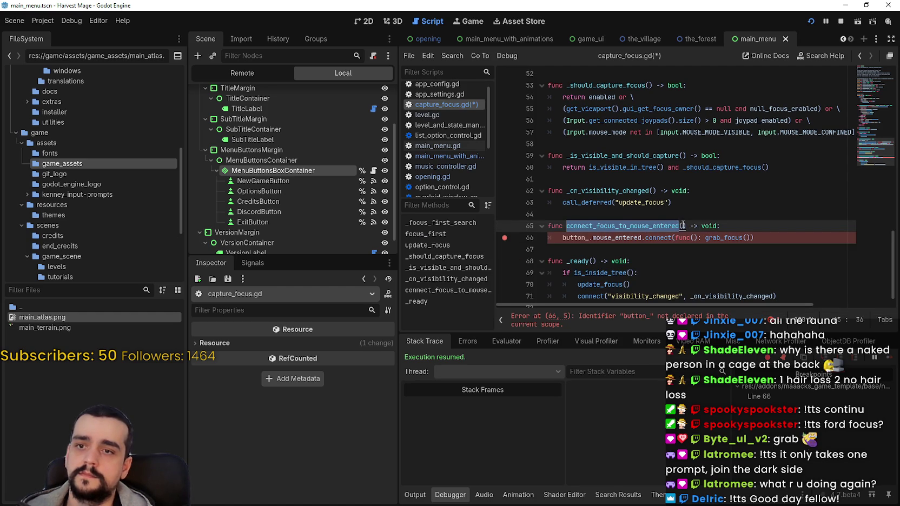
{"action": "scroll", "coordinate": [656, 243], "scroll_direction": "down", "scroll_amount": 1}
{"action": "left_click", "coordinate": [656, 257]}
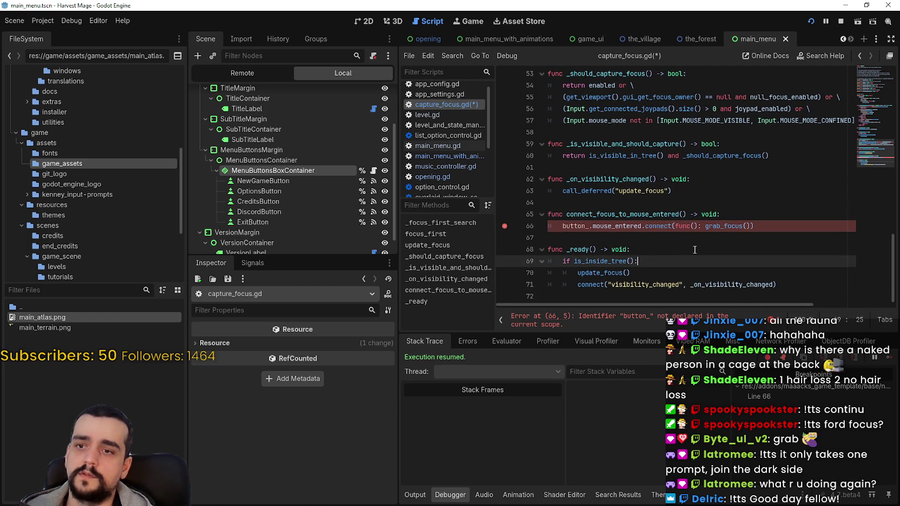
{"action": "type", "text": "\\"}
{"action": "scroll", "coordinate": [695, 250], "scroll_direction": "down", "scroll_amount": 2}
{"action": "scroll", "coordinate": [691, 252], "scroll_direction": "up", "scroll_amount": 2}
{"action": "key", "text": "ctrl+v"}
{"action": "key", "text": "ctrl+z"}
{"action": "key", "text": "Return"}
{"action": "key", "text": "ctrl+v"}
- Open an empty line at the start of the connect_focus_to_mouse_entered body
{"action": "left_click", "coordinate": [680, 285]}
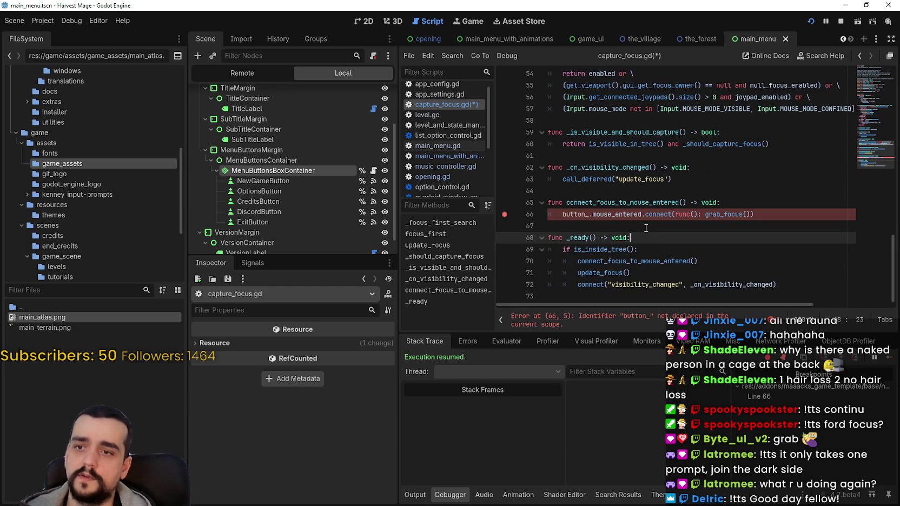
{"action": "left_click", "coordinate": [725, 202]}
{"action": "key", "text": "Return"}
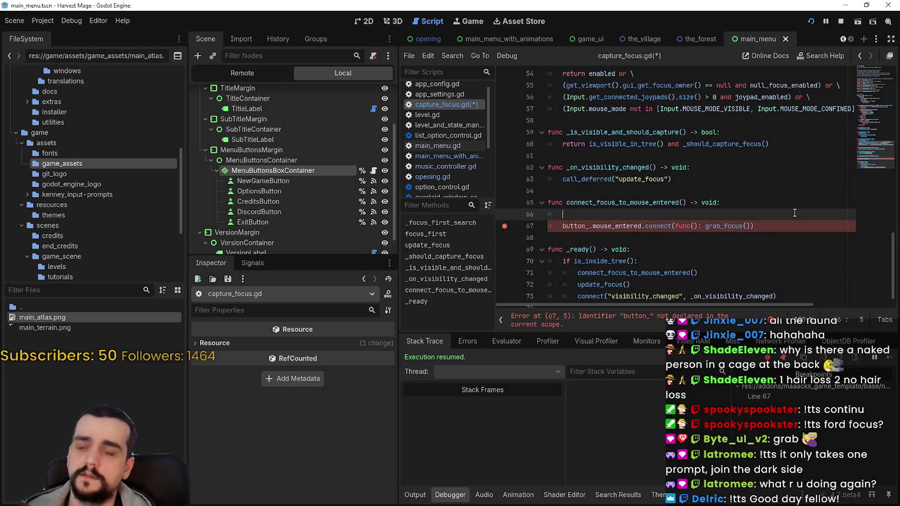
{"action": "scroll", "coordinate": [746, 213], "scroll_direction": "up", "scroll_amount": 10}
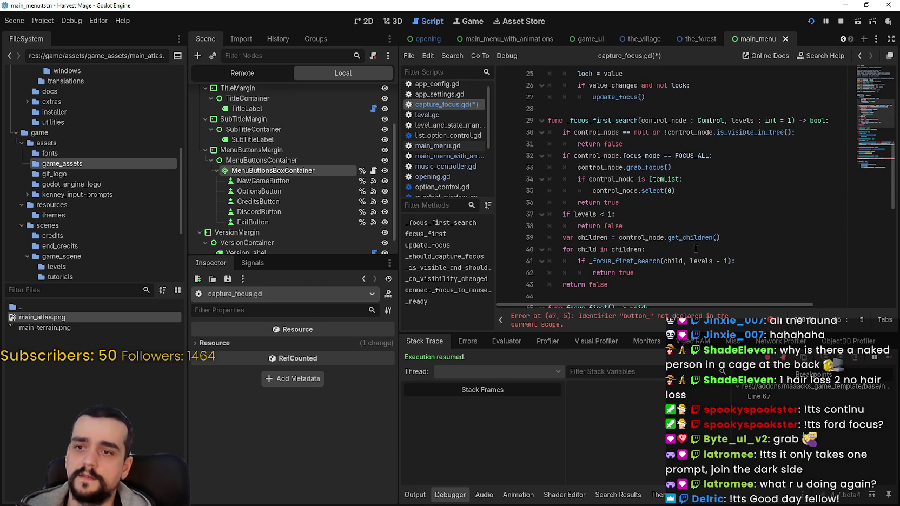
- Paste the children for-loop into the function, indent the connect line, and rename button_ to child
{"action": "left_click_drag", "start_coordinate": [663, 255], "coordinate": [525, 241]}
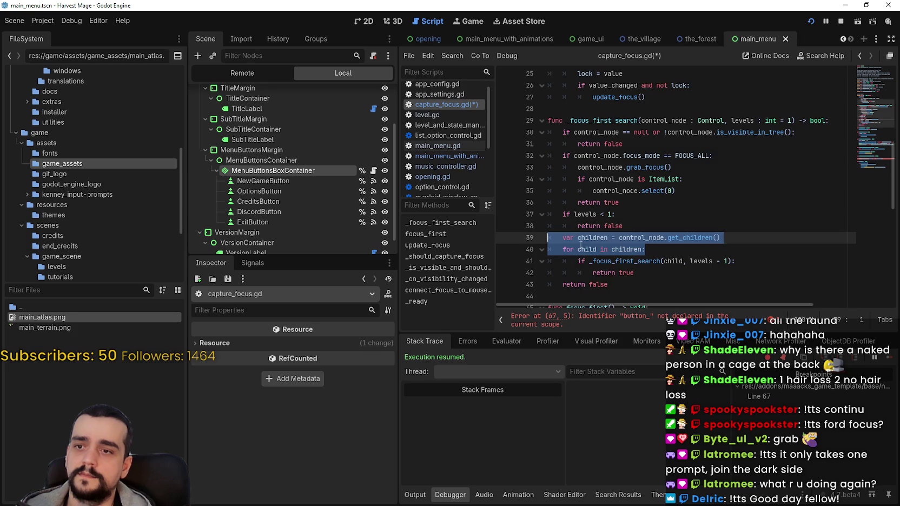
{"action": "key", "text": "ctrl+c"}
{"action": "scroll", "coordinate": [579, 245], "scroll_direction": "down", "scroll_amount": 10}
{"action": "left_click", "coordinate": [589, 227]}
{"action": "key", "text": "ctrl+v"}
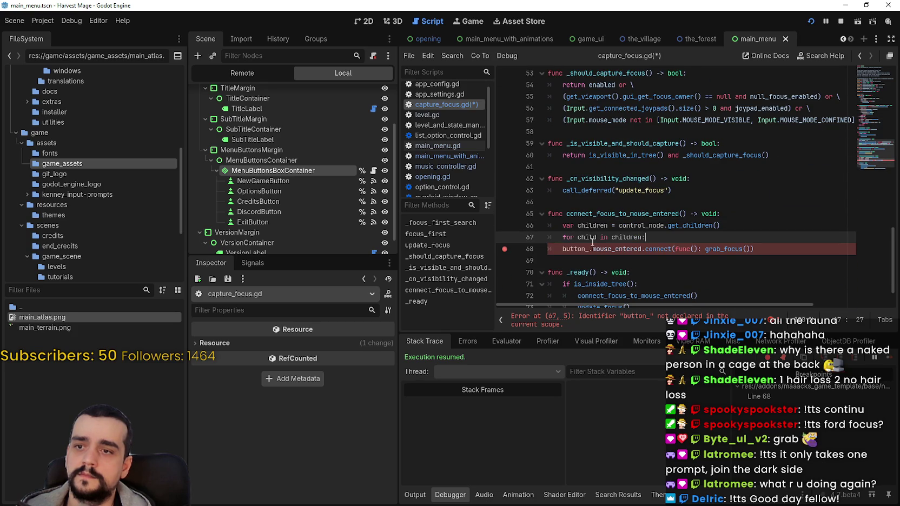
{"action": "key", "text": "Down"}
{"action": "key", "text": "Home"}
{"action": "key", "text": "Tab"}
{"action": "left_click", "coordinate": [662, 238]}
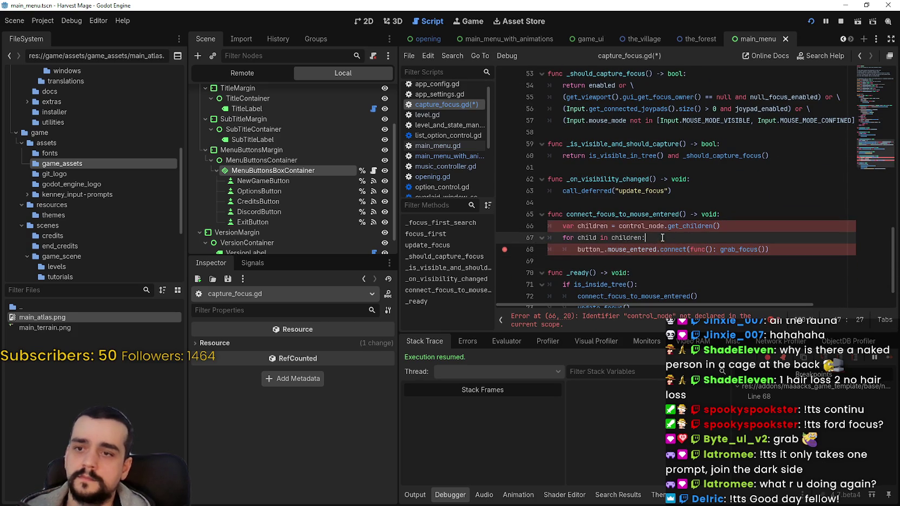
{"action": "double_click", "coordinate": [590, 250]}
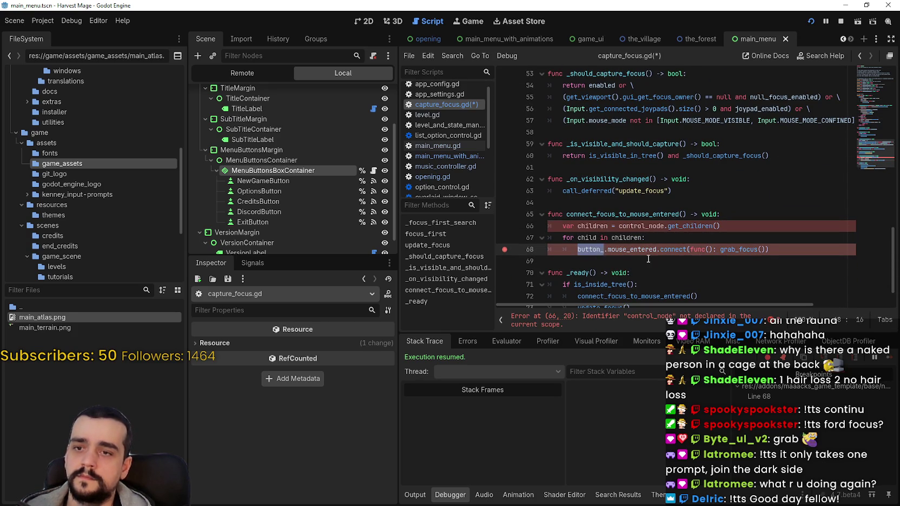
{"action": "type", "text": "child"}
- Check where control_node comes from, then delete 'control_node.' so get_children() uses this node
{"action": "double_click", "coordinate": [600, 228]}
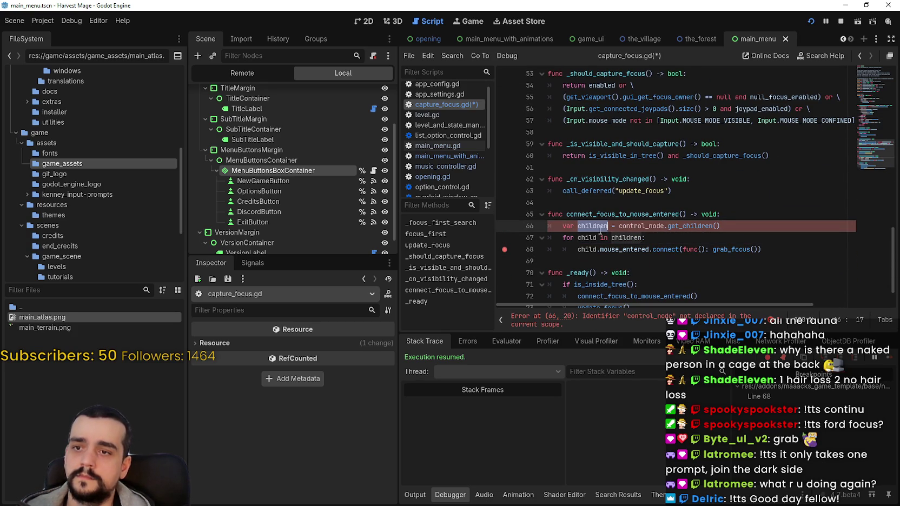
{"action": "double_click", "coordinate": [654, 230]}
{"action": "scroll", "coordinate": [646, 218], "scroll_direction": "down", "scroll_amount": 1}
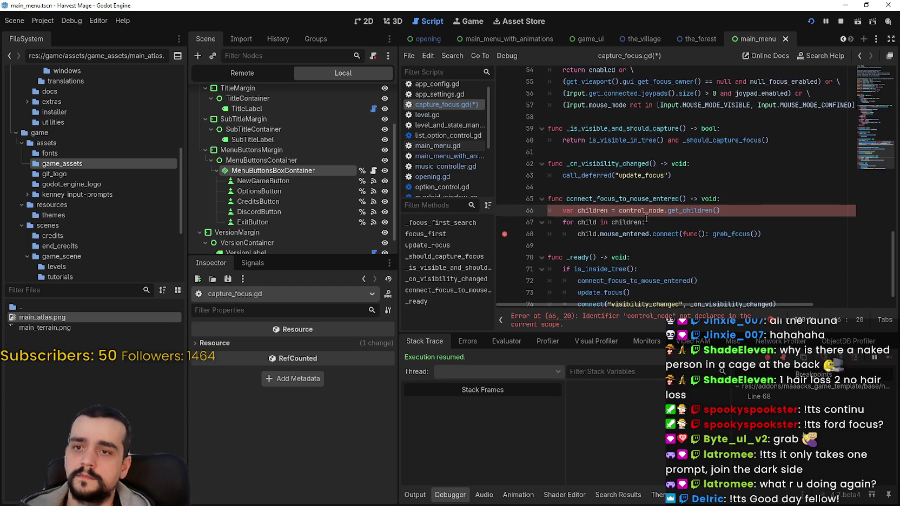
{"action": "scroll", "coordinate": [646, 218], "scroll_direction": "up", "scroll_amount": 6}
{"action": "scroll", "coordinate": [646, 218], "scroll_direction": "up", "scroll_amount": 4}
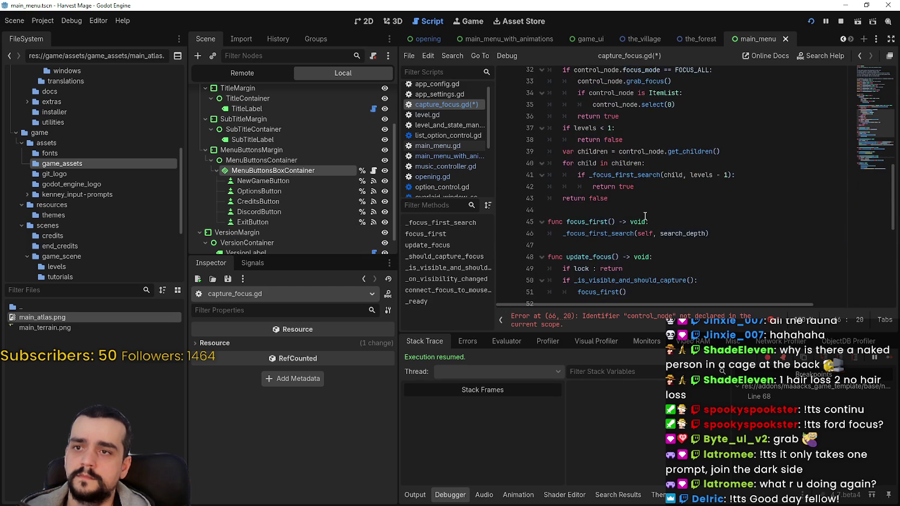
{"action": "double_click", "coordinate": [679, 104]}
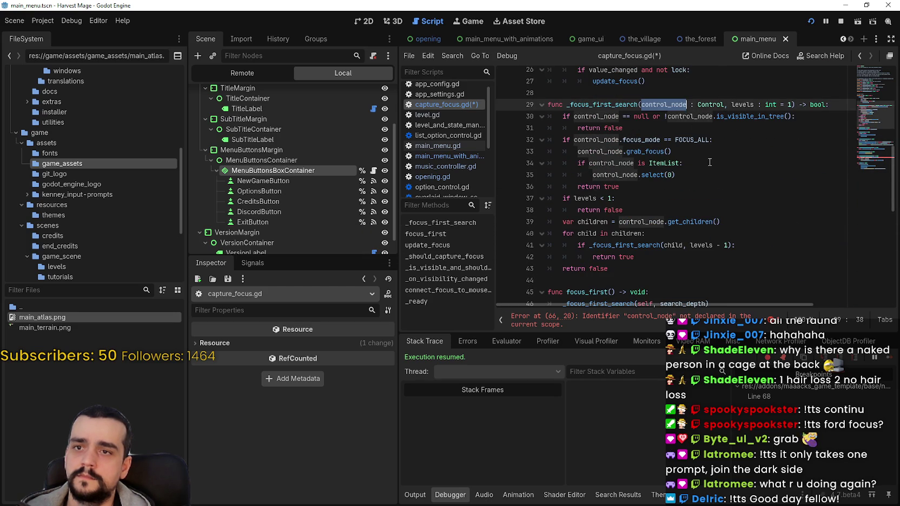
{"action": "scroll", "coordinate": [718, 185], "scroll_direction": "up", "scroll_amount": 3}
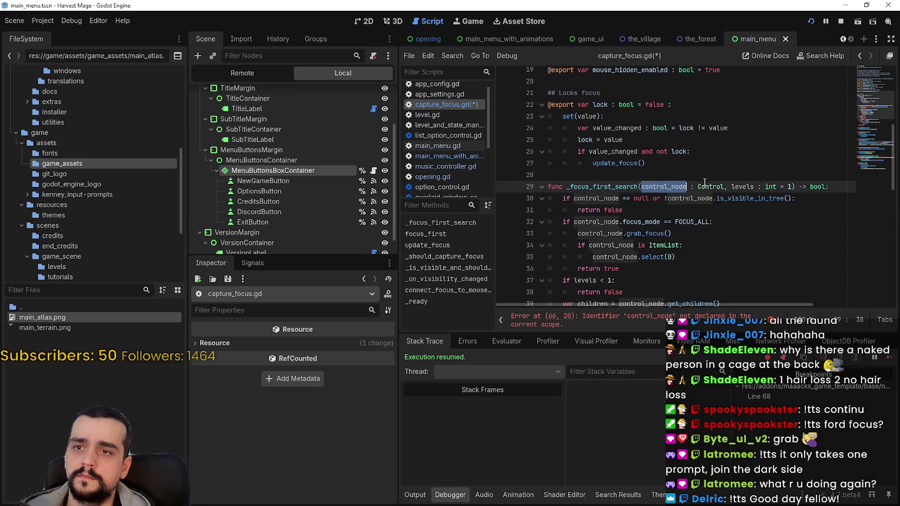
{"action": "double_click", "coordinate": [627, 185]}
{"action": "key", "text": "ctrl+f"}
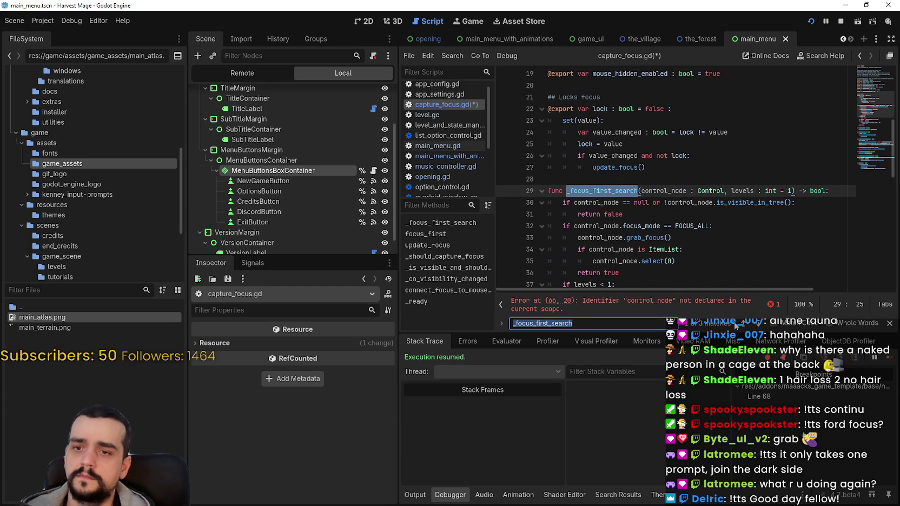
{"action": "key", "text": "Return"}
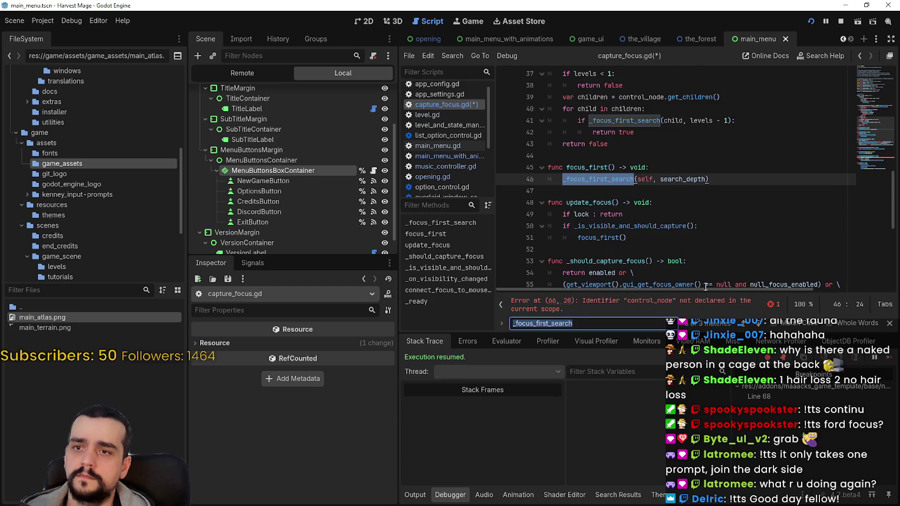
{"action": "scroll", "coordinate": [657, 222], "scroll_direction": "down", "scroll_amount": 6}
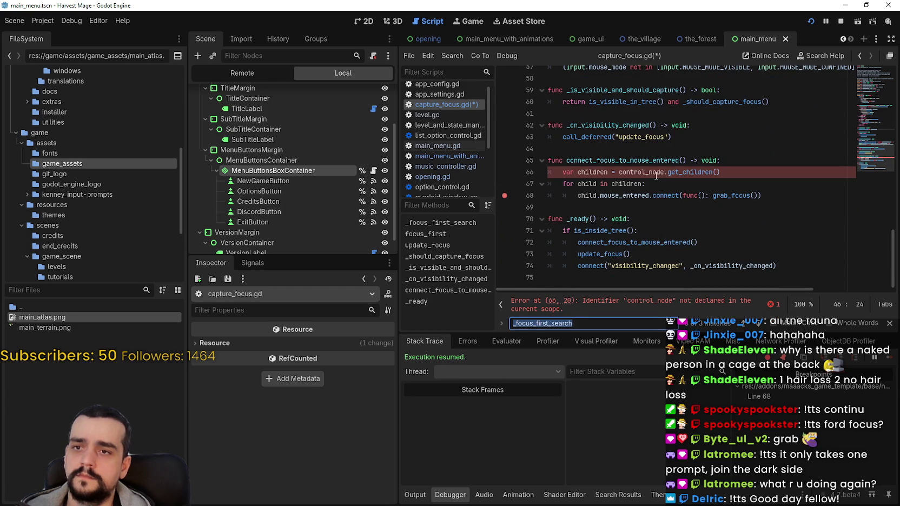
{"action": "double_click", "coordinate": [659, 173]}
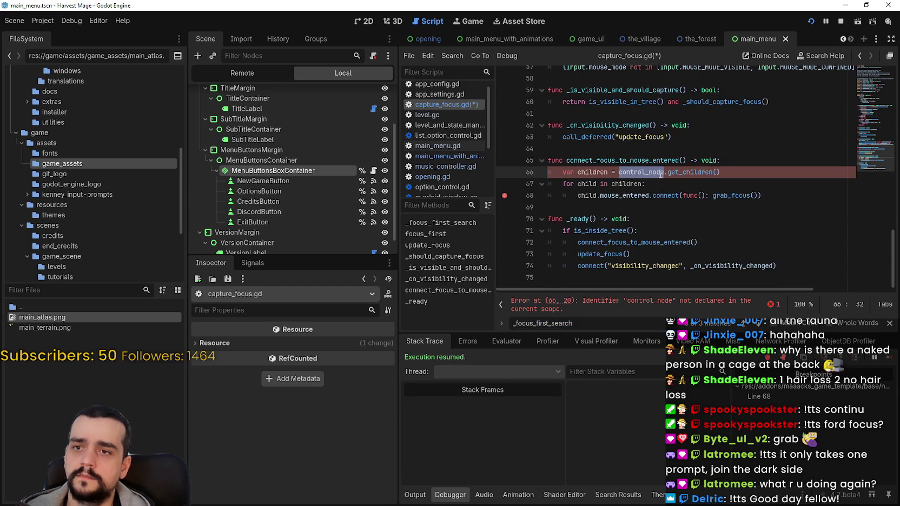
{"action": "key", "text": "BackSpace"}
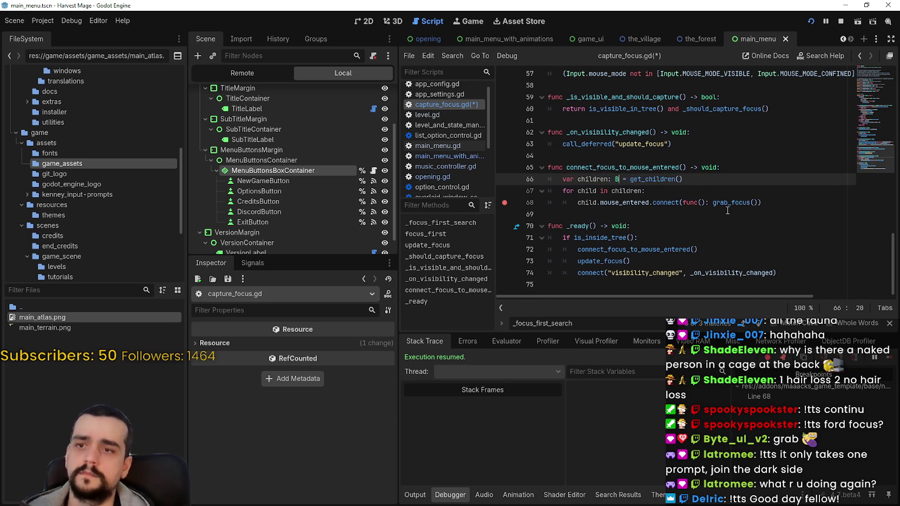
- Try a ': Button' annotation on the children variable, then remove it
{"action": "type", "text": ": Button"}
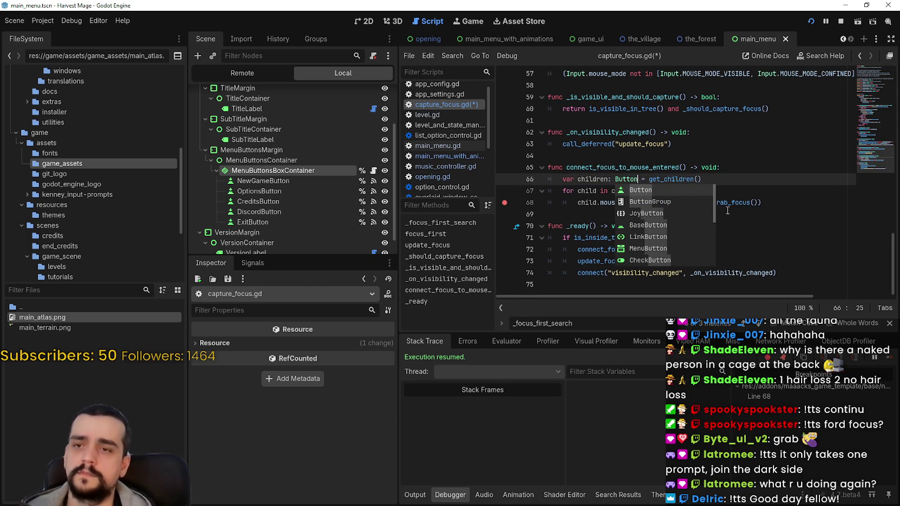
{"action": "key", "text": "BackSpace"}
{"action": "key", "text": "BackSpace"}
{"action": "key", "text": "BackSpace"}
{"action": "key", "text": "Escape"}
{"action": "left_click", "coordinate": [615, 178]}
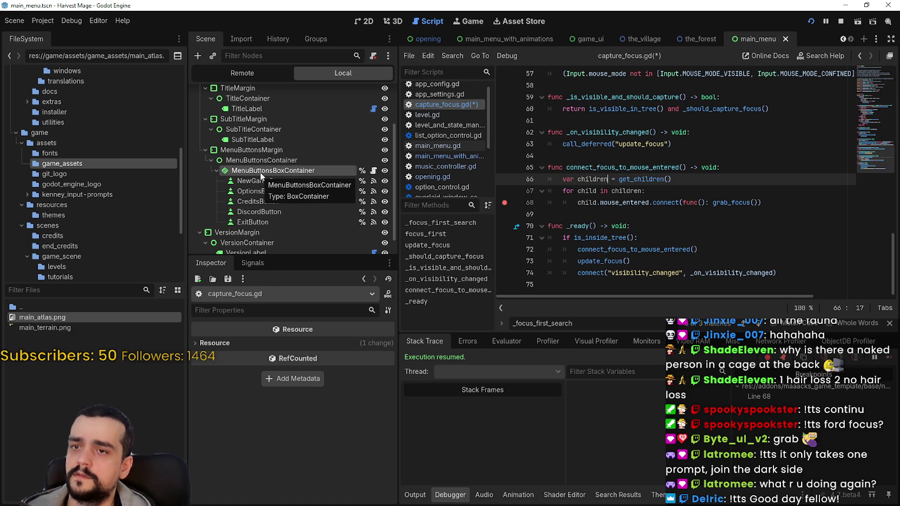
{"action": "mouse_move", "coordinate": [648, 178]}
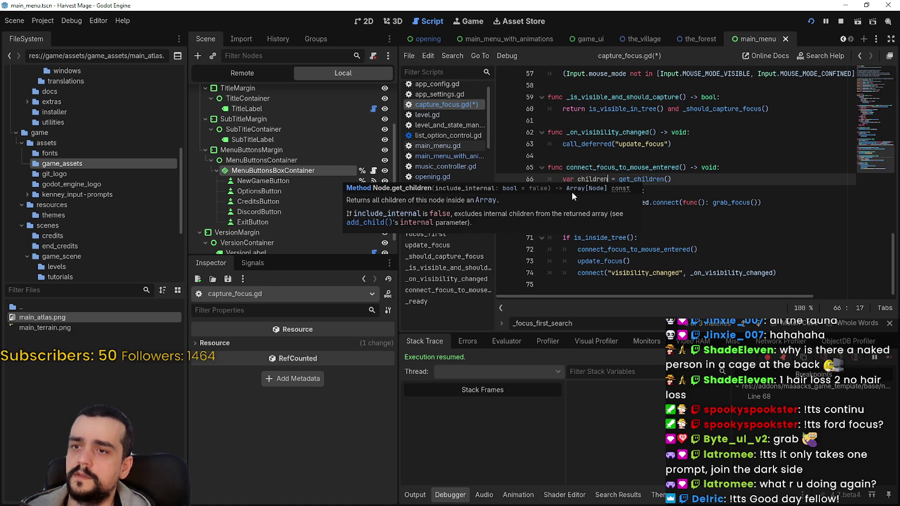
{"action": "left_click", "coordinate": [649, 191]}
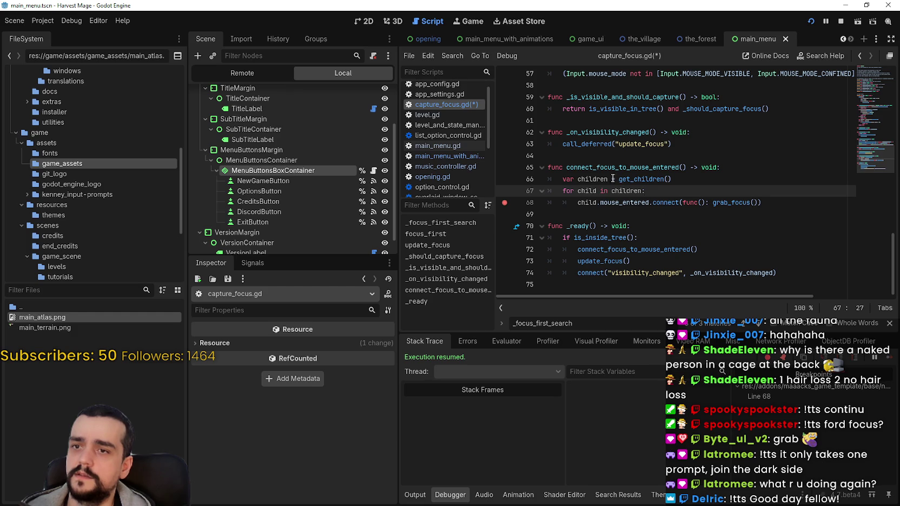
{"action": "left_click", "coordinate": [612, 179]}
- Declare 'children: Array = get_children()' using the Array autocomplete, then open Project Settings
{"action": "type", "text": ":"}
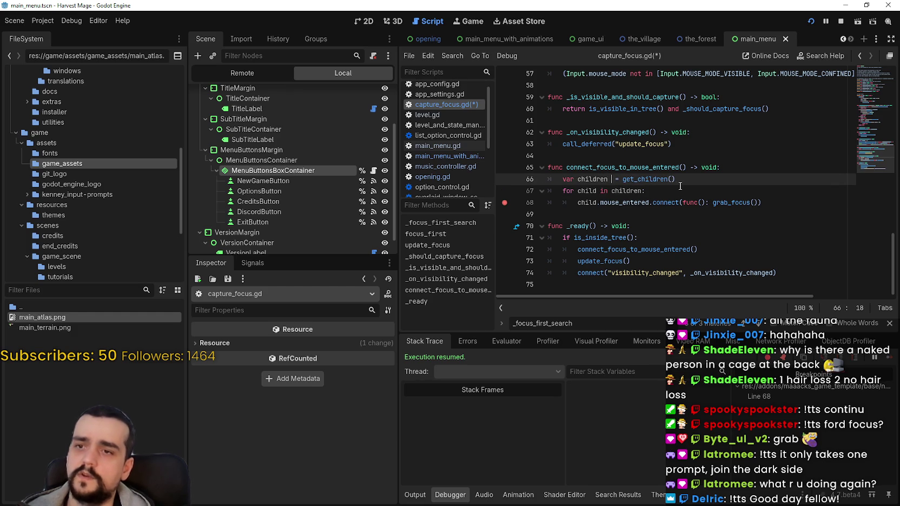
{"action": "key", "text": "BackSpace"}
{"action": "key", "text": "BackSpace"}
{"action": "type", "text": ": Arra"}
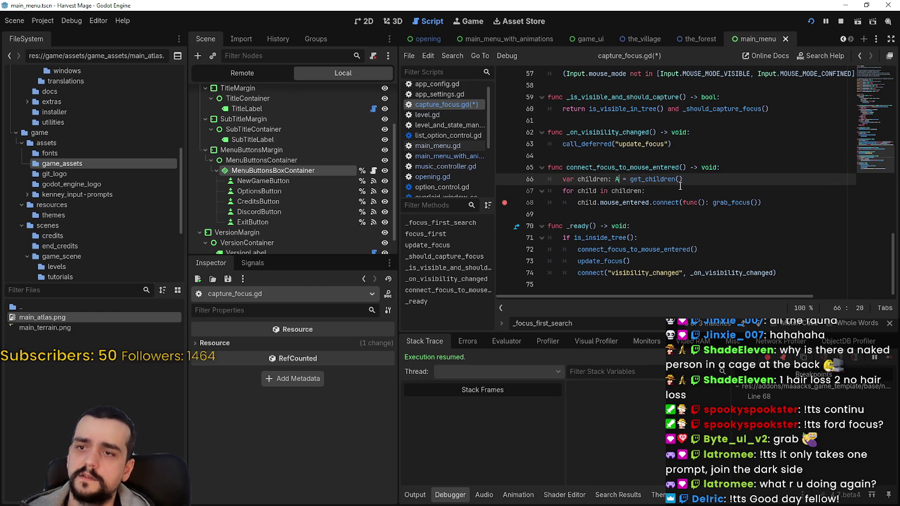
{"action": "left_click", "coordinate": [680, 190]}
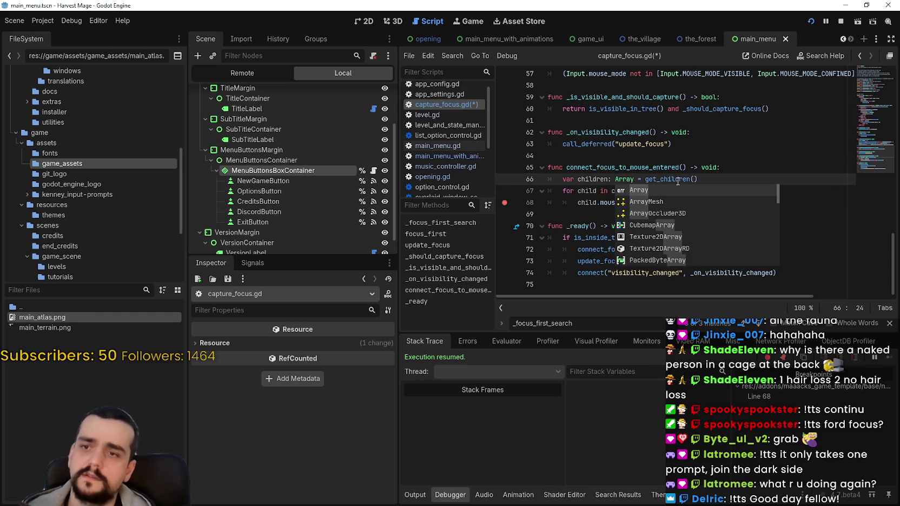
{"action": "left_click", "coordinate": [679, 179]}
{"action": "left_click_drag", "start_coordinate": [568, 182], "coordinate": [726, 179]}
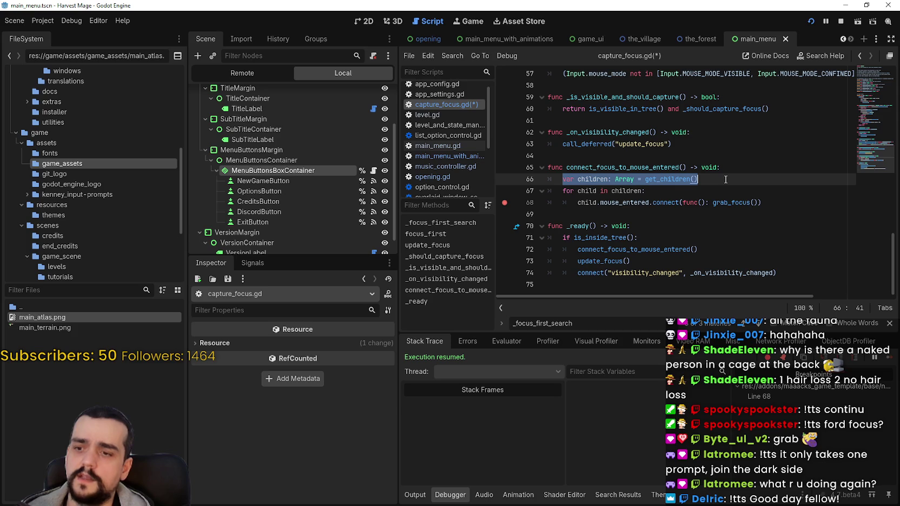
{"action": "left_click", "coordinate": [715, 186]}
{"action": "left_click", "coordinate": [52, 20]}
{"action": "left_click", "coordinate": [64, 38]}
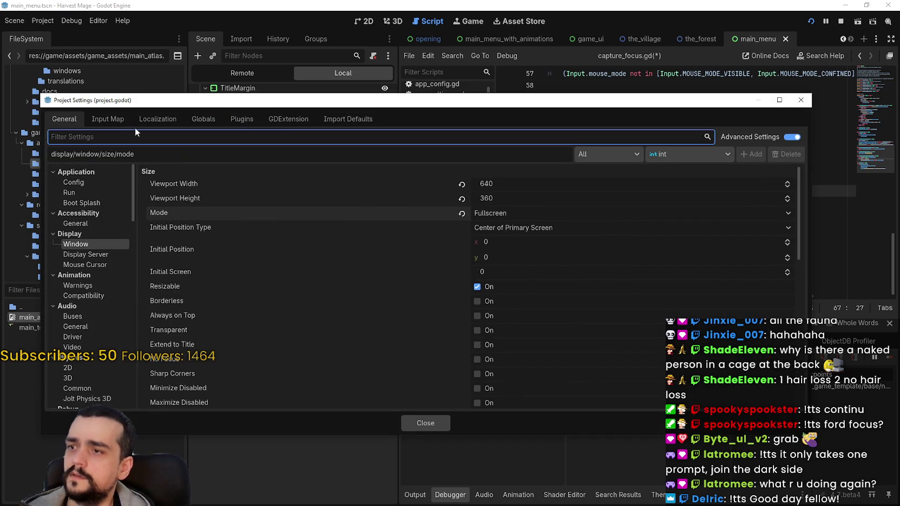
- Under Debug > GDScript, set Untyped Declaration and Inferred Declaration warnings to Warn
{"action": "scroll", "coordinate": [136, 288], "scroll_direction": "down", "scroll_amount": 5}
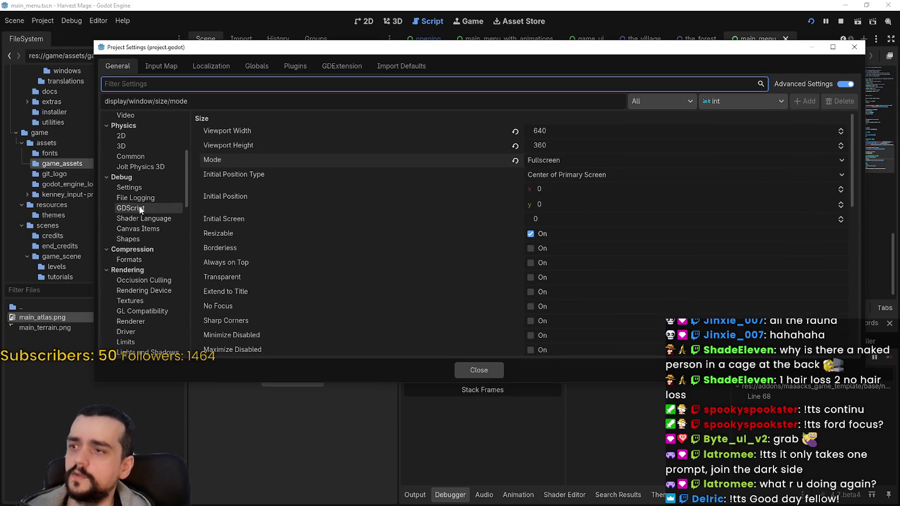
{"action": "left_click", "coordinate": [144, 187]}
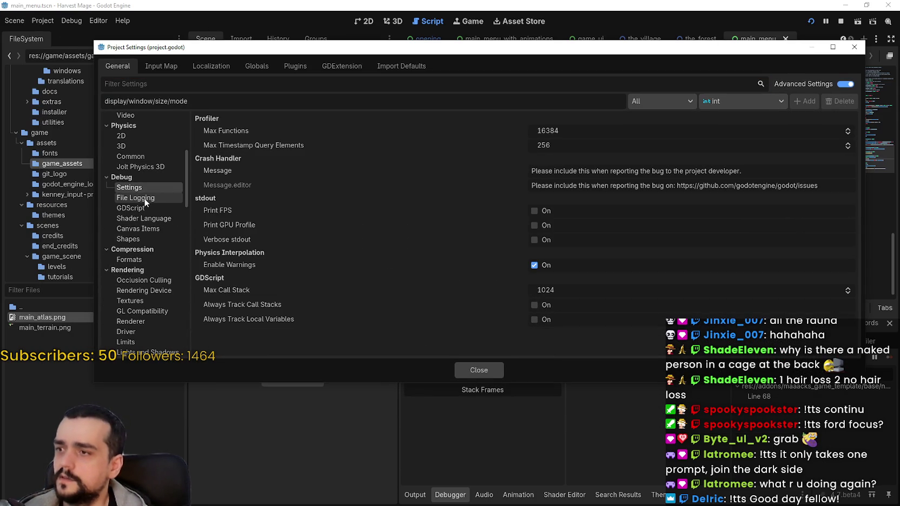
{"action": "left_click", "coordinate": [145, 200]}
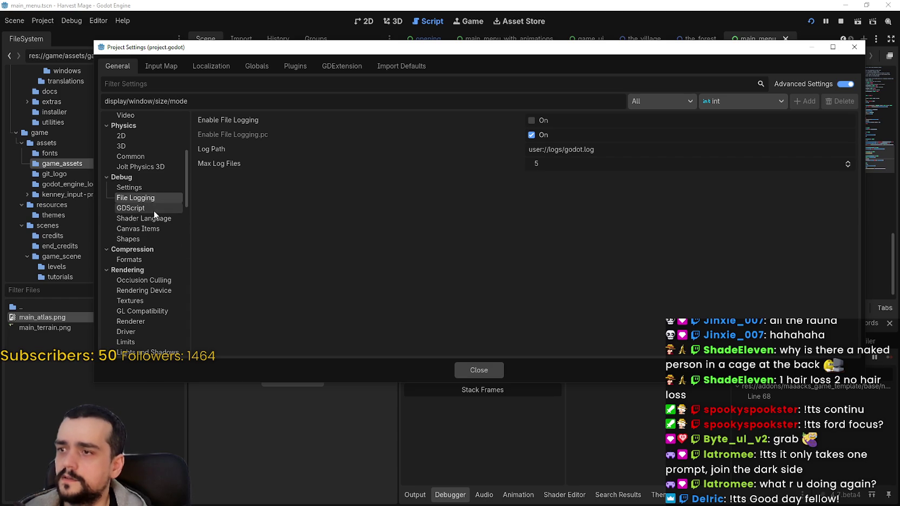
{"action": "left_click", "coordinate": [154, 210]}
{"action": "scroll", "coordinate": [490, 288], "scroll_direction": "down", "scroll_amount": 5}
{"action": "scroll", "coordinate": [494, 285], "scroll_direction": "down", "scroll_amount": 2}
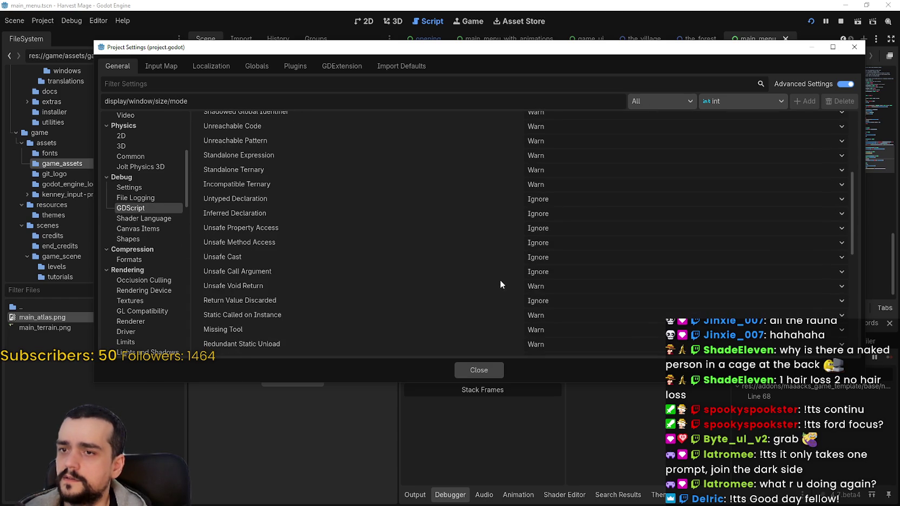
{"action": "left_click", "coordinate": [545, 200]}
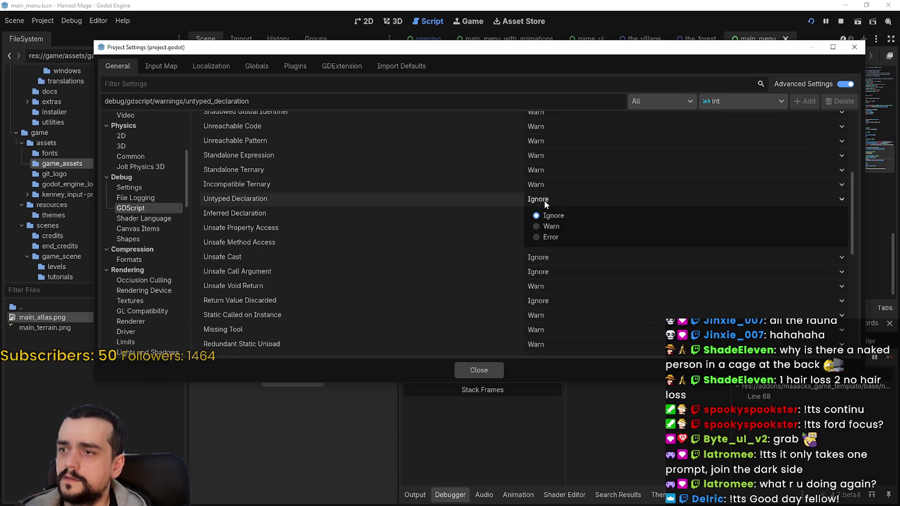
{"action": "left_click", "coordinate": [554, 227]}
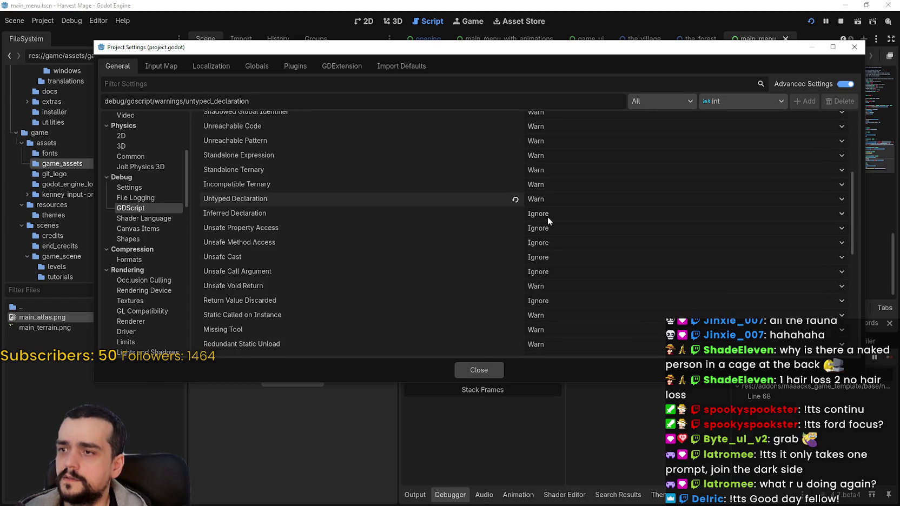
{"action": "left_click", "coordinate": [547, 215]}
{"action": "left_click", "coordinate": [558, 240]}
- Set the Unsafe Property Access and Unsafe Method Access warnings to Warn
{"action": "scroll", "coordinate": [550, 232], "scroll_direction": "down", "scroll_amount": 3}
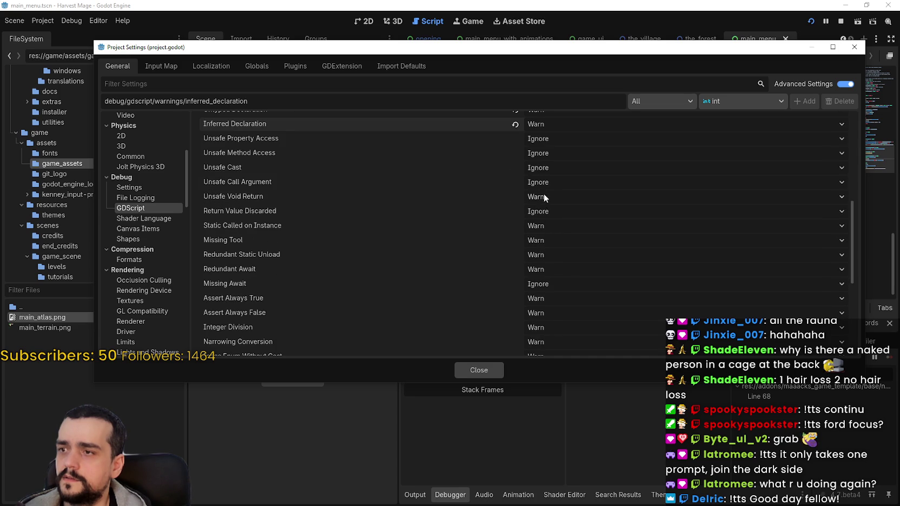
{"action": "scroll", "coordinate": [304, 177], "scroll_direction": "down", "scroll_amount": 7}
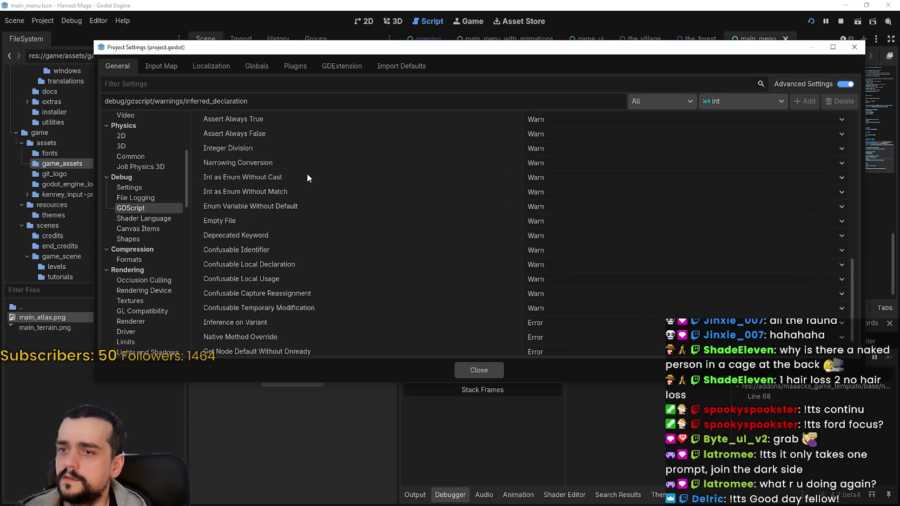
{"action": "scroll", "coordinate": [456, 323], "scroll_direction": "up", "scroll_amount": 9}
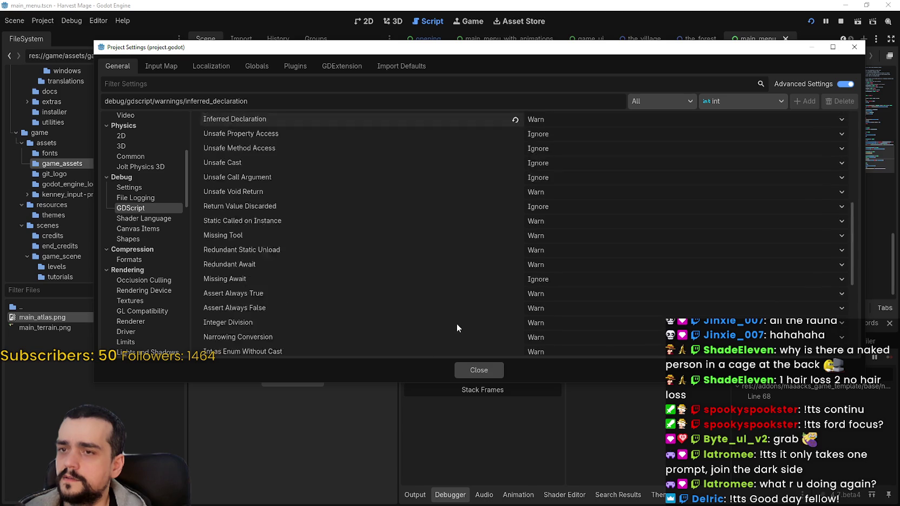
{"action": "scroll", "coordinate": [557, 246], "scroll_direction": "down", "scroll_amount": 1}
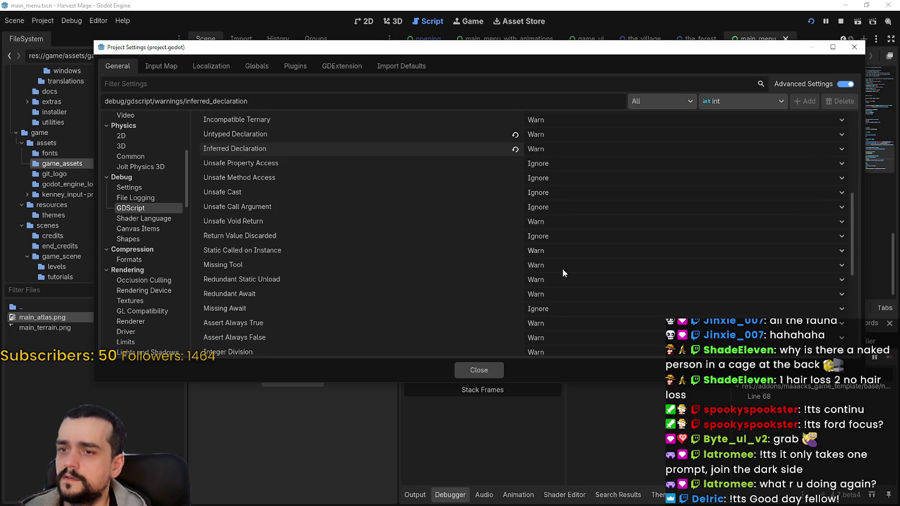
{"action": "scroll", "coordinate": [545, 227], "scroll_direction": "up", "scroll_amount": 2}
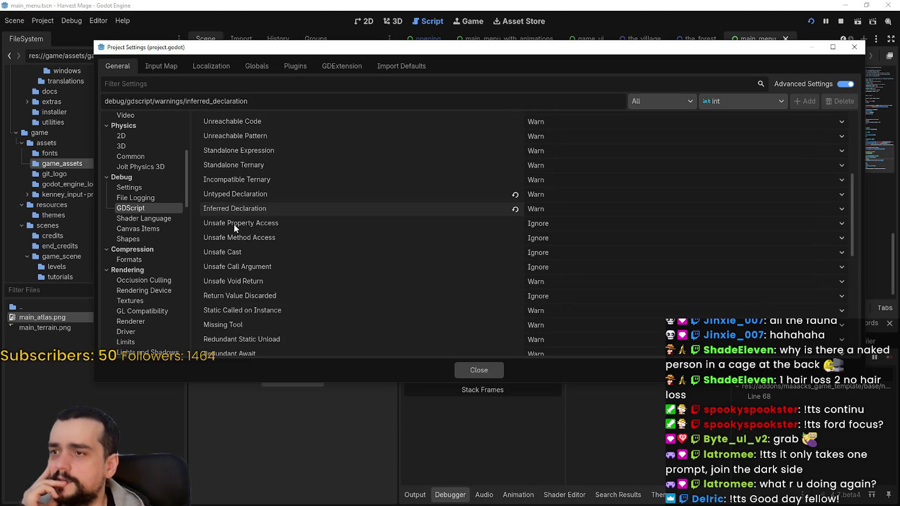
{"action": "mouse_move", "coordinate": [233, 224]}
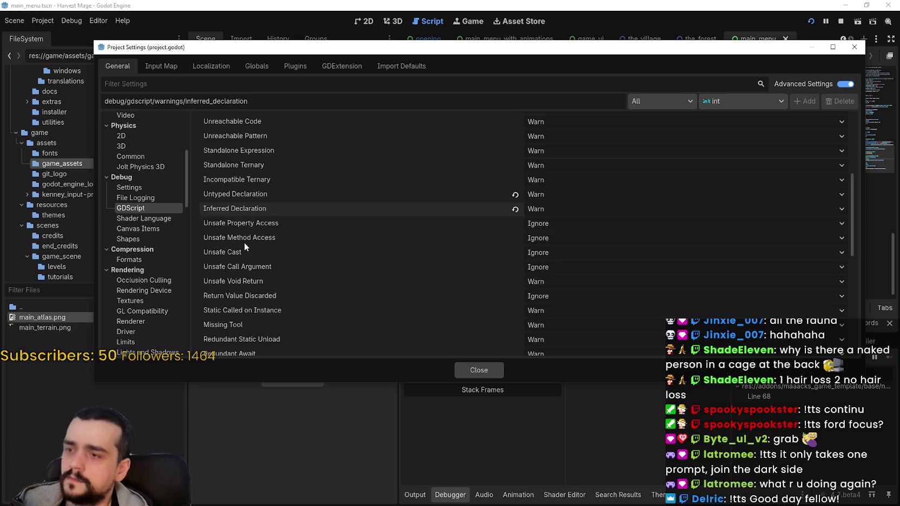
{"action": "mouse_move", "coordinate": [244, 242]}
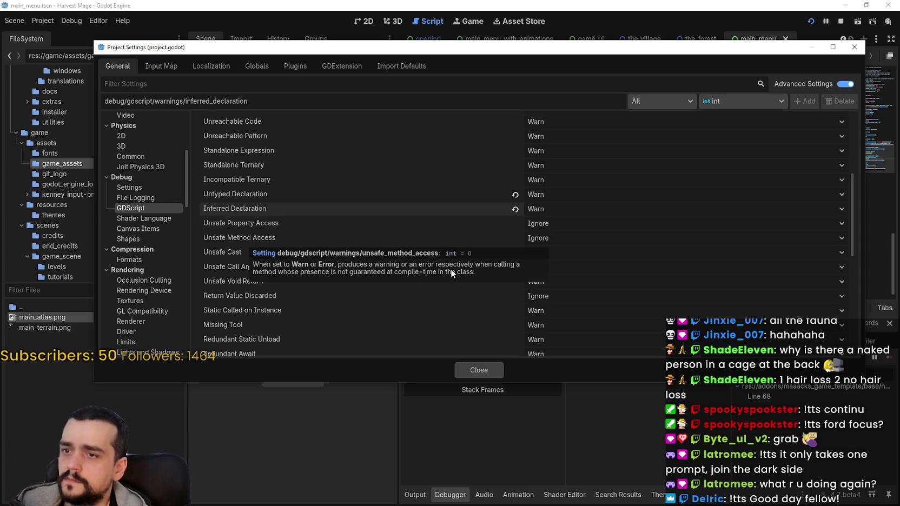
{"action": "left_click", "coordinate": [563, 224]}
{"action": "left_click", "coordinate": [561, 248]}
{"action": "left_click", "coordinate": [553, 239]}
{"action": "left_click", "coordinate": [552, 264]}
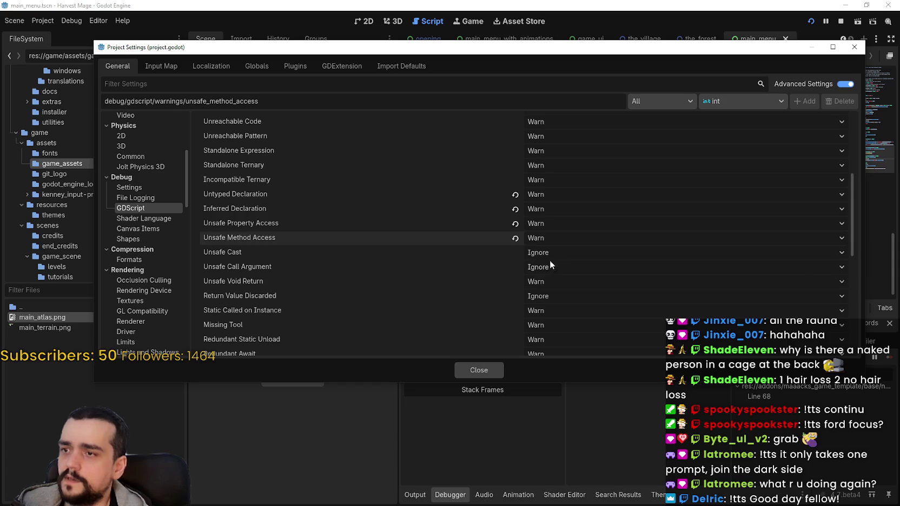
- Set Unsafe Cast, Unsafe Call Argument and Return Value Discarded warnings to Warn
{"action": "left_click", "coordinate": [545, 256]}
{"action": "left_click", "coordinate": [549, 280]}
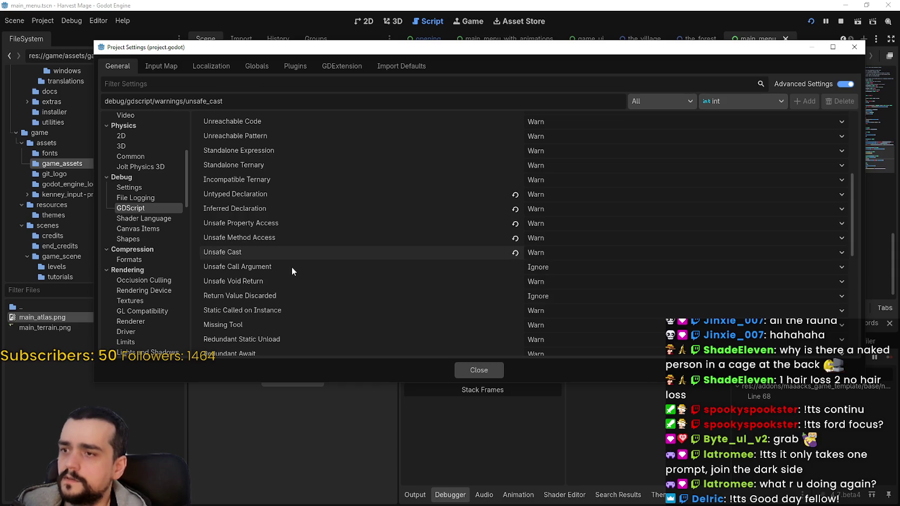
{"action": "left_click", "coordinate": [530, 267]}
{"action": "left_click", "coordinate": [534, 295]}
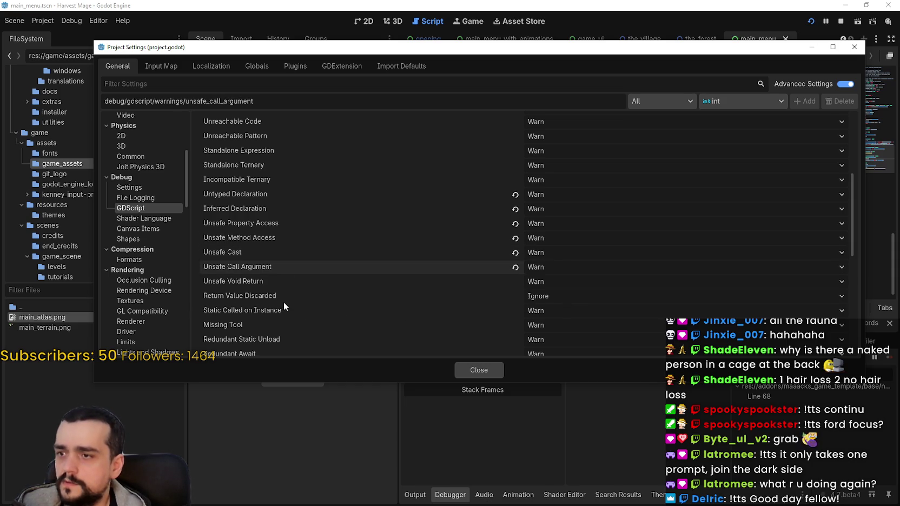
{"action": "left_click", "coordinate": [530, 296]}
{"action": "left_click", "coordinate": [556, 324]}
- Change the Missing Await warning level, then close Project Settings and return to the script
{"action": "scroll", "coordinate": [557, 281], "scroll_direction": "down", "scroll_amount": 1}
{"action": "scroll", "coordinate": [557, 281], "scroll_direction": "down", "scroll_amount": 3}
{"action": "left_click", "coordinate": [549, 251]}
{"action": "left_click", "coordinate": [561, 273]}
{"action": "scroll", "coordinate": [559, 270], "scroll_direction": "down", "scroll_amount": 6}
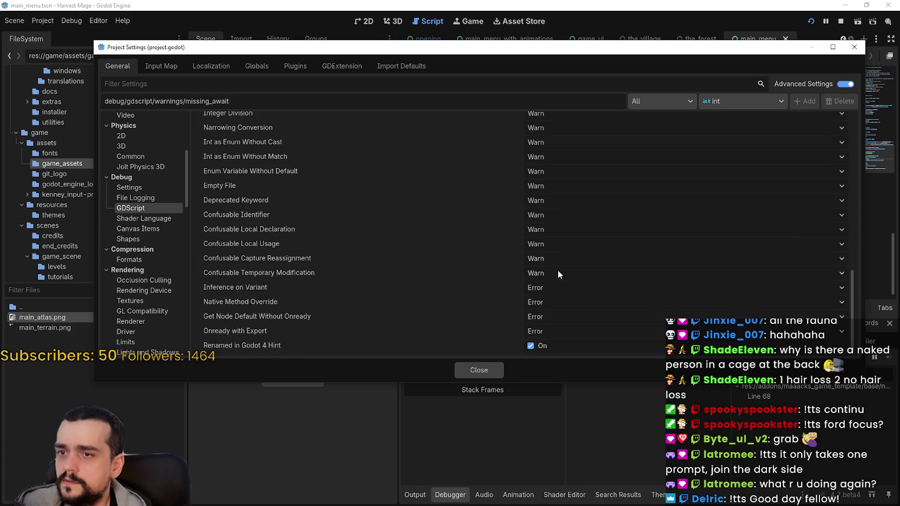
{"action": "scroll", "coordinate": [556, 270], "scroll_direction": "up", "scroll_amount": 15}
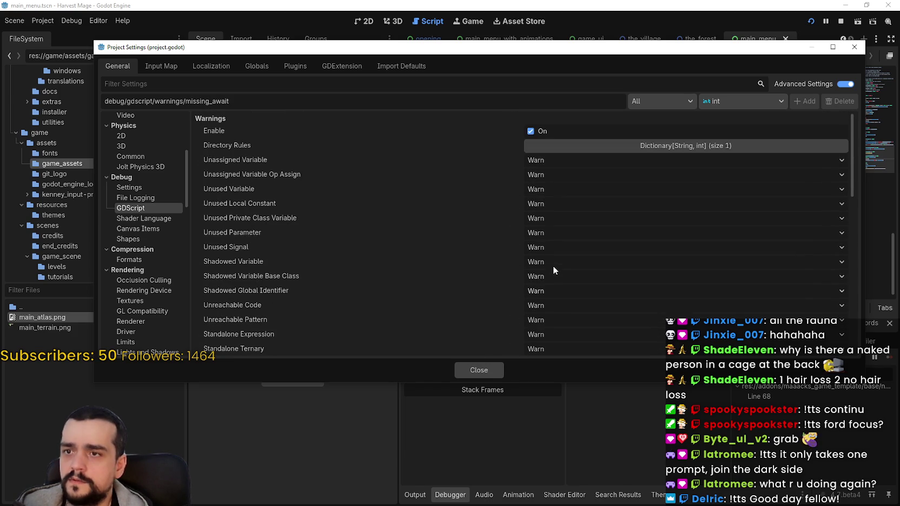
{"action": "left_click", "coordinate": [495, 370]}
{"action": "left_click", "coordinate": [661, 237]}
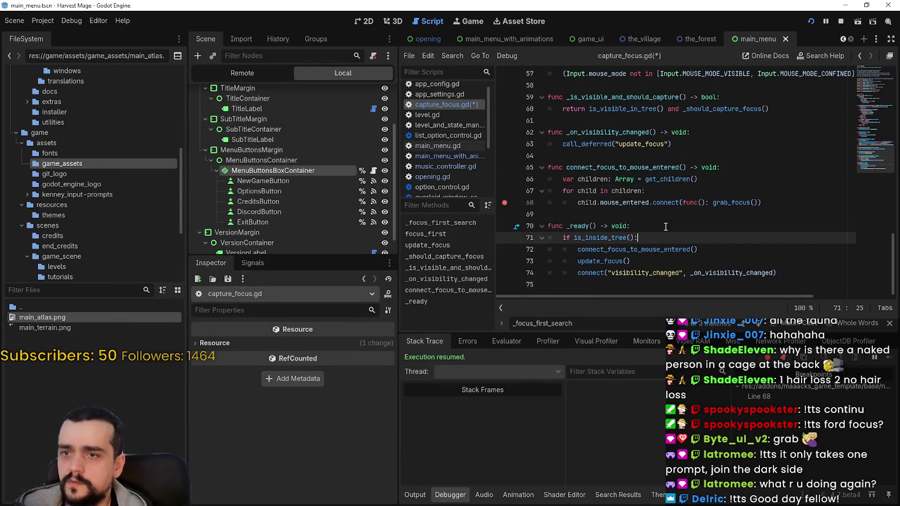
- Stop the running game and save capture_focus.gd
{"action": "left_click", "coordinate": [655, 216]}
{"action": "left_click", "coordinate": [840, 20]}
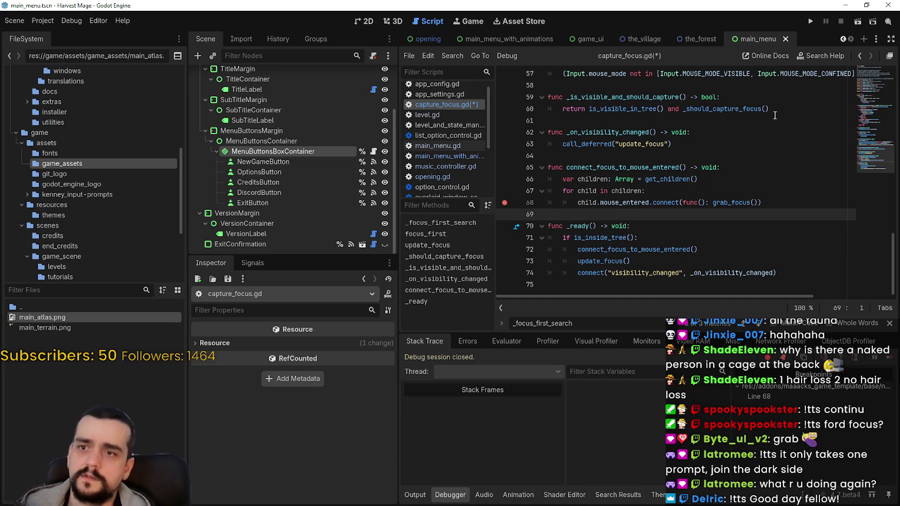
{"action": "left_click", "coordinate": [694, 202]}
{"action": "key", "text": "ctrl+s"}
{"action": "left_click", "coordinate": [699, 179]}
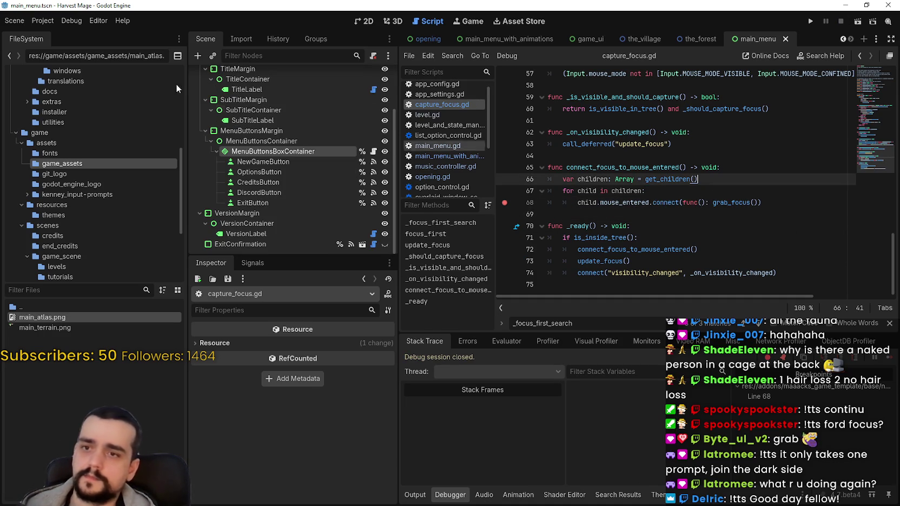
- Reload the current project and move the caret back to the empty line before _ready in capture_focus.gd
{"action": "left_click", "coordinate": [43, 20]}
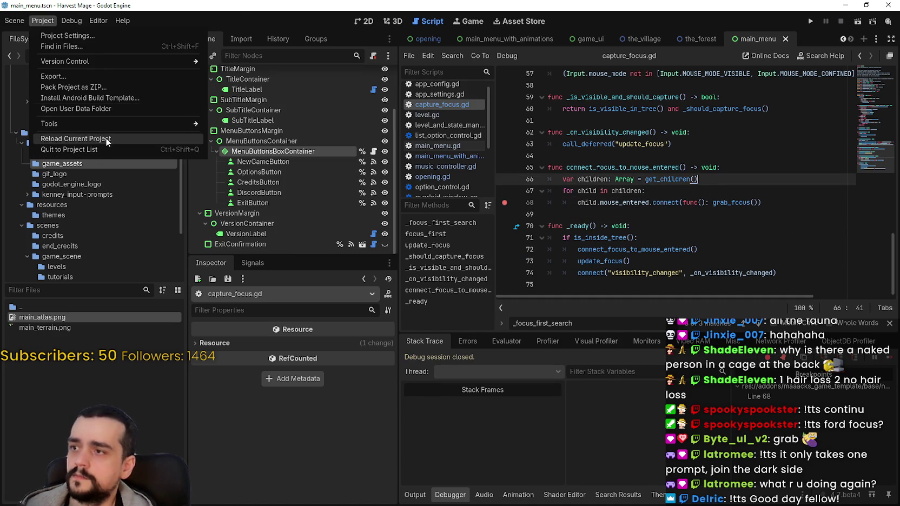
{"action": "left_click", "coordinate": [98, 138]}
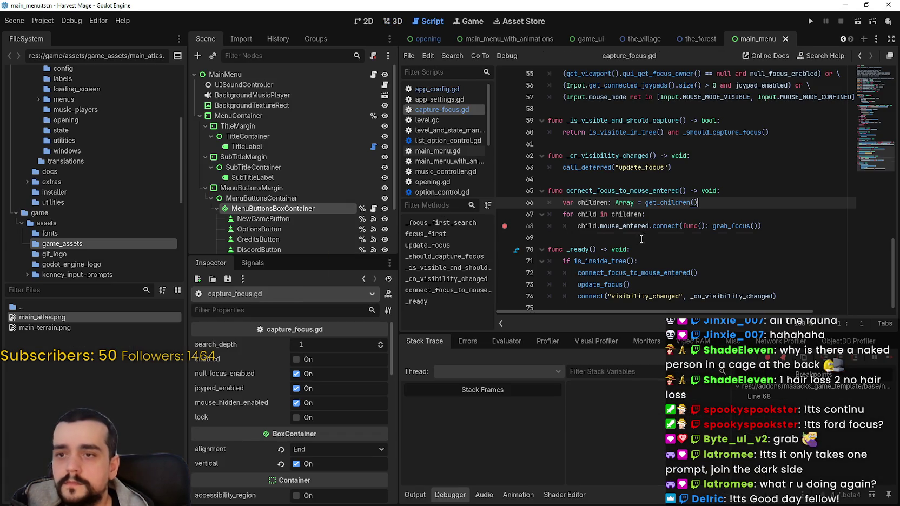
{"action": "left_click", "coordinate": [642, 238]}
{"action": "scroll", "coordinate": [642, 238], "scroll_direction": "down", "scroll_amount": 1}
{"action": "key", "text": "Down"}
{"action": "key", "text": "Down"}
{"action": "key", "text": "Down"}
{"action": "key", "text": "Up"}
{"action": "key", "text": "Up"}
{"action": "key", "text": "Up"}
{"action": "key", "text": "Down"}
{"action": "key", "text": "Down"}
{"action": "key", "text": "Down"}
{"action": "key", "text": "Up"}
{"action": "key", "text": "Up"}
{"action": "key", "text": "Up"}
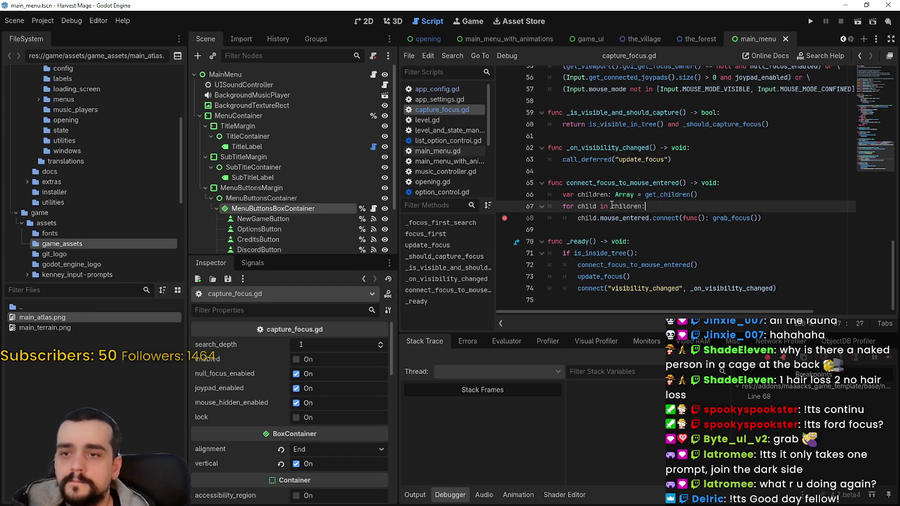
{"action": "key", "text": "Down"}
{"action": "key", "text": "Down"}
{"action": "key", "text": "Down"}
{"action": "key", "text": "Up"}
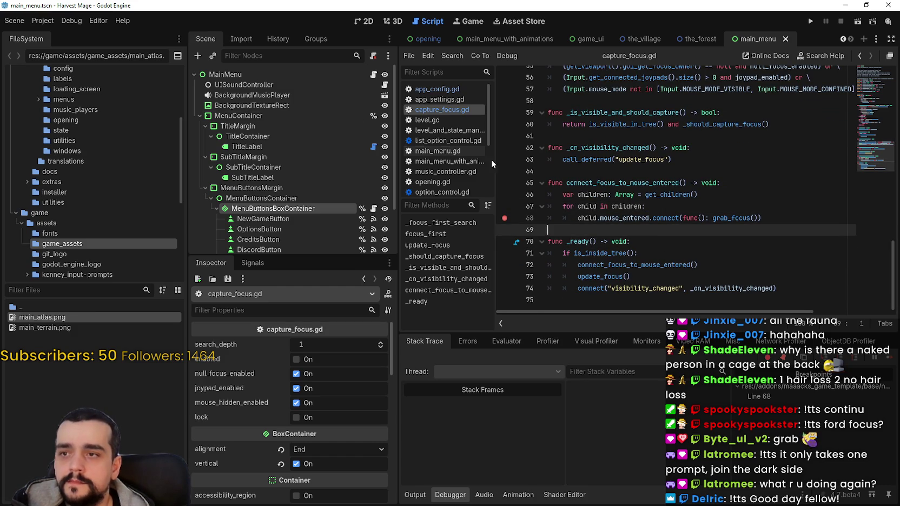
{"action": "left_click", "coordinate": [42, 20]}
- In Project Settings, browse the shader language warnings, then return to the GDScript warnings
{"action": "left_click", "coordinate": [50, 35]}
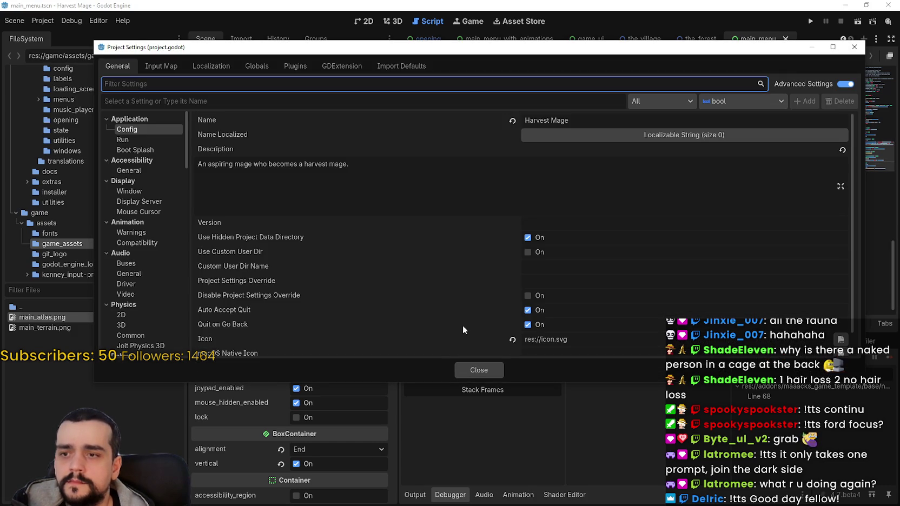
{"action": "scroll", "coordinate": [482, 350], "scroll_direction": "down", "scroll_amount": 1}
{"action": "scroll", "coordinate": [144, 241], "scroll_direction": "down", "scroll_amount": 5}
{"action": "scroll", "coordinate": [146, 238], "scroll_direction": "down", "scroll_amount": 7}
{"action": "scroll", "coordinate": [133, 295], "scroll_direction": "up", "scroll_amount": 9}
{"action": "scroll", "coordinate": [148, 264], "scroll_direction": "up", "scroll_amount": 3}
{"action": "scroll", "coordinate": [152, 216], "scroll_direction": "down", "scroll_amount": 3}
{"action": "left_click", "coordinate": [151, 219]}
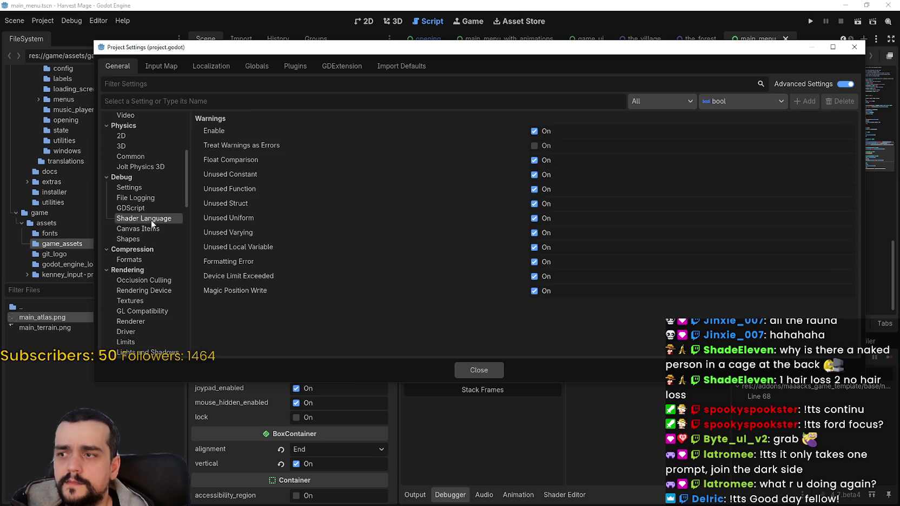
{"action": "left_click", "coordinate": [153, 228]}
{"action": "left_click", "coordinate": [152, 239]}
{"action": "left_click", "coordinate": [146, 209]}
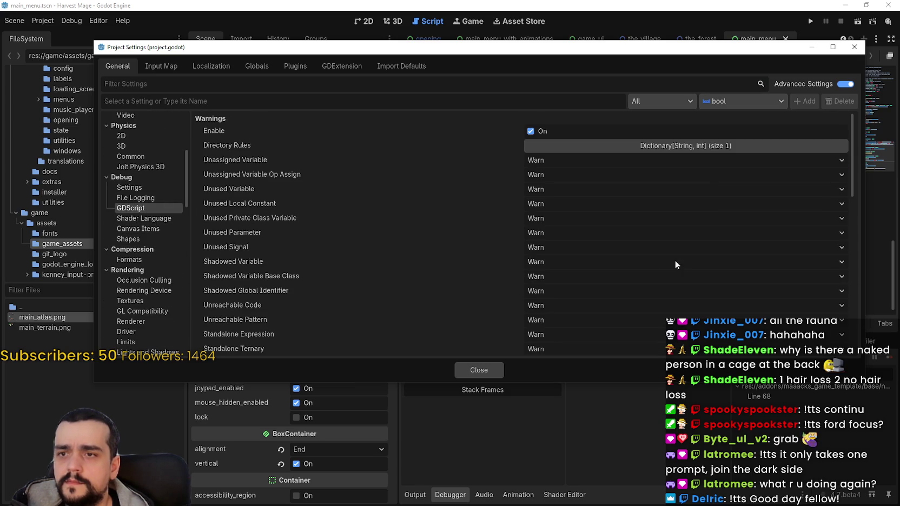
- Inspect the warning Directory Rules and scroll through the GDScript warning levels
{"action": "left_click", "coordinate": [646, 150]}
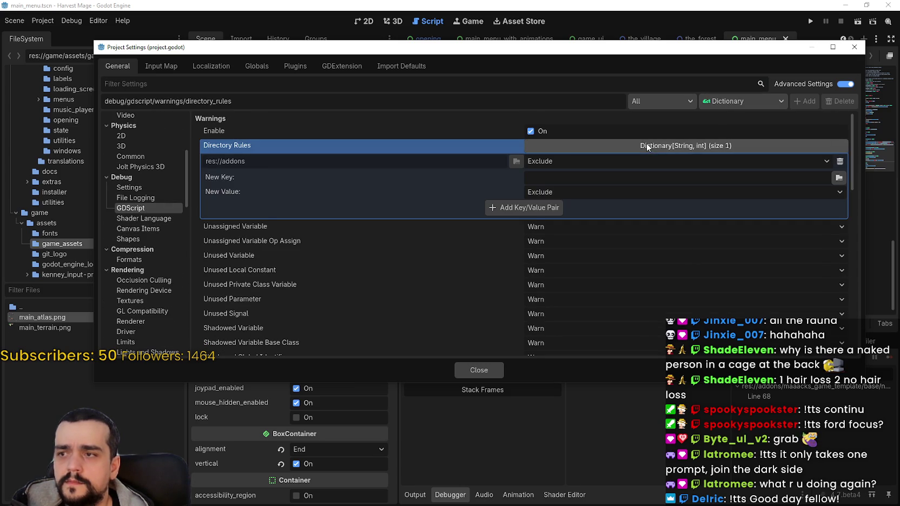
{"action": "left_click", "coordinate": [646, 145]}
{"action": "scroll", "coordinate": [540, 236], "scroll_direction": "down", "scroll_amount": 5}
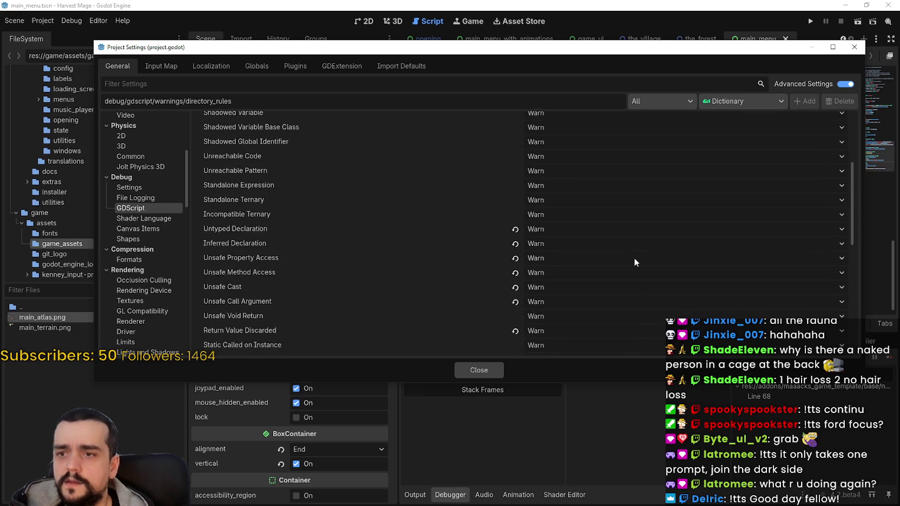
{"action": "scroll", "coordinate": [630, 244], "scroll_direction": "down", "scroll_amount": 6}
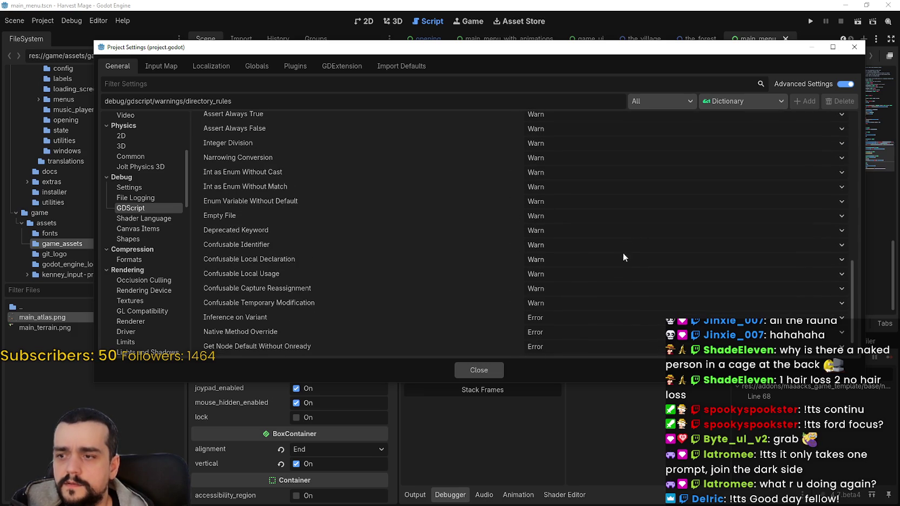
{"action": "scroll", "coordinate": [580, 286], "scroll_direction": "down", "scroll_amount": 1}
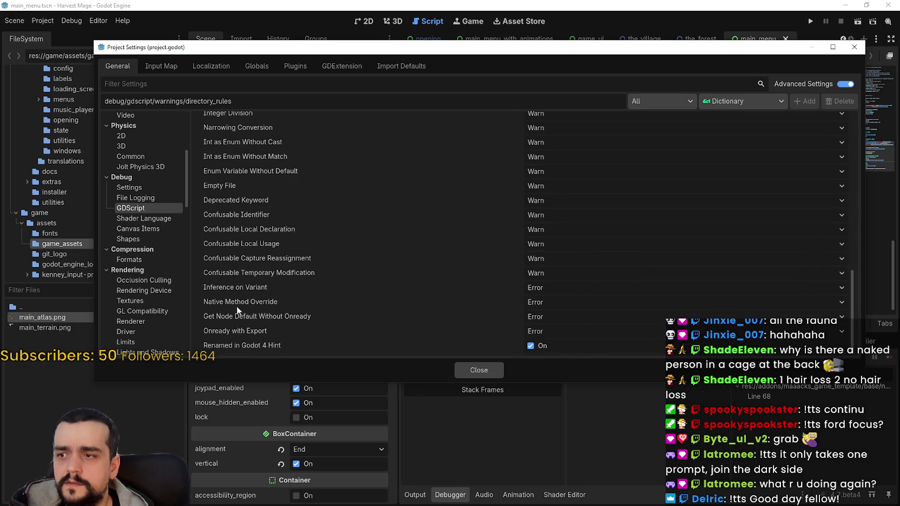
{"action": "mouse_move", "coordinate": [250, 287]}
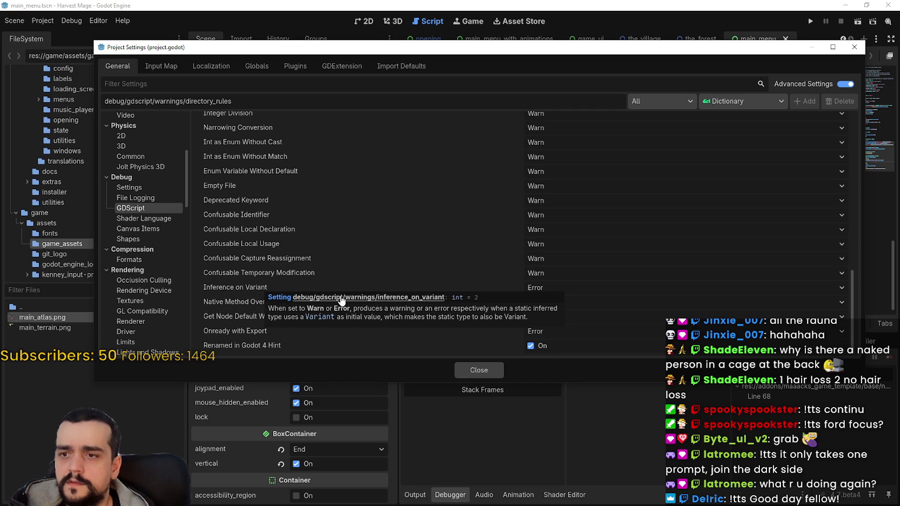
{"action": "scroll", "coordinate": [552, 243], "scroll_direction": "up", "scroll_amount": 10}
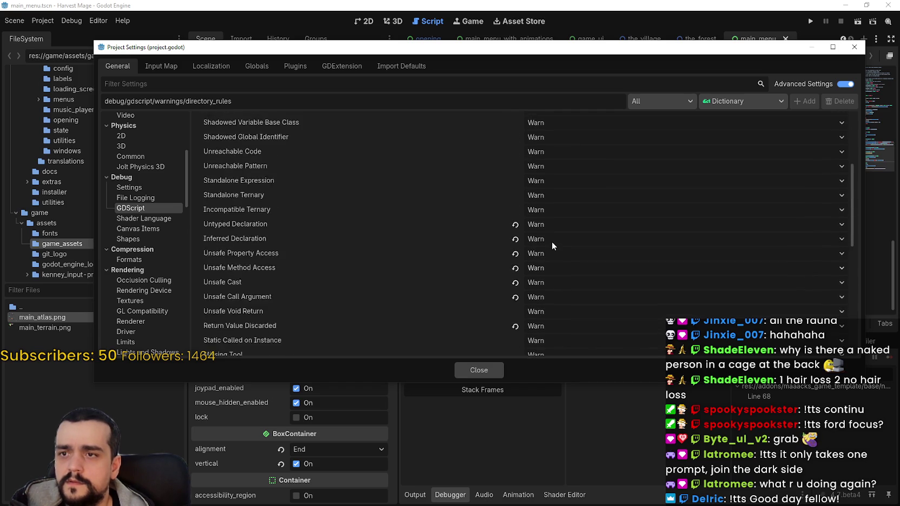
- Close Project Settings and look through the debugger's Errors, Stack Trace and Profiler views
{"action": "left_click", "coordinate": [479, 370]}
{"action": "left_click", "coordinate": [415, 495]}
{"action": "left_click", "coordinate": [451, 494]}
{"action": "left_click", "coordinate": [464, 340]}
{"action": "left_click", "coordinate": [427, 342]}
{"action": "left_click", "coordinate": [548, 340]}
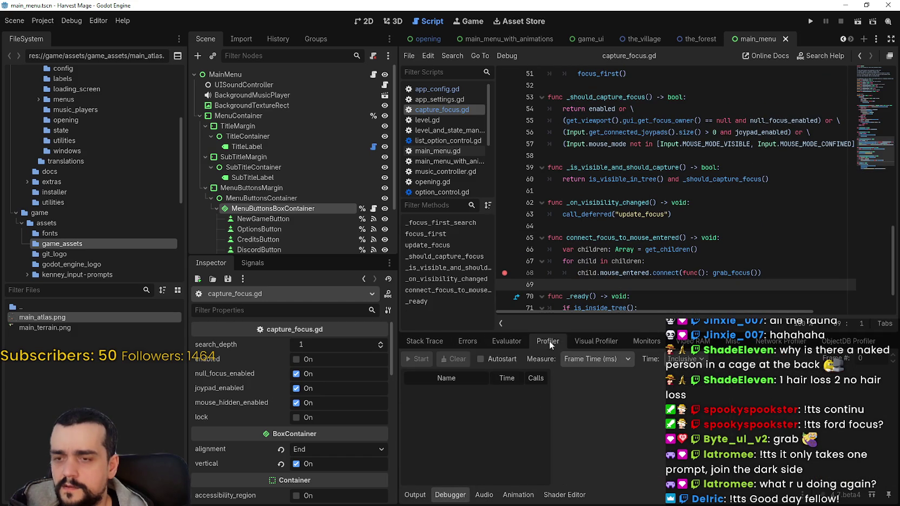
- Look over the debugger's Visual Profiler, Monitors and Misc views, then return to Stack Trace
{"action": "left_click", "coordinate": [595, 342]}
{"action": "left_click", "coordinate": [648, 342]}
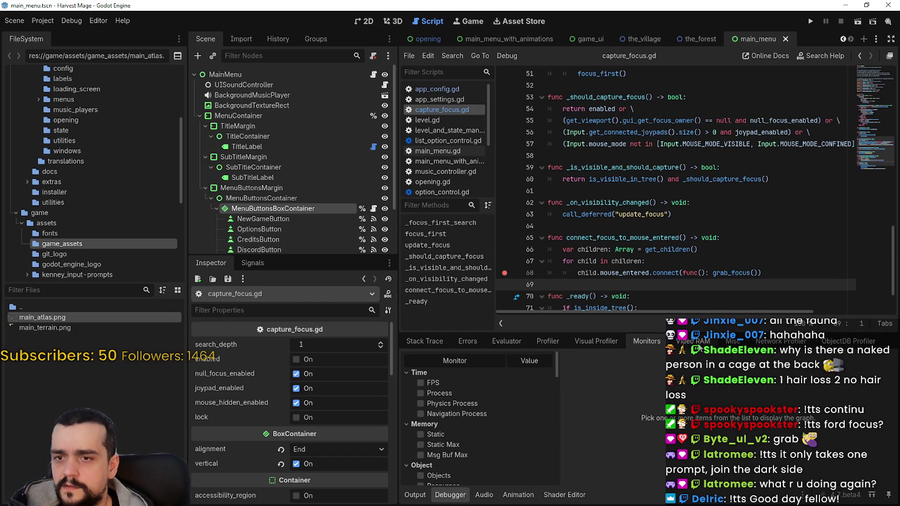
{"action": "scroll", "coordinate": [497, 417], "scroll_direction": "down", "scroll_amount": 5}
{"action": "left_click", "coordinate": [733, 341]}
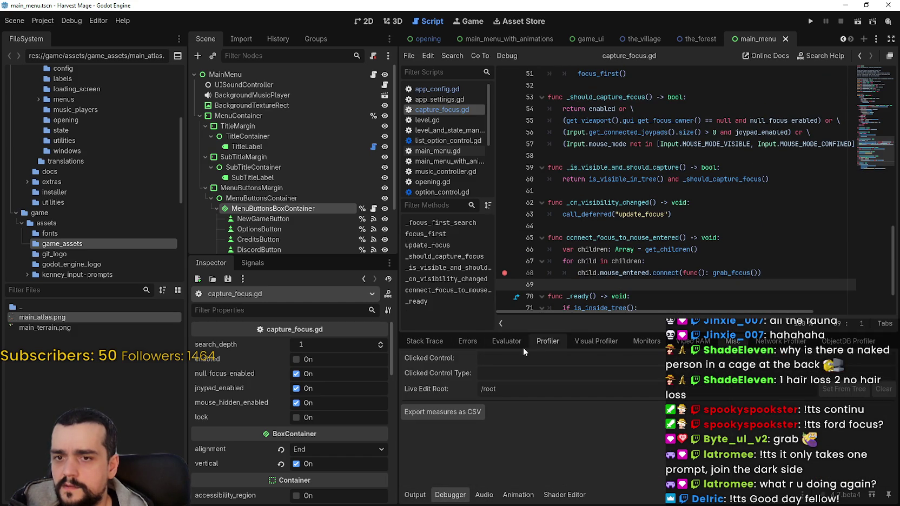
{"action": "left_click", "coordinate": [427, 341]}
- Run the project with F5, continue past the line 68 breakpoint, and stop the game
{"action": "key", "text": "F5"}
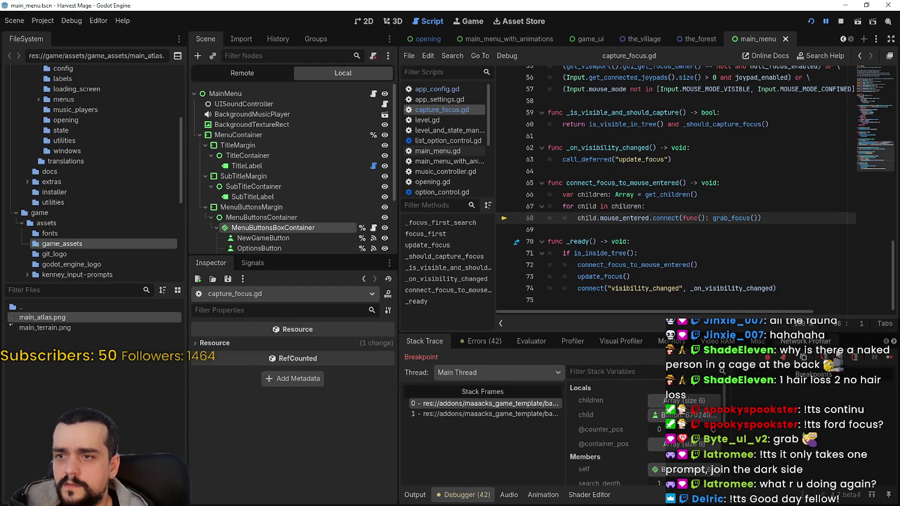
{"action": "key", "text": "F12"}
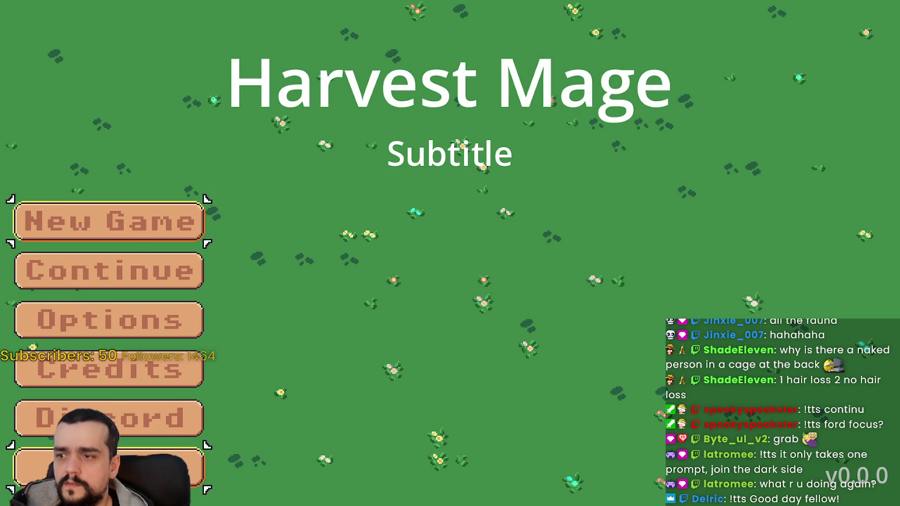
{"action": "key", "text": "Return"}
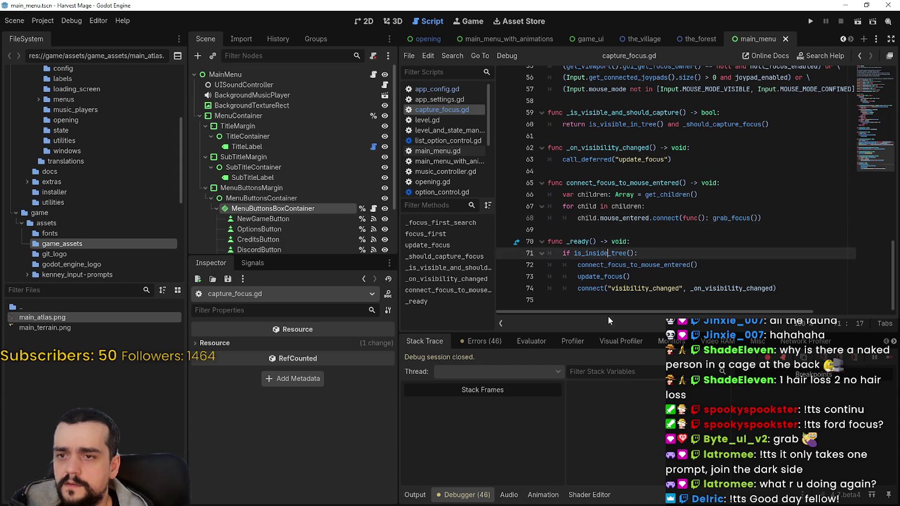
{"action": "left_click", "coordinate": [596, 295]}
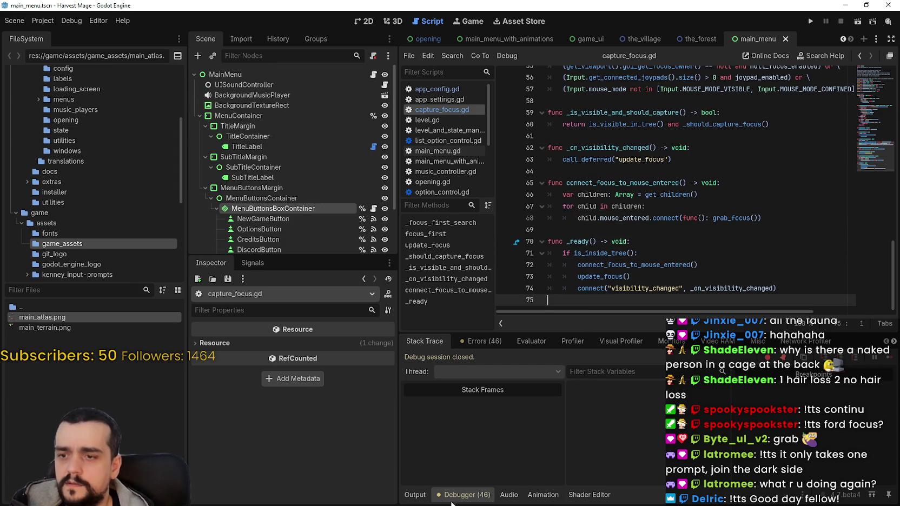
- Jump to the capture_focus.gd:68 error from the Errors list and resize the docks to widen the script editor
{"action": "left_click", "coordinate": [480, 341]}
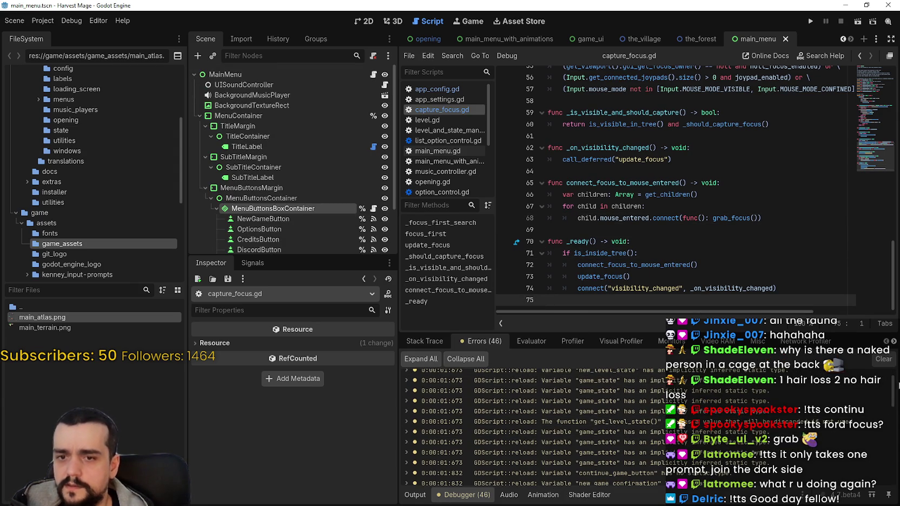
{"action": "scroll", "coordinate": [541, 427], "scroll_direction": "down", "scroll_amount": 10}
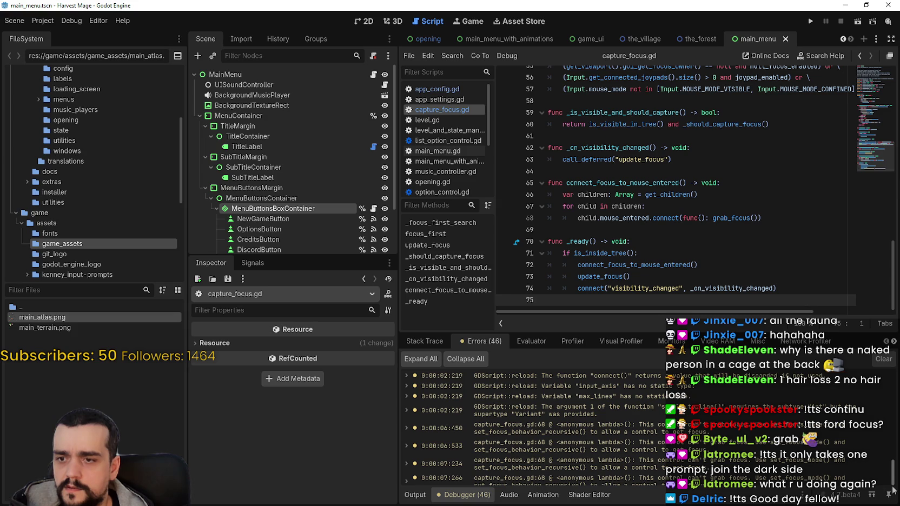
{"action": "scroll", "coordinate": [889, 472], "scroll_direction": "down", "scroll_amount": 2}
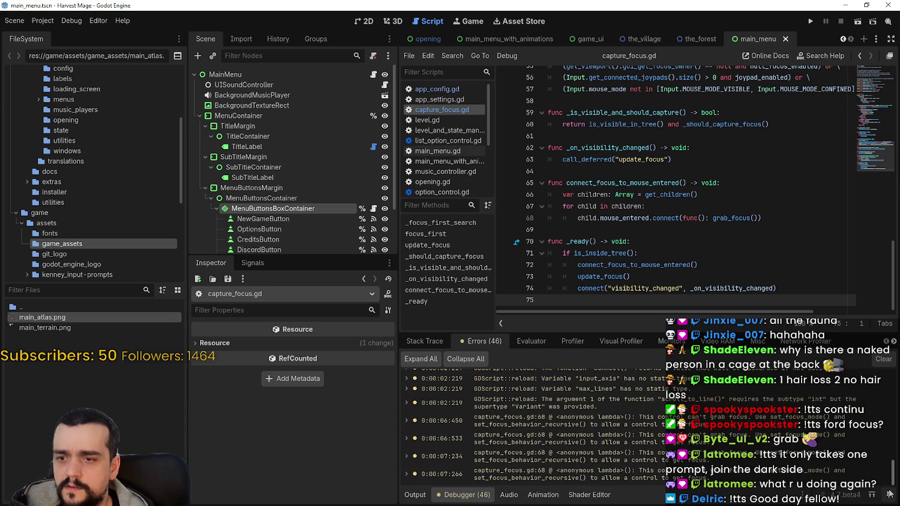
{"action": "left_click", "coordinate": [774, 473]}
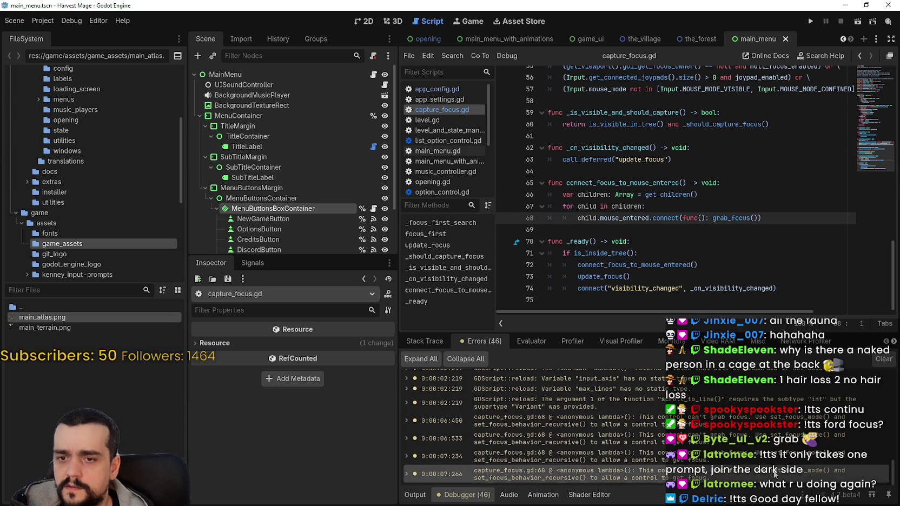
{"action": "left_click", "coordinate": [600, 229]}
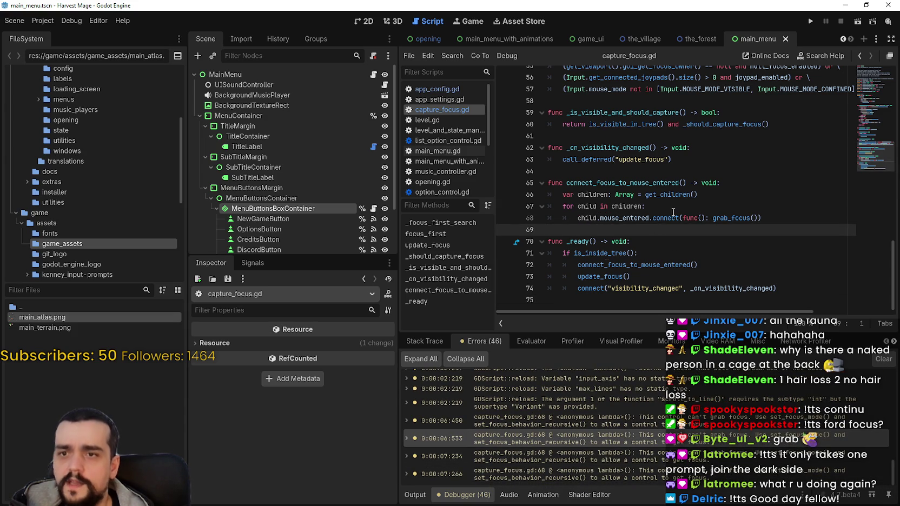
{"action": "mouse_move", "coordinate": [185, 225]}
{"action": "left_mouse_down"}
{"action": "mouse_move", "coordinate": [111, 225]}
{"action": "mouse_move", "coordinate": [126, 225]}
{"action": "left_mouse_up"}
{"action": "left_click_drag", "start_coordinate": [398, 267], "coordinate": [308, 268]}
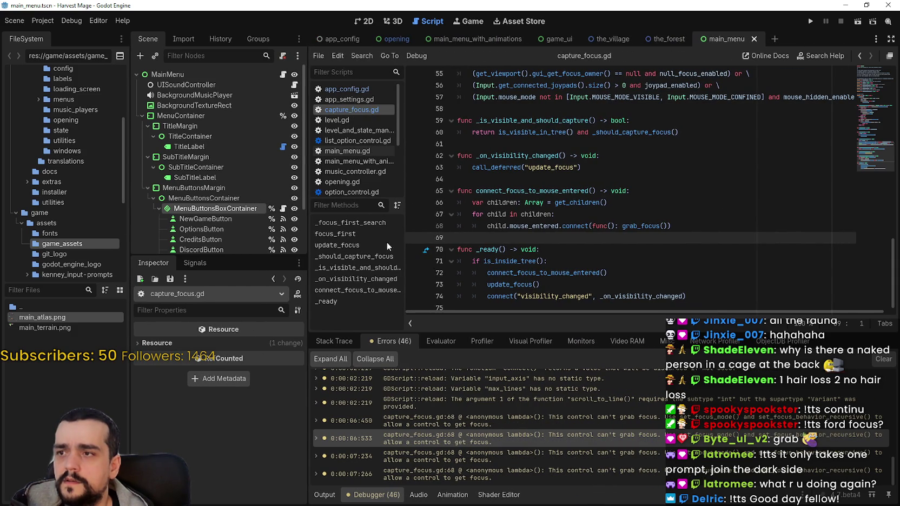
- Close all other open scripts, keeping only capture_focus.gd
{"action": "right_click", "coordinate": [345, 111]}
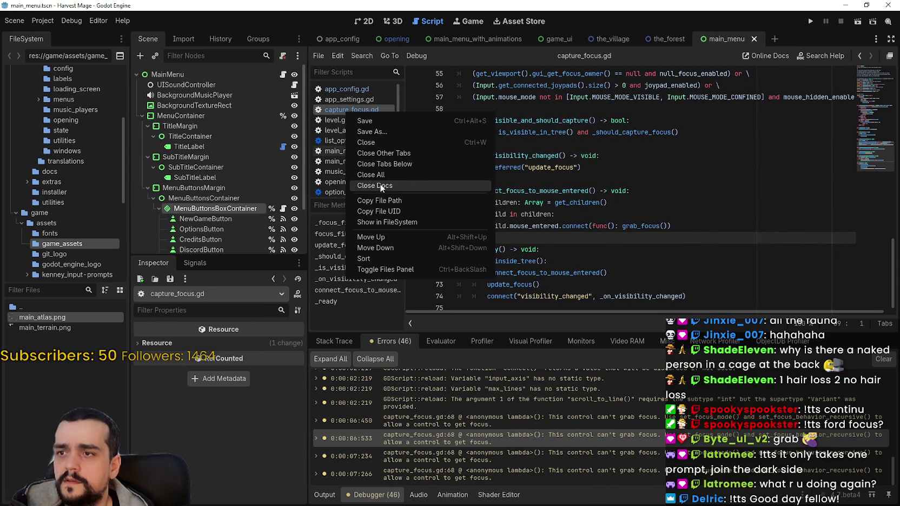
{"action": "key", "text": "Escape"}
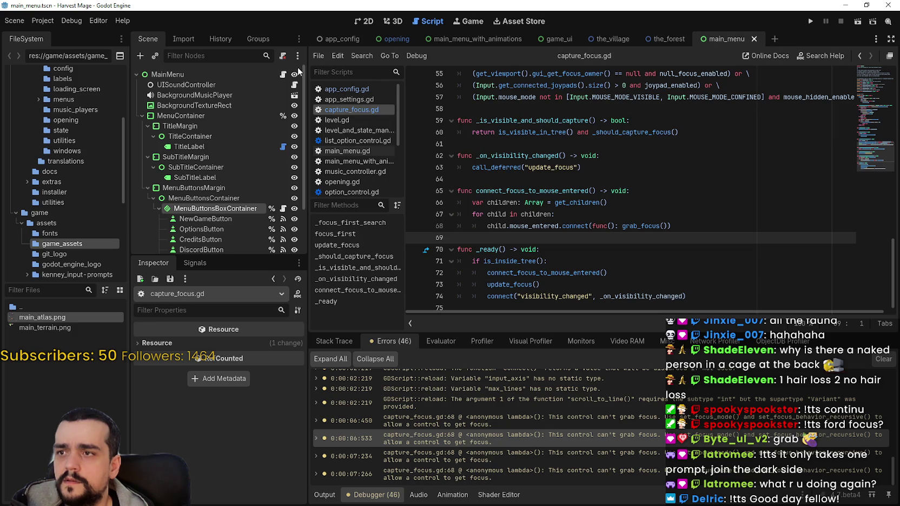
{"action": "left_click", "coordinate": [282, 208]}
{"action": "scroll", "coordinate": [637, 244], "scroll_direction": "down", "scroll_amount": 1}
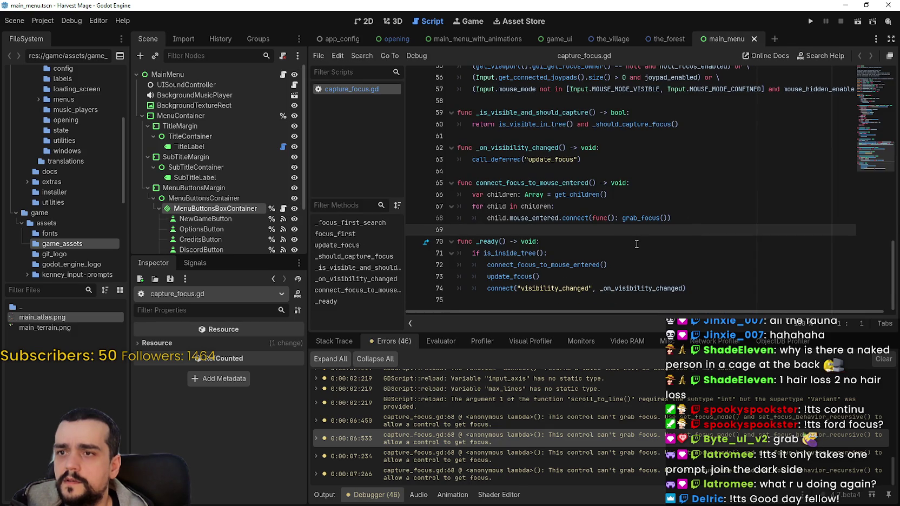
- Review the code around lines 66–67 of capture_focus.gd, then leave Godot for the browser
{"action": "left_click", "coordinate": [662, 192]}
{"action": "mouse_move", "coordinate": [661, 189]}
{"action": "left_mouse_down"}
{"action": "mouse_move", "coordinate": [541, 148]}
{"action": "mouse_move", "coordinate": [459, 100]}
{"action": "left_mouse_up"}
{"action": "scroll", "coordinate": [597, 200], "scroll_direction": "up", "scroll_amount": 5}
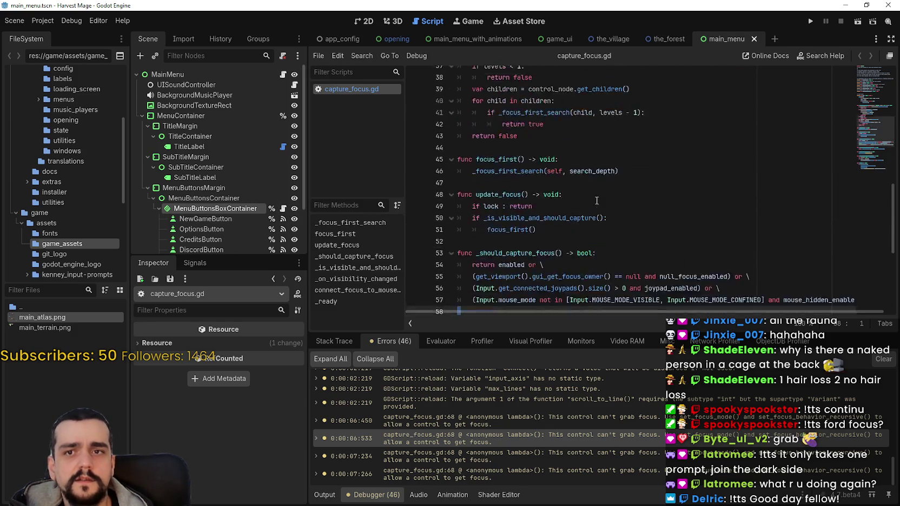
{"action": "mouse_move", "coordinate": [858, 121]}
{"action": "left_mouse_down"}
{"action": "mouse_move", "coordinate": [869, 88]}
{"action": "mouse_move", "coordinate": [871, 162]}
{"action": "left_mouse_up"}
{"action": "scroll", "coordinate": [692, 432], "scroll_direction": "up", "scroll_amount": 5}
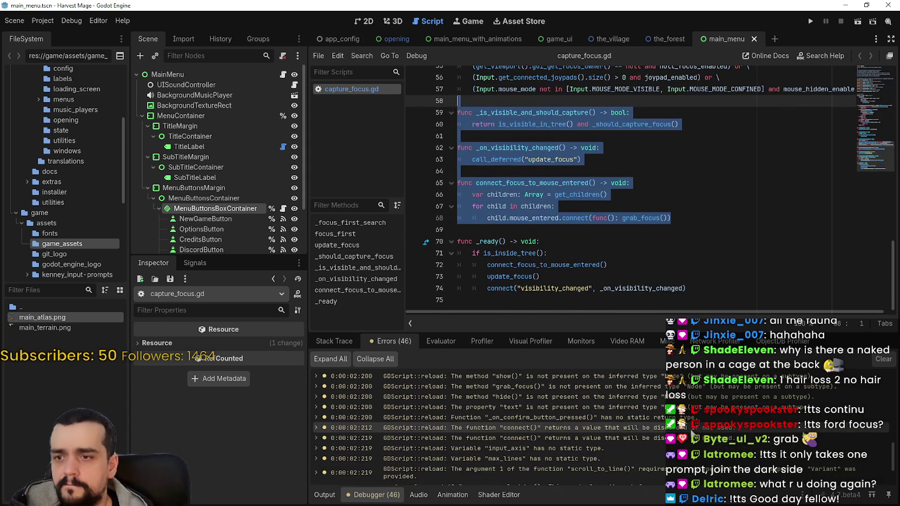
{"action": "scroll", "coordinate": [595, 438], "scroll_direction": "up", "scroll_amount": 4}
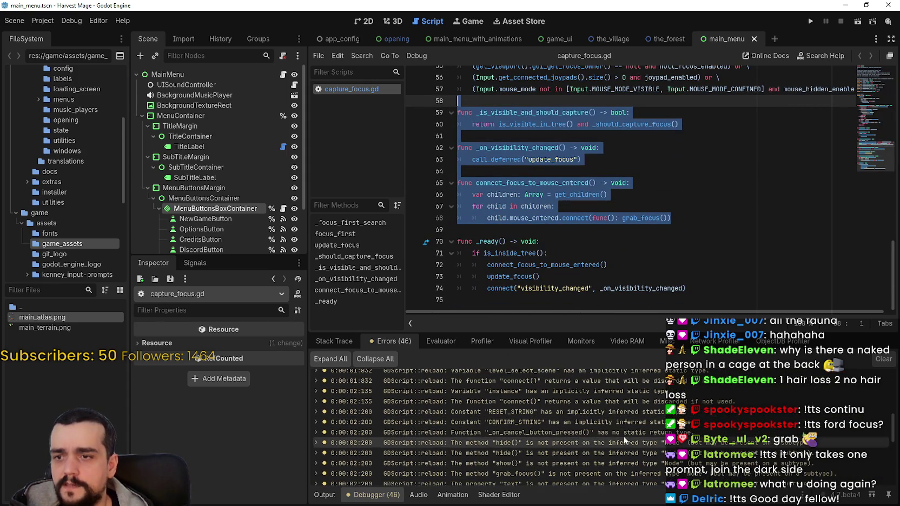
{"action": "scroll", "coordinate": [565, 439], "scroll_direction": "up", "scroll_amount": 3}
{"action": "left_click", "coordinate": [655, 208]}
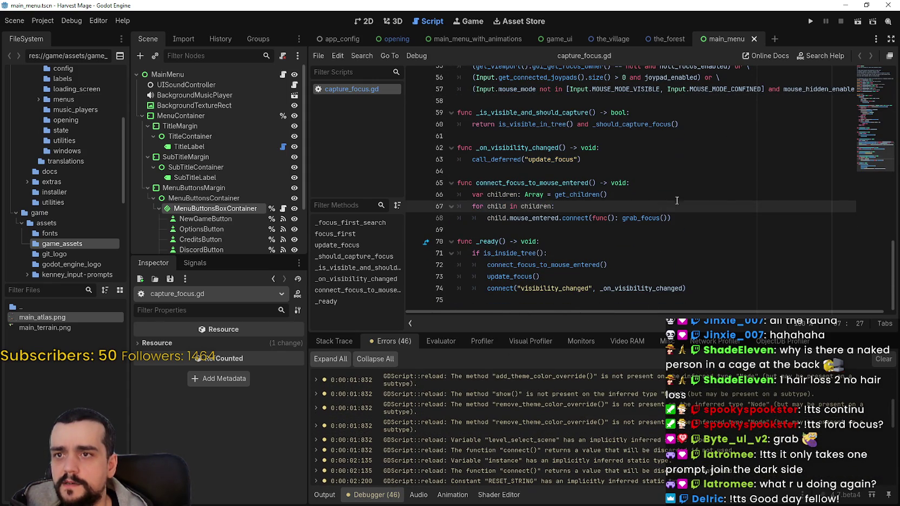
{"action": "scroll", "coordinate": [831, 373], "scroll_direction": "up", "scroll_amount": 4}
{"action": "left_click", "coordinate": [885, 7]}
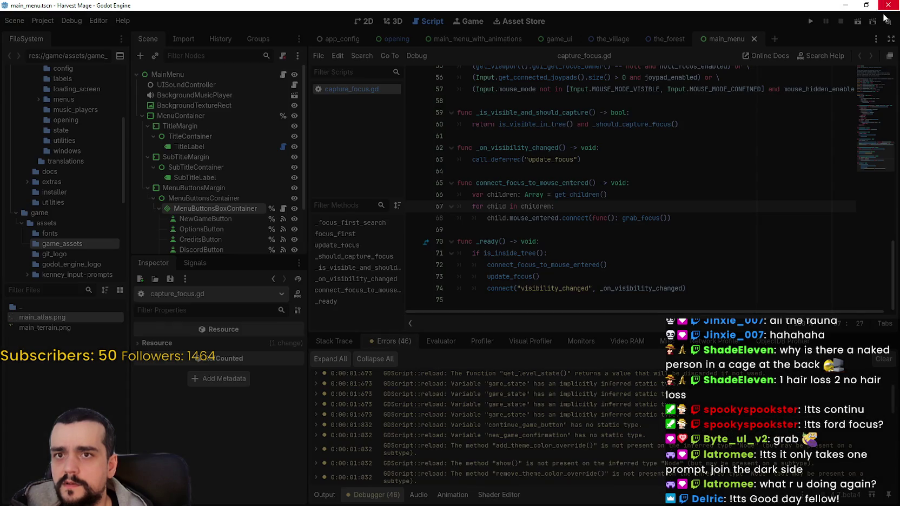
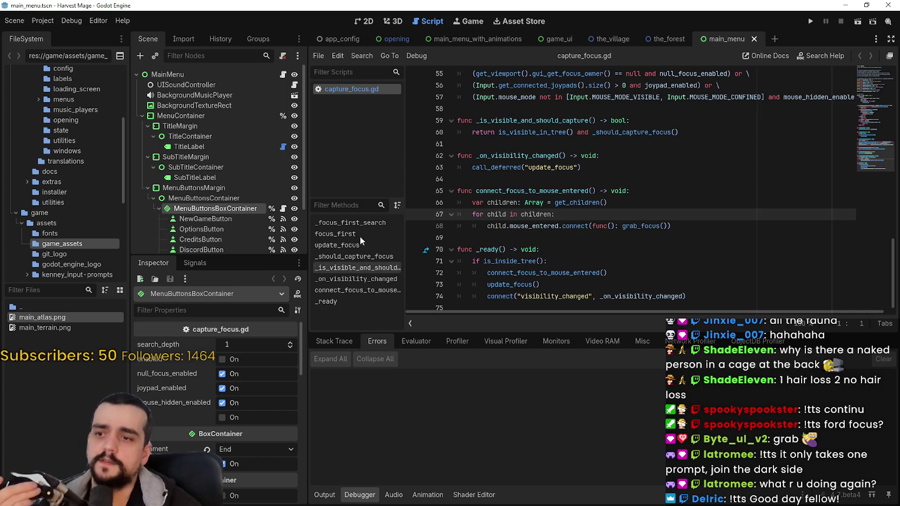
- Open Editor Settings and browse the text editor completion, external, script list, behavior, appearance and theme pages
{"action": "left_click", "coordinate": [72, 21]}
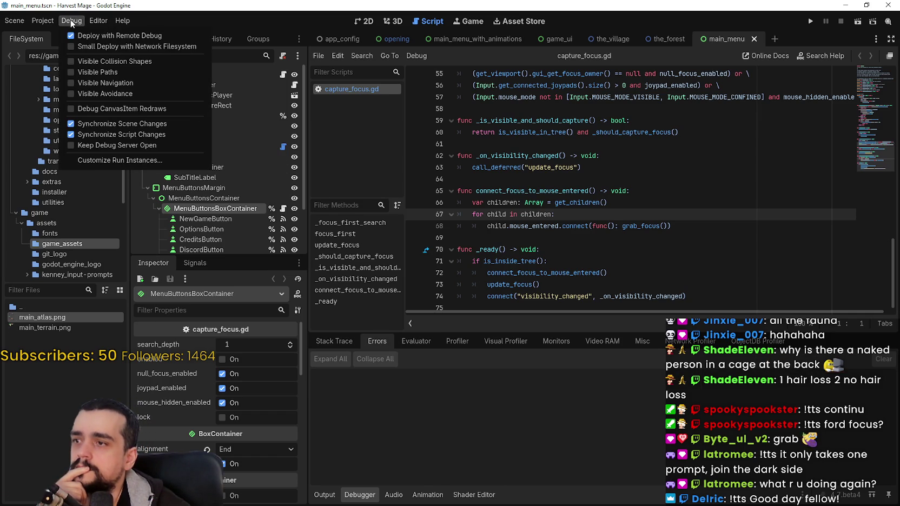
{"action": "mouse_move", "coordinate": [97, 20]}
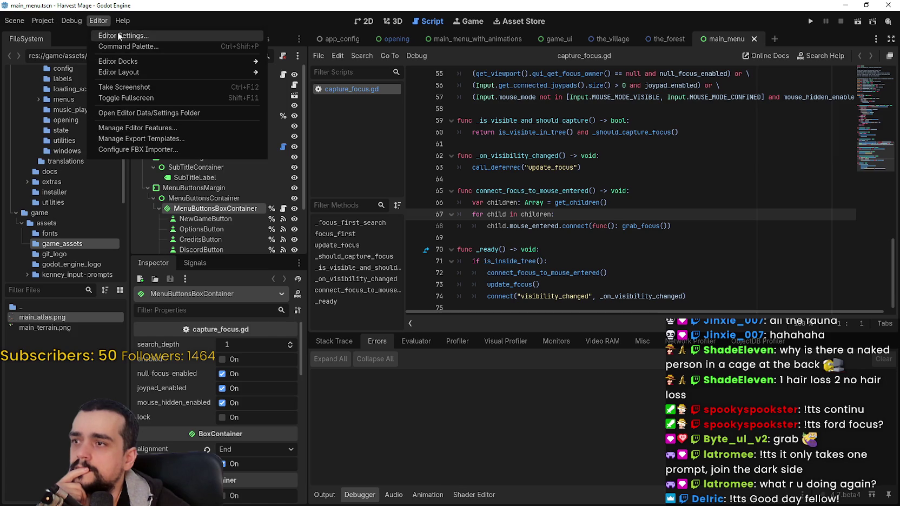
{"action": "left_click", "coordinate": [118, 34]}
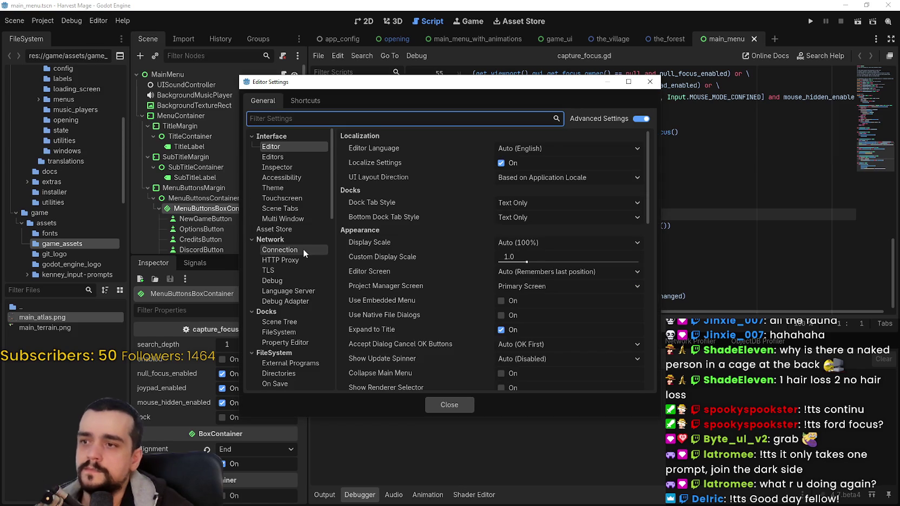
{"action": "scroll", "coordinate": [303, 248], "scroll_direction": "down", "scroll_amount": 5}
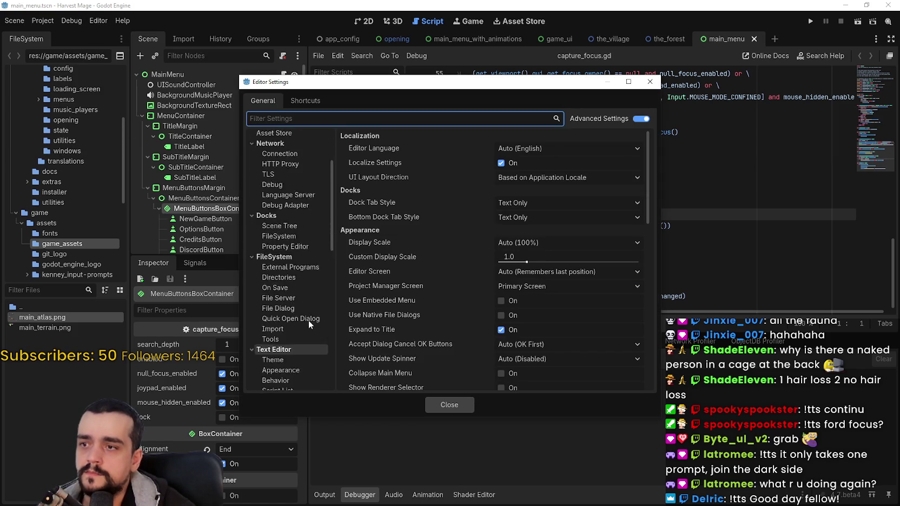
{"action": "scroll", "coordinate": [315, 284], "scroll_direction": "down", "scroll_amount": 3}
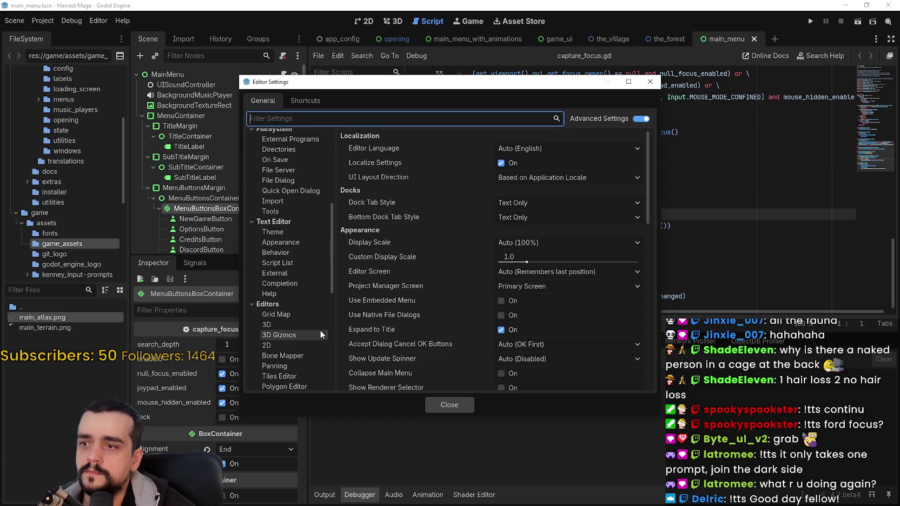
{"action": "left_click", "coordinate": [294, 284]}
{"action": "left_click", "coordinate": [294, 274]}
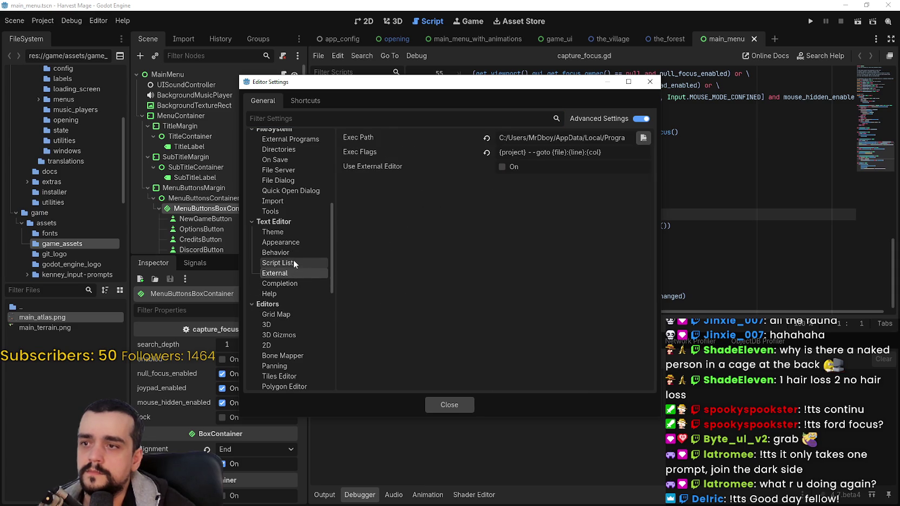
{"action": "left_click", "coordinate": [293, 260]}
{"action": "left_click", "coordinate": [293, 252]}
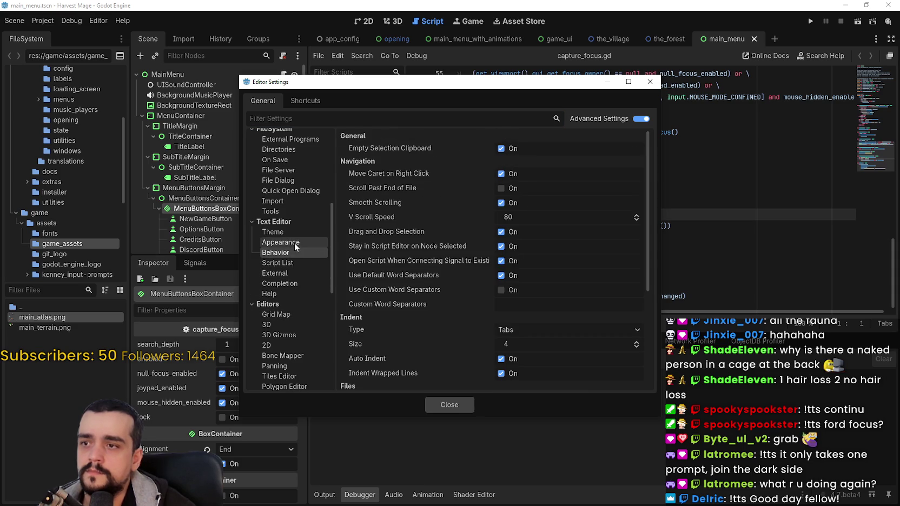
{"action": "left_click", "coordinate": [294, 242]}
{"action": "left_click", "coordinate": [294, 234]}
- Scroll further through the Editor Settings, then close them
{"action": "scroll", "coordinate": [291, 241], "scroll_direction": "down", "scroll_amount": 4}
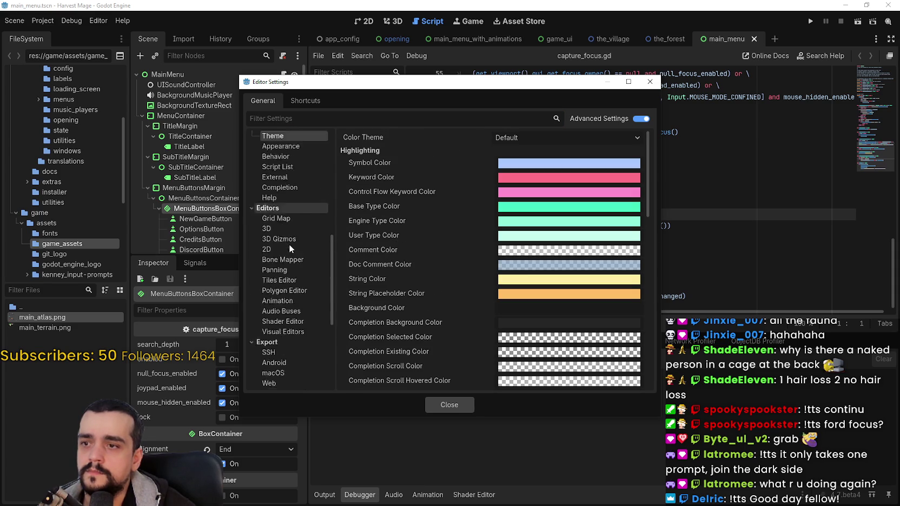
{"action": "scroll", "coordinate": [397, 286], "scroll_direction": "down", "scroll_amount": 5}
{"action": "scroll", "coordinate": [397, 286], "scroll_direction": "down", "scroll_amount": 3}
{"action": "scroll", "coordinate": [292, 279], "scroll_direction": "down", "scroll_amount": 4}
{"action": "scroll", "coordinate": [319, 367], "scroll_direction": "down", "scroll_amount": 4}
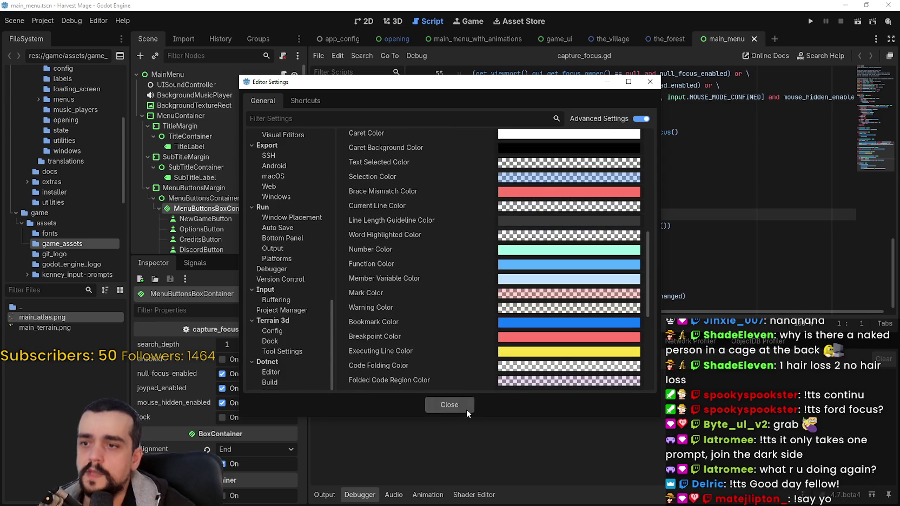
{"action": "left_click", "coordinate": [464, 406]}
- Open Project Settings and look through the Debug canvas items, GDScript and general pages
{"action": "left_click", "coordinate": [43, 21]}
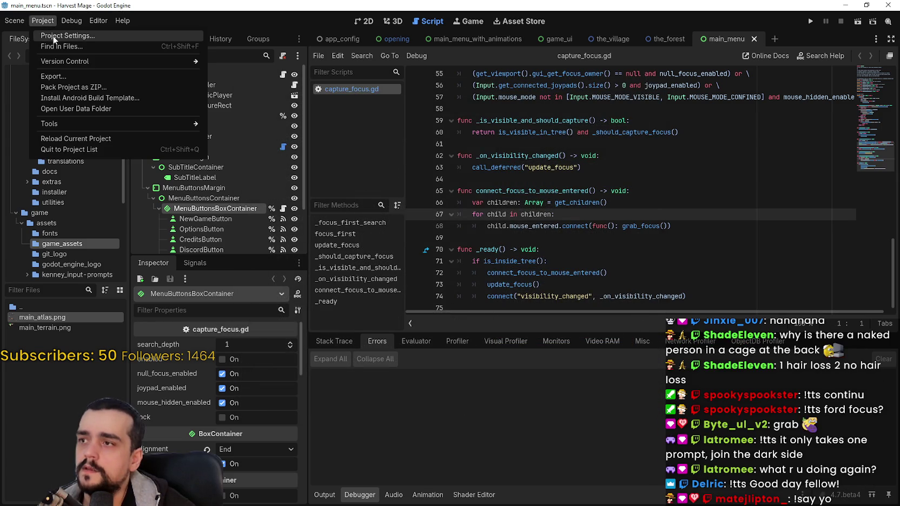
{"action": "mouse_move", "coordinate": [72, 60]}
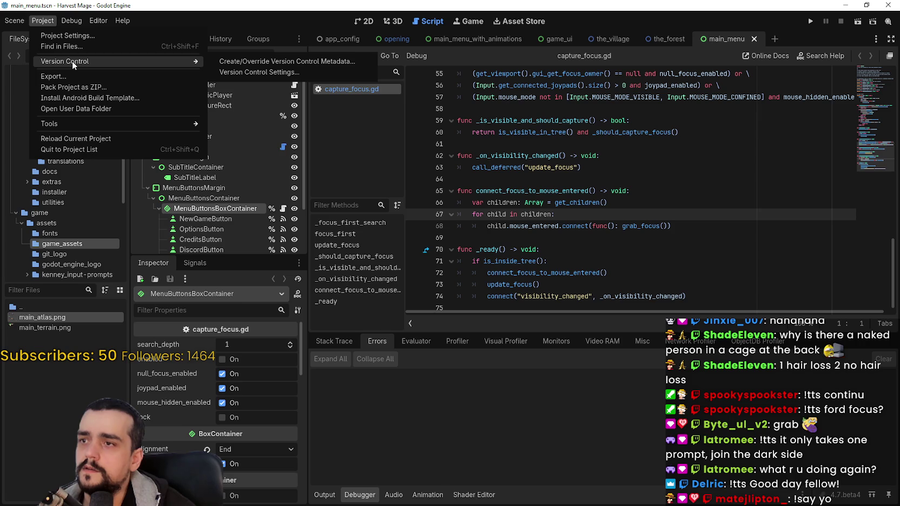
{"action": "mouse_move", "coordinate": [92, 124]}
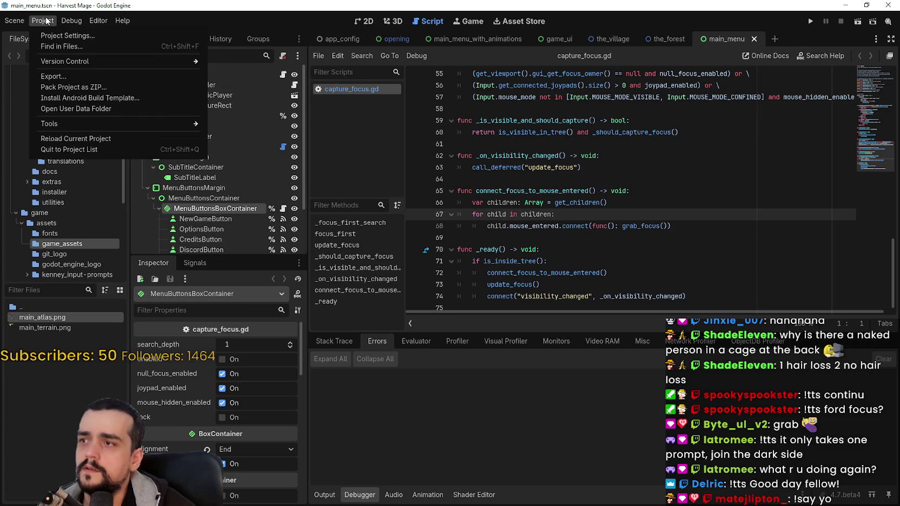
{"action": "left_click", "coordinate": [96, 35]}
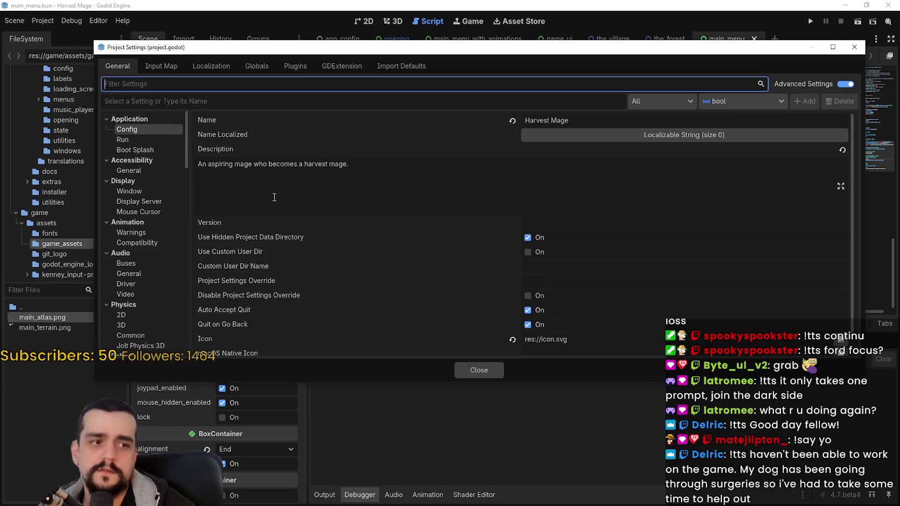
{"action": "scroll", "coordinate": [148, 202], "scroll_direction": "down", "scroll_amount": 8}
{"action": "scroll", "coordinate": [140, 293], "scroll_direction": "up", "scroll_amount": 2}
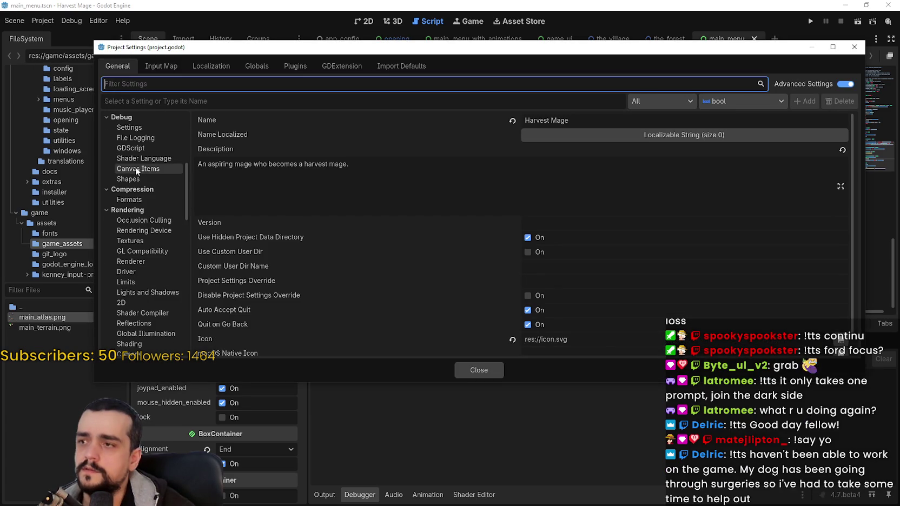
{"action": "left_click", "coordinate": [140, 169]}
{"action": "left_click", "coordinate": [140, 148]}
{"action": "left_click", "coordinate": [145, 129]}
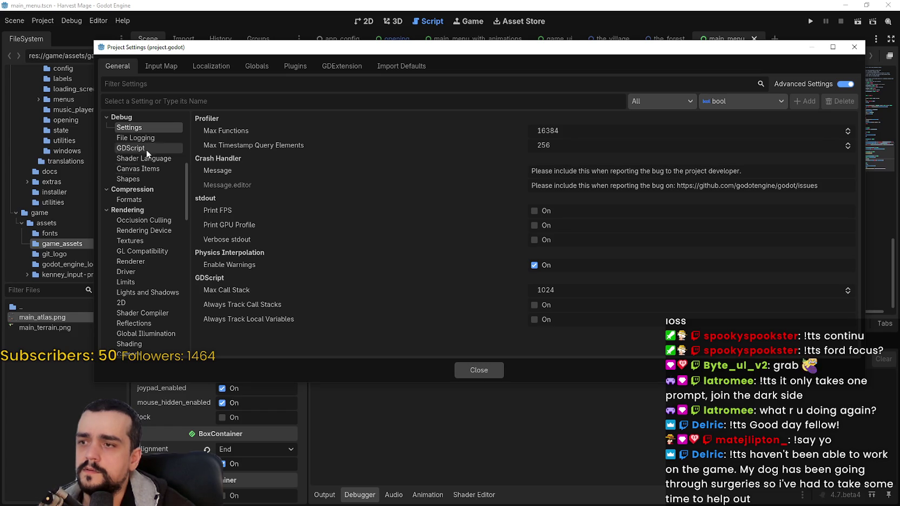
- Tick Enable File Logging, then show Debug > GDScript and toggle the warnings enabled option
{"action": "mouse_move", "coordinate": [246, 236]}
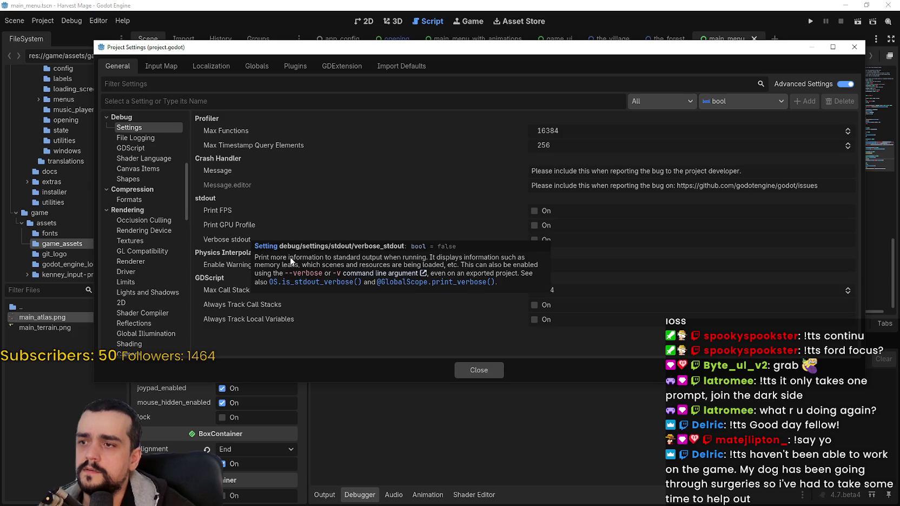
{"action": "left_click", "coordinate": [156, 138]}
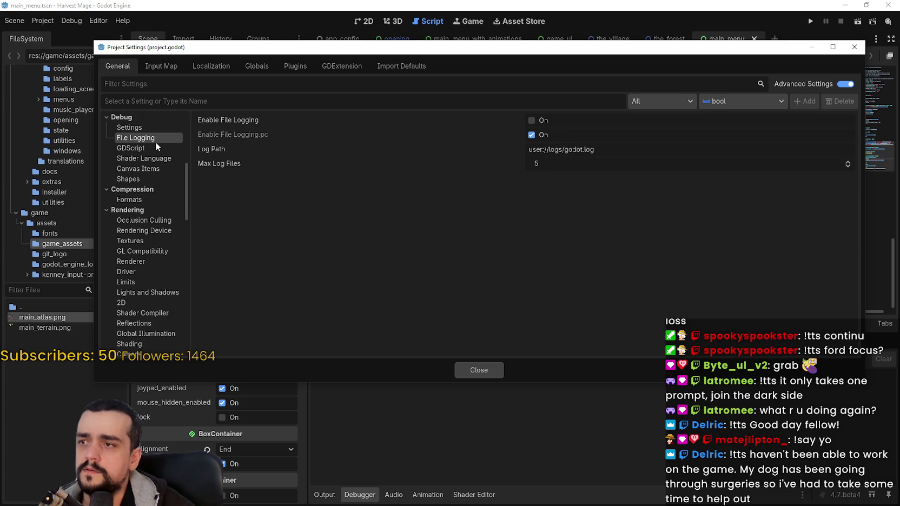
{"action": "mouse_move", "coordinate": [250, 121]}
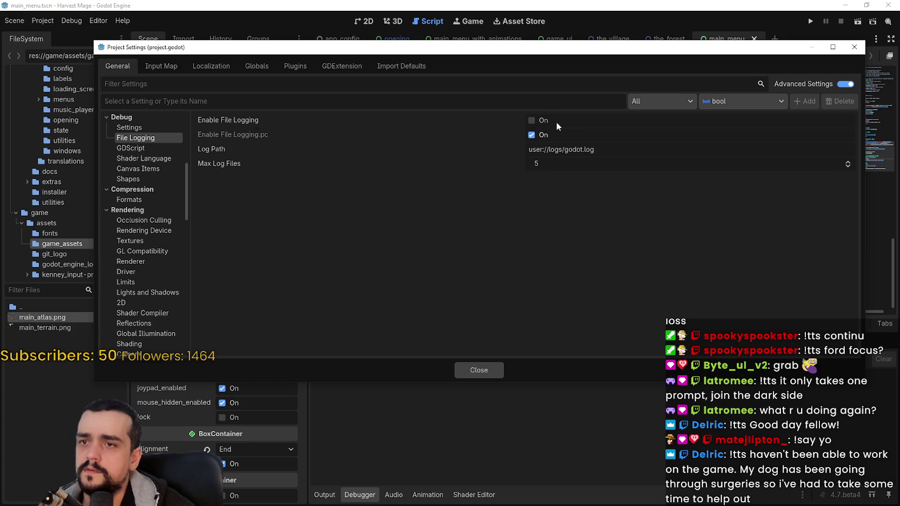
{"action": "left_click", "coordinate": [535, 120]}
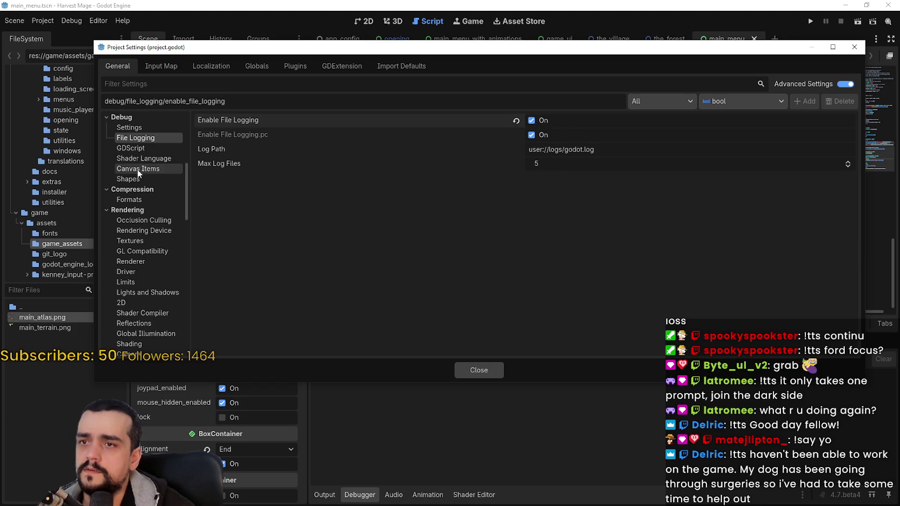
{"action": "left_click", "coordinate": [142, 150]}
{"action": "left_click", "coordinate": [528, 134]}
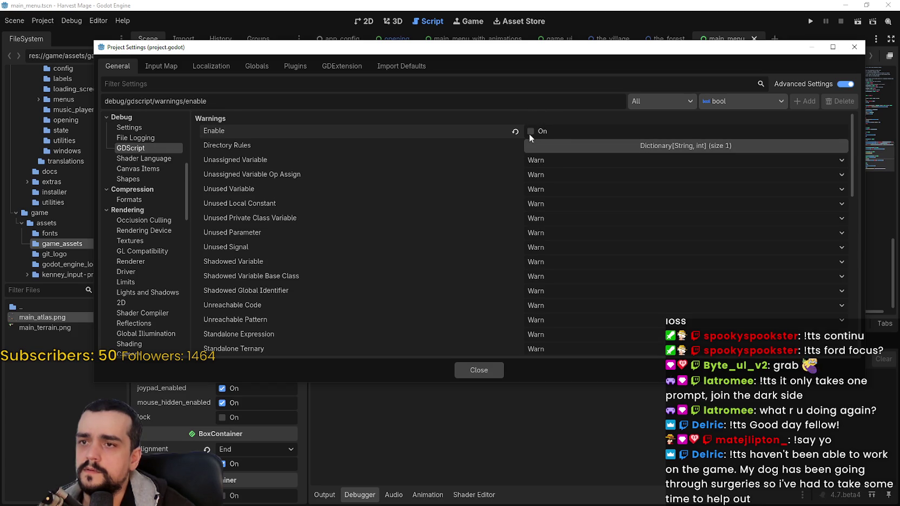
- Check Directory Rules, then uncheck Renamed in Godot 4 Hint at the bottom of the warnings list
{"action": "left_click", "coordinate": [616, 146]}
{"action": "left_click", "coordinate": [615, 144]}
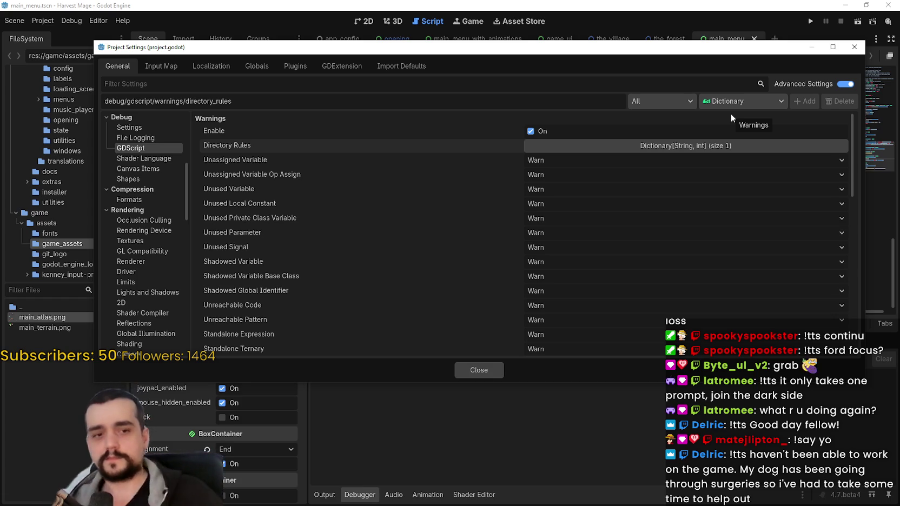
{"action": "scroll", "coordinate": [668, 296], "scroll_direction": "down", "scroll_amount": 4}
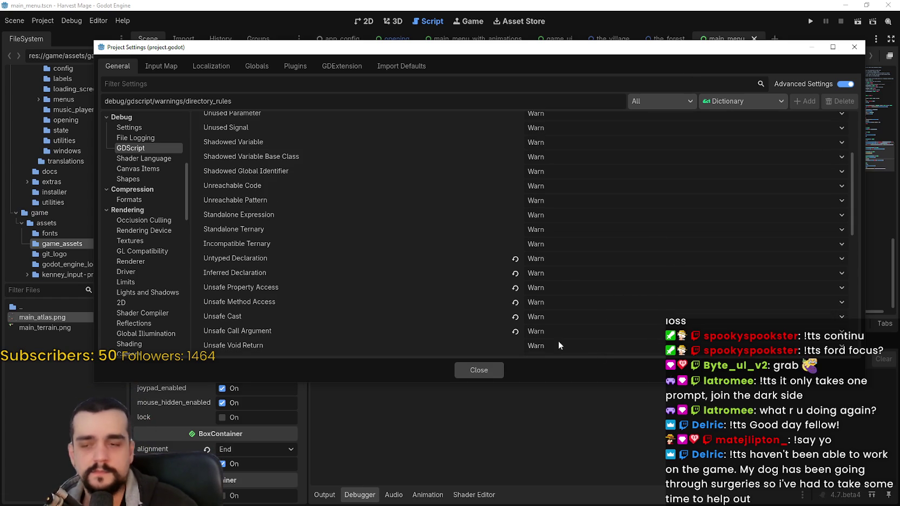
{"action": "scroll", "coordinate": [576, 279], "scroll_direction": "down", "scroll_amount": 3}
{"action": "scroll", "coordinate": [576, 278], "scroll_direction": "down", "scroll_amount": 3}
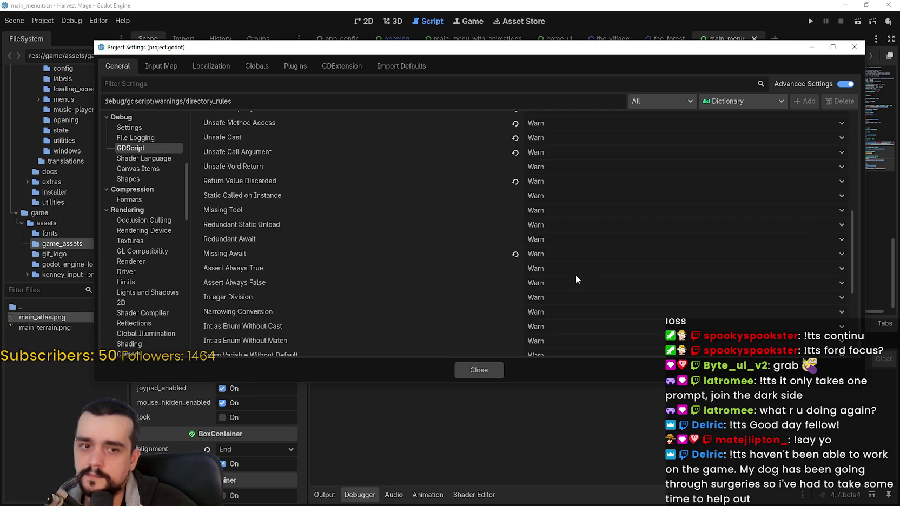
{"action": "scroll", "coordinate": [540, 313], "scroll_direction": "down", "scroll_amount": 2}
{"action": "scroll", "coordinate": [559, 302], "scroll_direction": "down", "scroll_amount": 4}
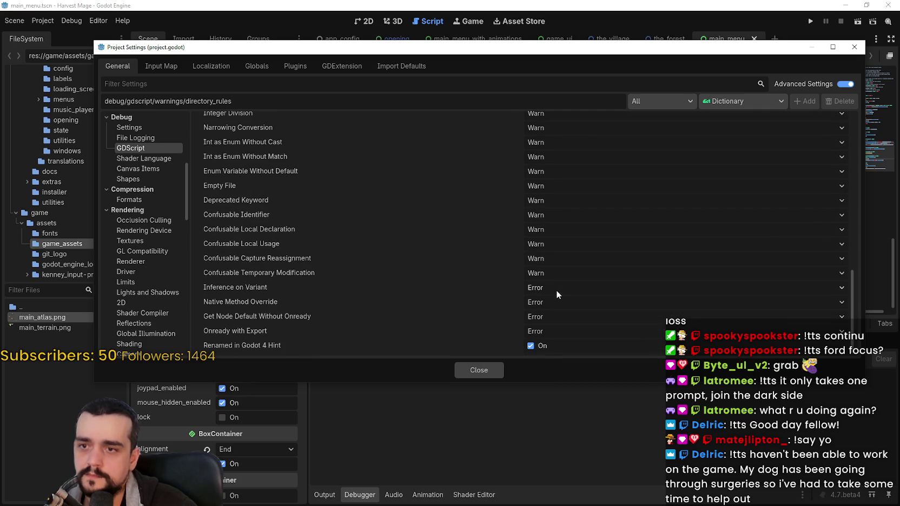
{"action": "left_click", "coordinate": [539, 349]}
- Close Project Settings and select lines 26 to 62 of capture_focus.gd
{"action": "left_click", "coordinate": [478, 373]}
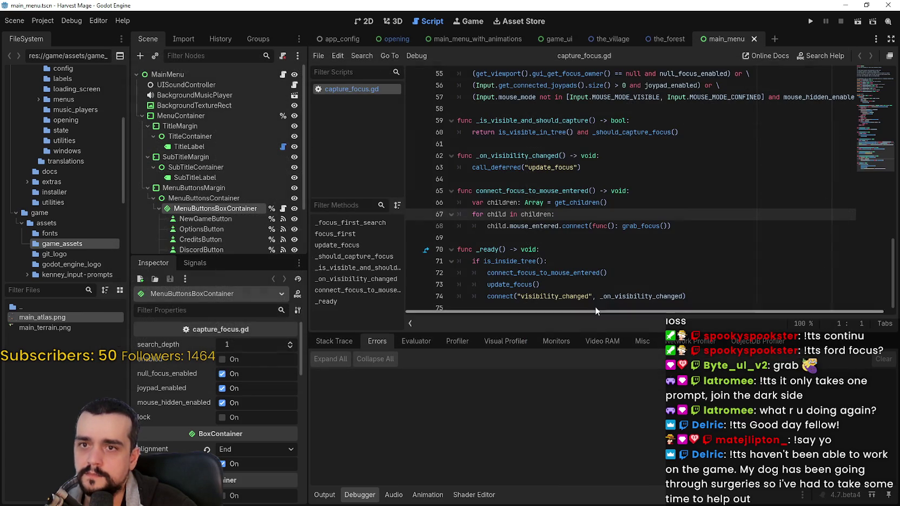
{"action": "scroll", "coordinate": [599, 142], "scroll_direction": "up", "scroll_amount": 1}
{"action": "scroll", "coordinate": [599, 142], "scroll_direction": "down", "scroll_amount": 1}
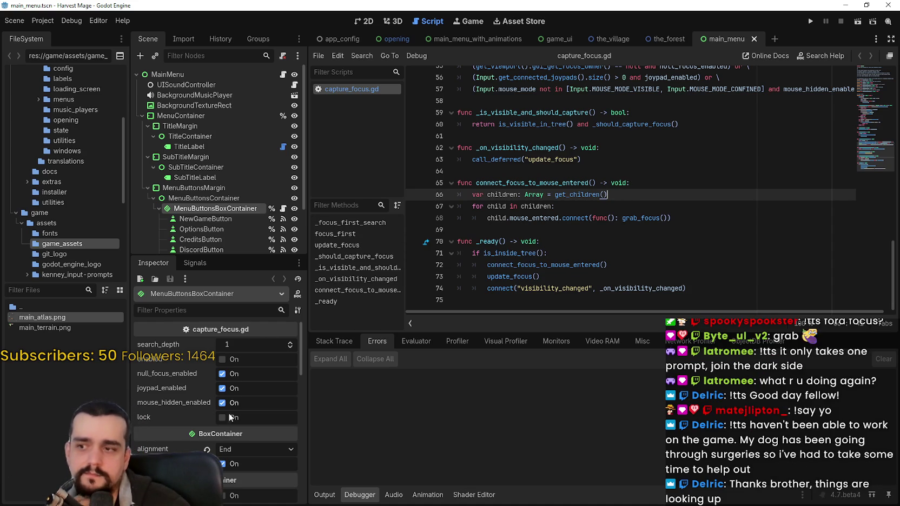
{"action": "scroll", "coordinate": [596, 177], "scroll_direction": "up", "scroll_amount": 3}
{"action": "left_click", "coordinate": [571, 277]}
{"action": "mouse_move", "coordinate": [594, 254]}
{"action": "left_mouse_down"}
{"action": "mouse_move", "coordinate": [610, 265]}
{"action": "mouse_move", "coordinate": [358, 21]}
{"action": "left_mouse_up"}
{"action": "scroll", "coordinate": [595, 180], "scroll_direction": "up", "scroll_amount": 3}
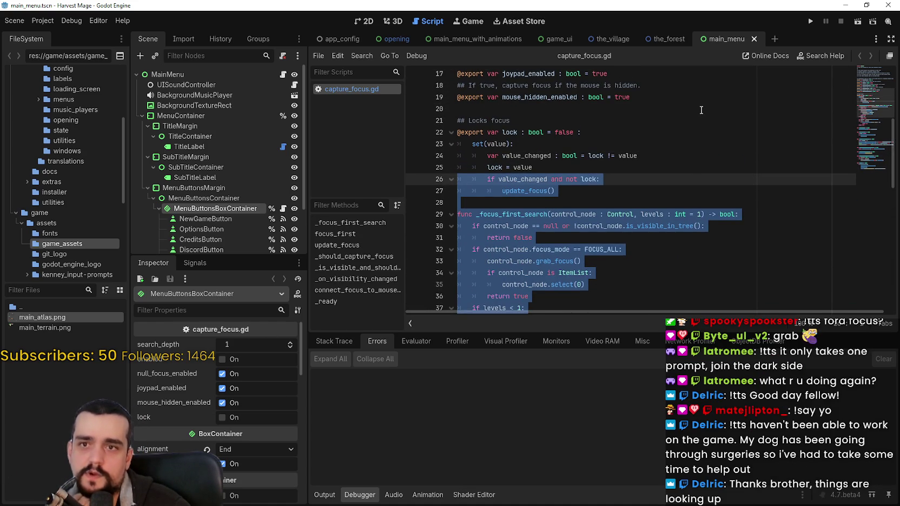
- Dismiss the Project menu, put the caret at the end of line 51, and run the project
{"action": "left_click", "coordinate": [42, 21]}
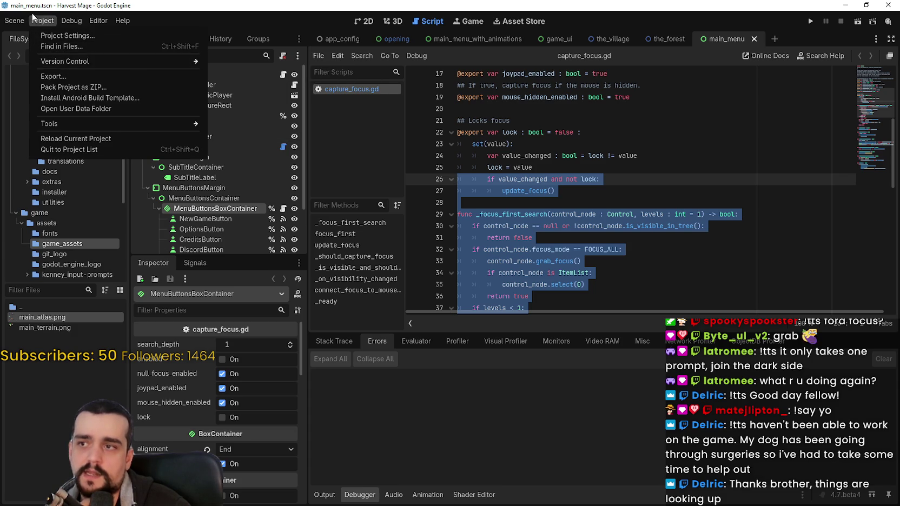
{"action": "mouse_move", "coordinate": [23, 24]}
{"action": "key", "text": "Escape"}
{"action": "scroll", "coordinate": [595, 220], "scroll_direction": "down", "scroll_amount": 2}
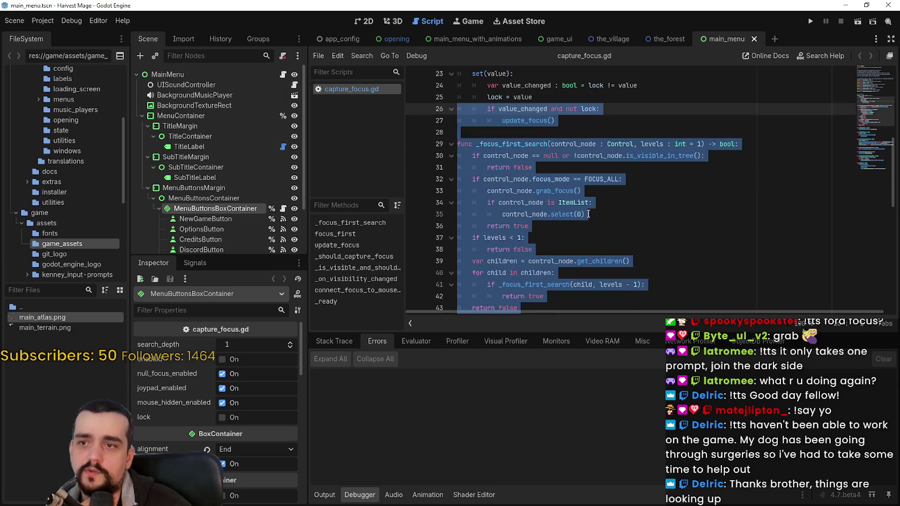
{"action": "left_click", "coordinate": [595, 219]}
{"action": "scroll", "coordinate": [597, 239], "scroll_direction": "down", "scroll_amount": 2}
{"action": "scroll", "coordinate": [597, 240], "scroll_direction": "down", "scroll_amount": 4}
{"action": "left_click", "coordinate": [623, 199]}
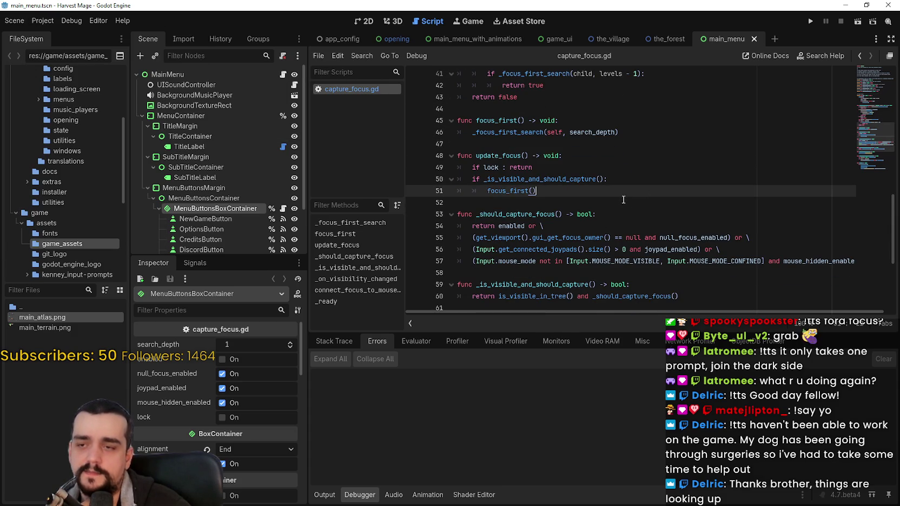
{"action": "left_click", "coordinate": [813, 22]}
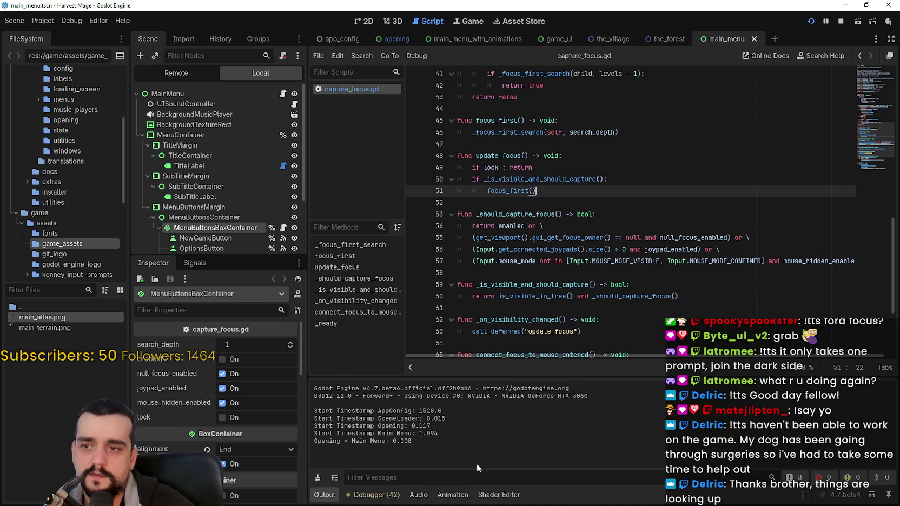
- List the 42 errors in the Debugger's Errors tab and scroll capture_focus.gd to line 70
{"action": "left_click", "coordinate": [384, 493]}
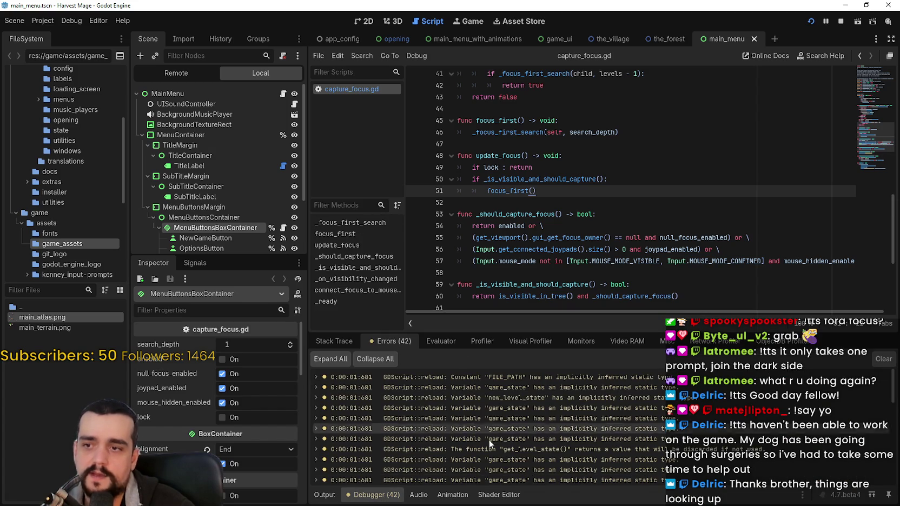
{"action": "scroll", "coordinate": [541, 427], "scroll_direction": "down", "scroll_amount": 10}
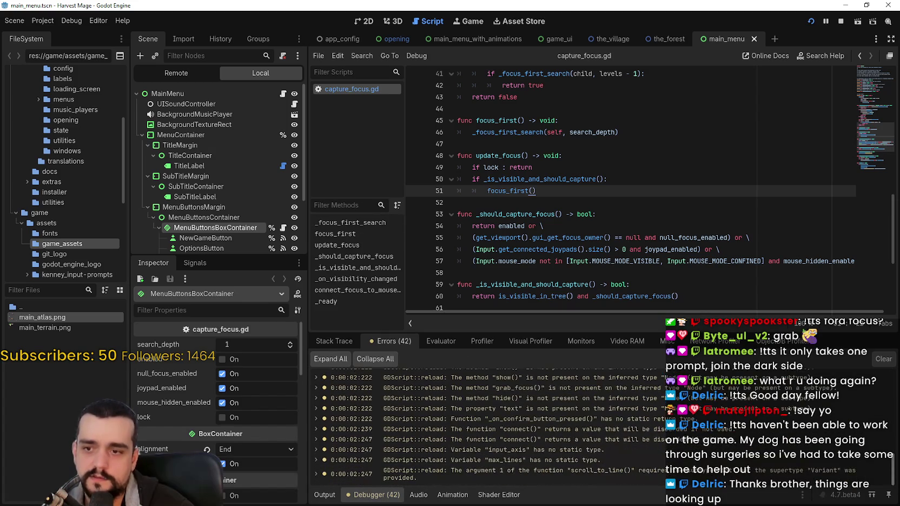
{"action": "left_click_drag", "start_coordinate": [457, 120], "coordinate": [798, 341]}
{"action": "left_click", "coordinate": [588, 228]}
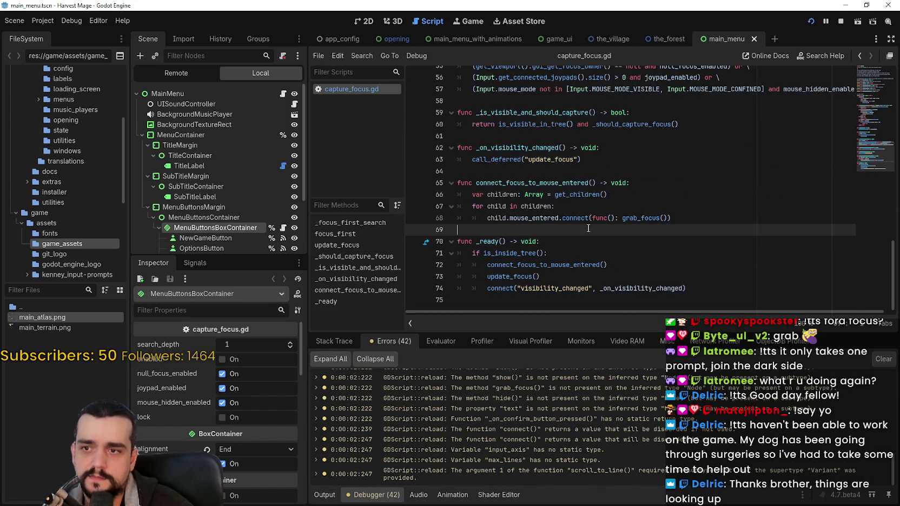
{"action": "scroll", "coordinate": [594, 472], "scroll_direction": "up", "scroll_amount": 5}
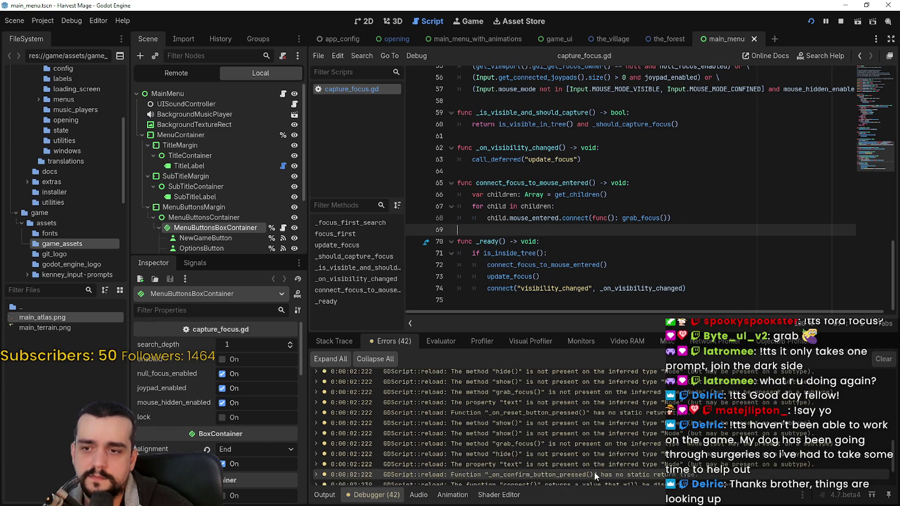
{"action": "scroll", "coordinate": [597, 467], "scroll_direction": "up", "scroll_amount": 6}
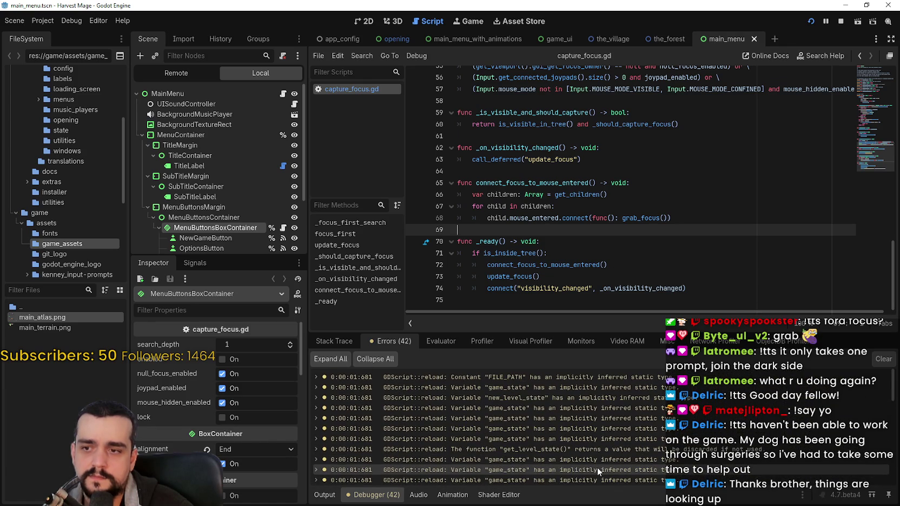
{"action": "scroll", "coordinate": [596, 464], "scroll_direction": "down", "scroll_amount": 5}
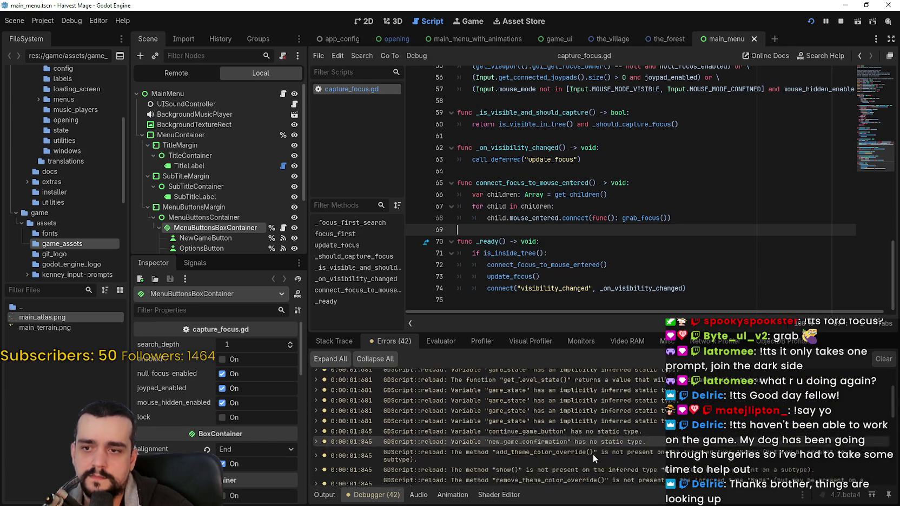
{"action": "scroll", "coordinate": [591, 451], "scroll_direction": "down", "scroll_amount": 6}
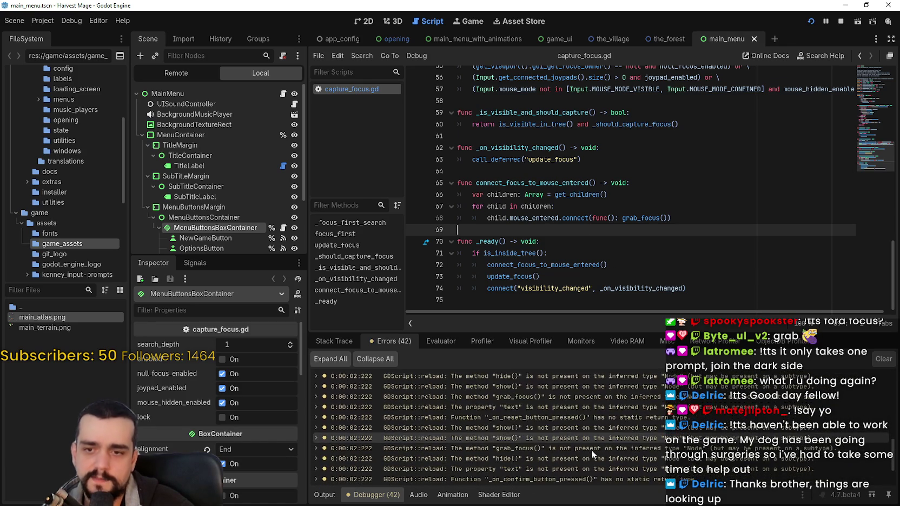
{"action": "scroll", "coordinate": [591, 450], "scroll_direction": "down", "scroll_amount": 1}
{"action": "left_click", "coordinate": [471, 241]}
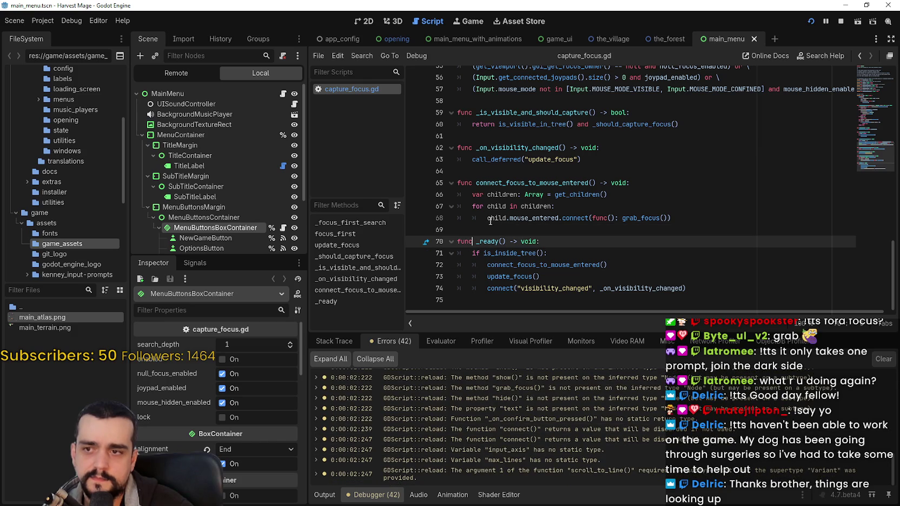
{"action": "left_click", "coordinate": [36, 21]}
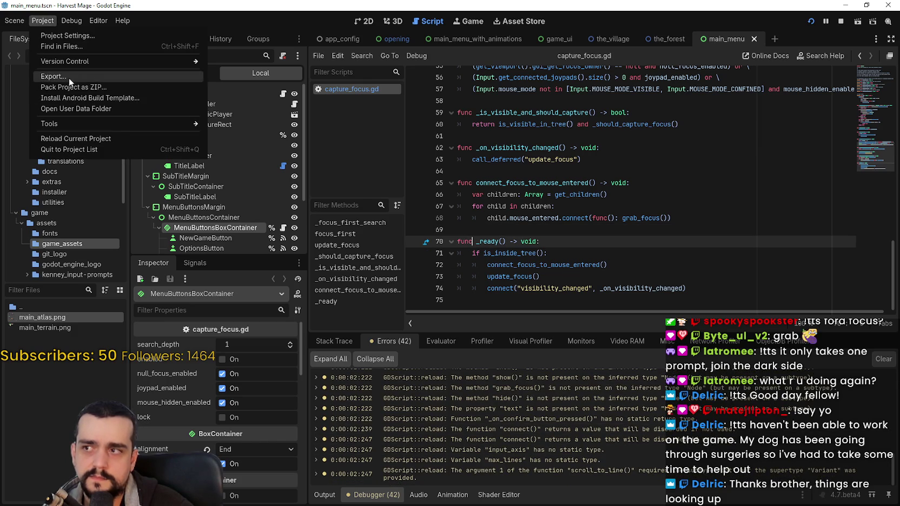
- Reopen Project Settings, scroll the GDScript warnings, and view Shader Language, File Logging and general Debug pages
{"action": "left_click", "coordinate": [58, 35]}
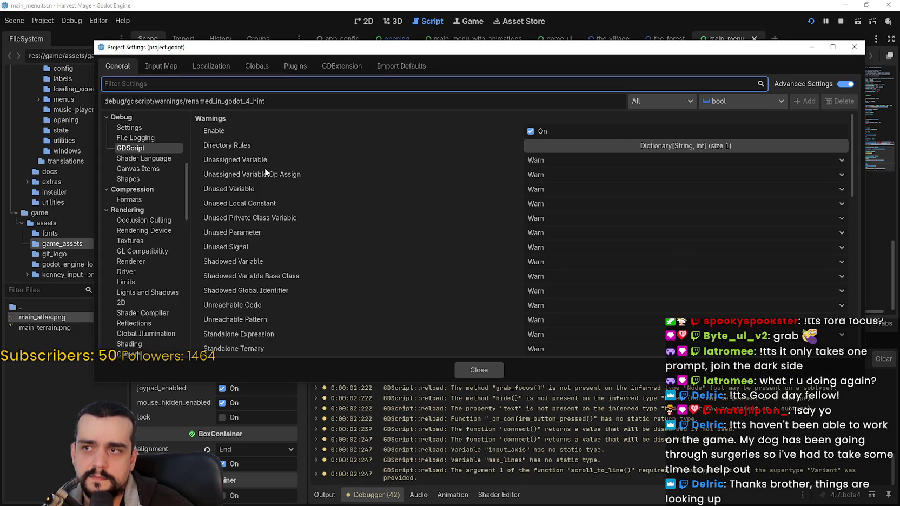
{"action": "scroll", "coordinate": [258, 160], "scroll_direction": "down", "scroll_amount": 5}
{"action": "scroll", "coordinate": [258, 160], "scroll_direction": "down", "scroll_amount": 12}
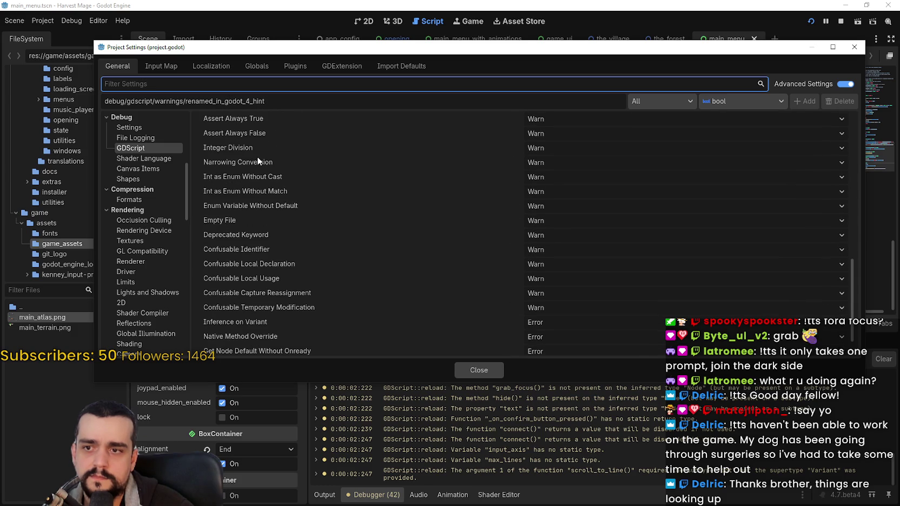
{"action": "scroll", "coordinate": [257, 160], "scroll_direction": "down", "scroll_amount": 2}
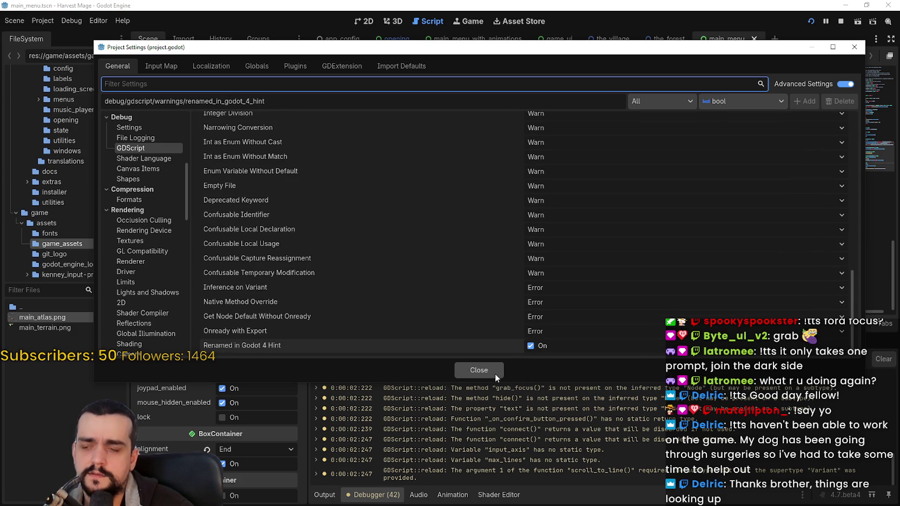
{"action": "left_click", "coordinate": [151, 159]}
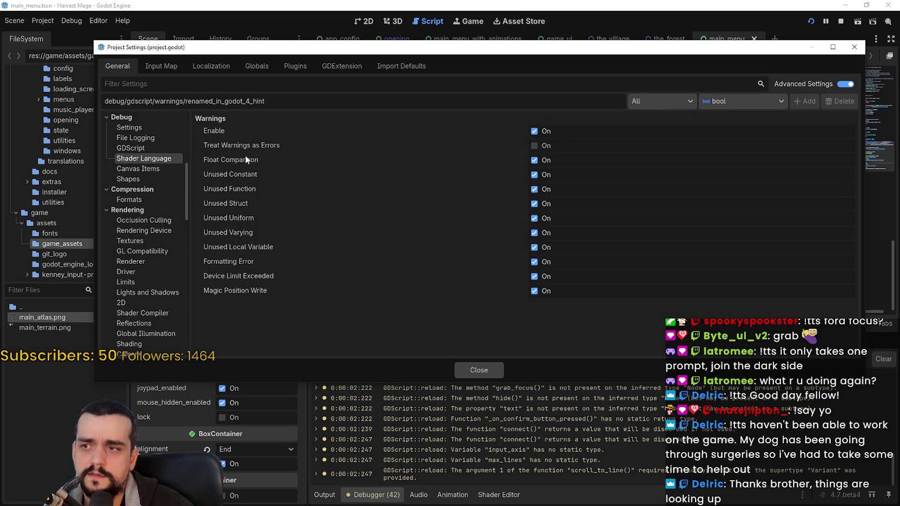
{"action": "left_click", "coordinate": [142, 136]}
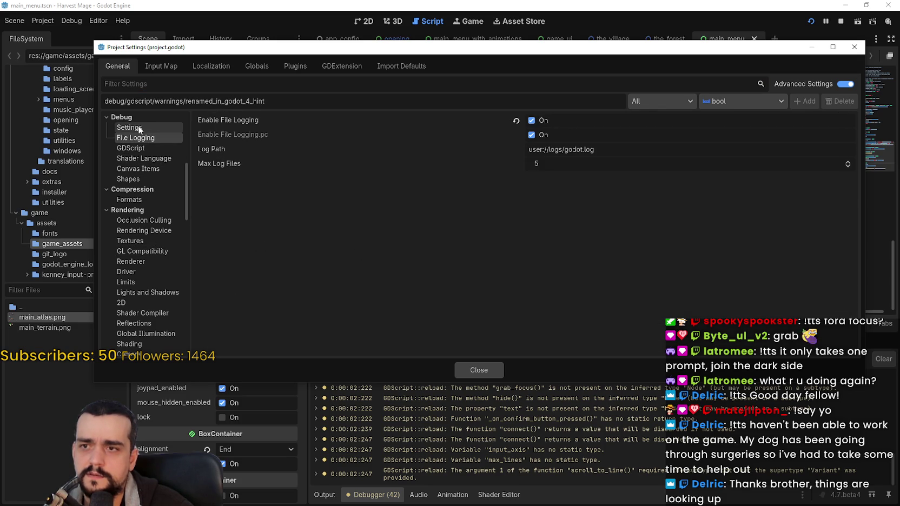
{"action": "left_click", "coordinate": [137, 126]}
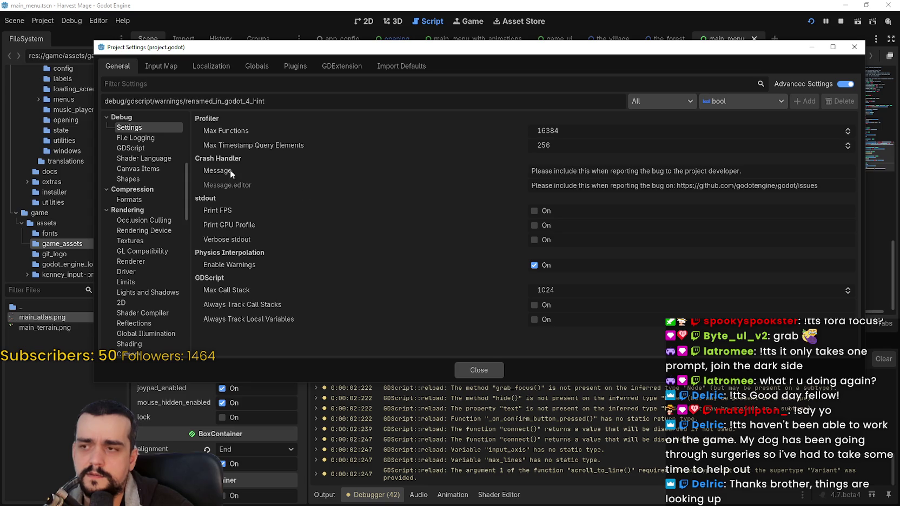
{"action": "left_click", "coordinate": [155, 138]}
{"action": "left_click", "coordinate": [141, 128]}
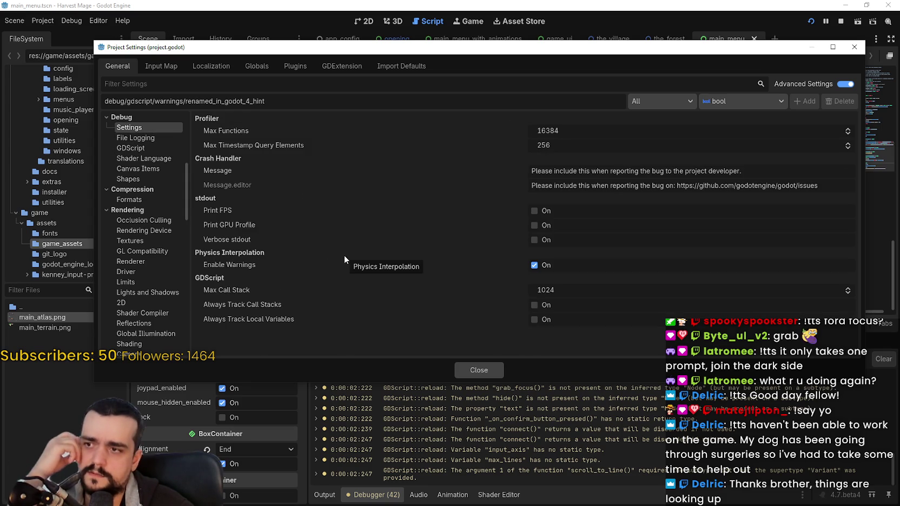
{"action": "mouse_move", "coordinate": [335, 241]}
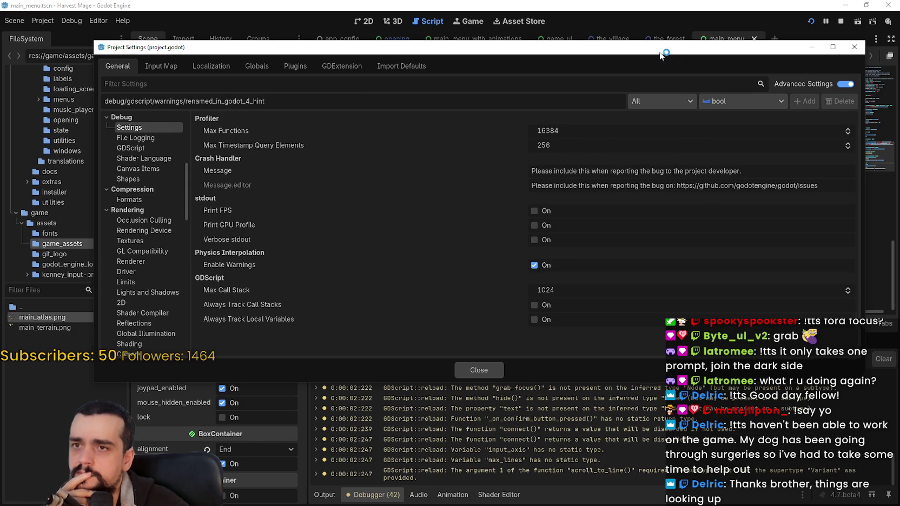
{"action": "left_click_drag", "start_coordinate": [660, 53], "coordinate": [616, 369]}
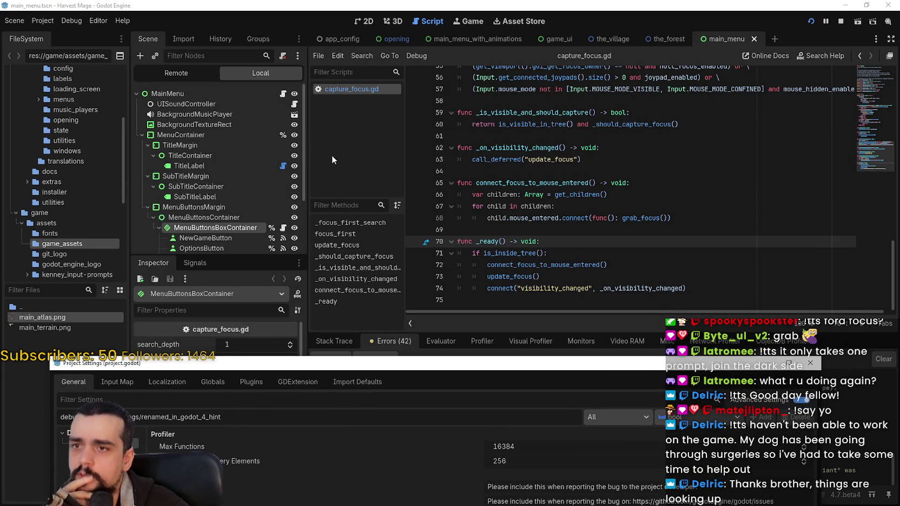
- Delete ' -> void' from line 65, undo the deletion, and save capture_focus.gd
{"action": "mouse_move", "coordinate": [571, 363]}
{"action": "left_mouse_down"}
{"action": "mouse_move", "coordinate": [758, 157]}
{"action": "mouse_move", "coordinate": [732, 215]}
{"action": "left_mouse_up"}
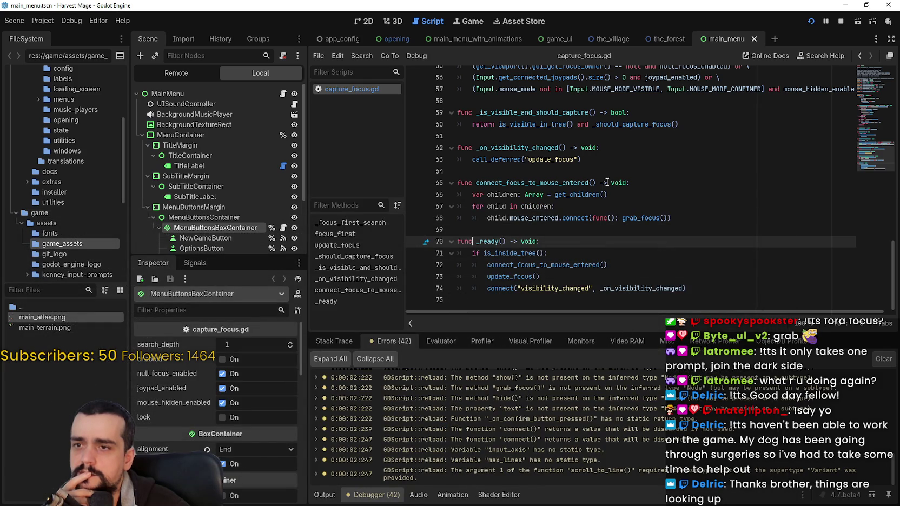
{"action": "left_click_drag", "start_coordinate": [600, 183], "coordinate": [627, 183]}
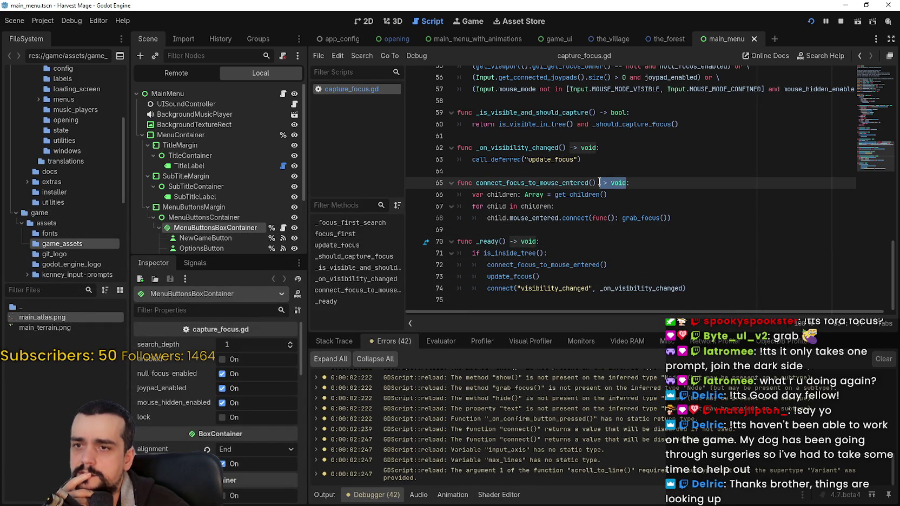
{"action": "key", "text": "BackSpace"}
{"action": "key", "text": "BackSpace"}
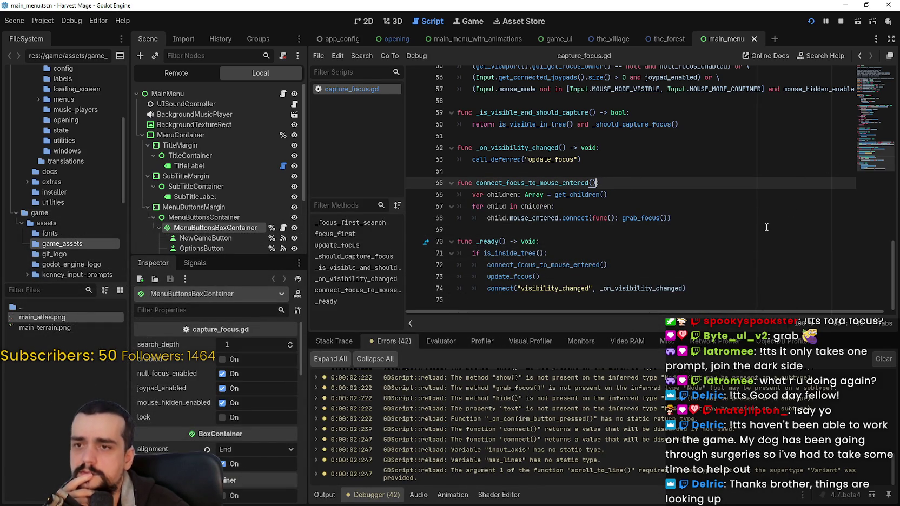
{"action": "left_click", "coordinate": [767, 228]}
{"action": "left_click_drag", "start_coordinate": [600, 182], "coordinate": [457, 183]}
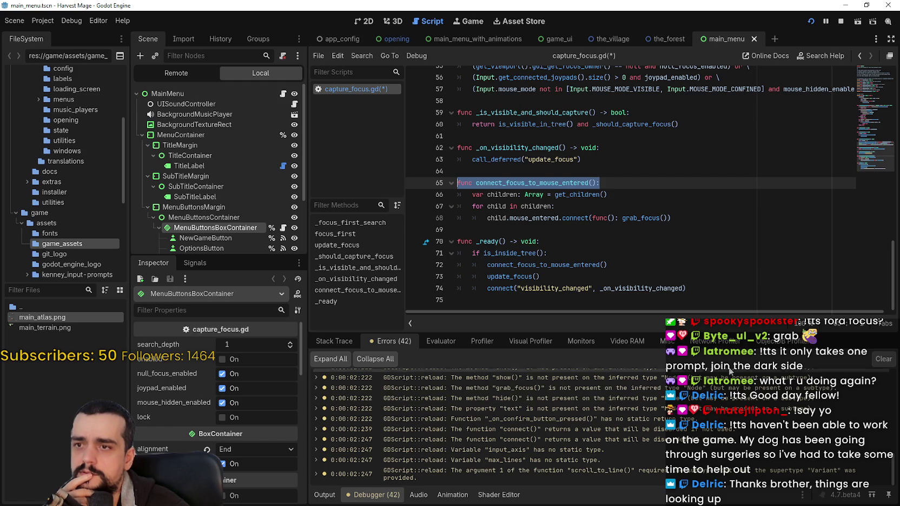
{"action": "left_click", "coordinate": [723, 183]}
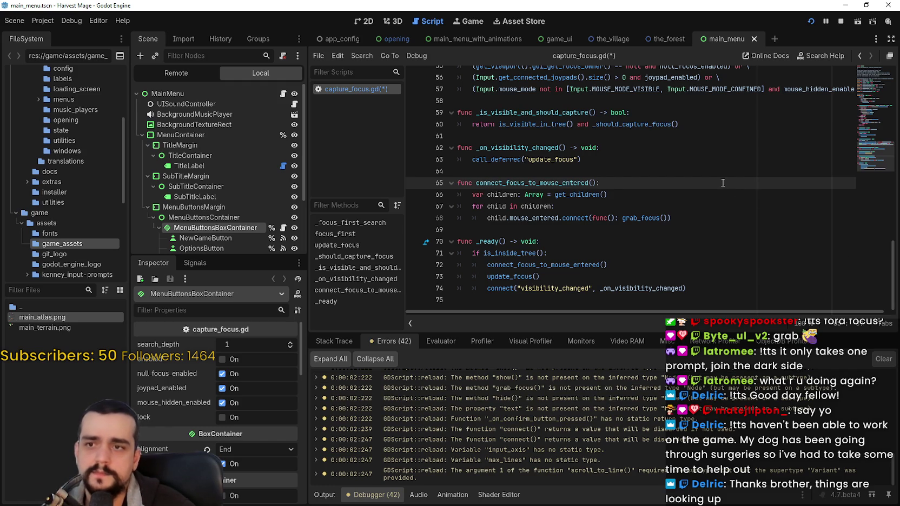
{"action": "key", "text": "ctrl+z"}
{"action": "key", "text": "ctrl+s"}
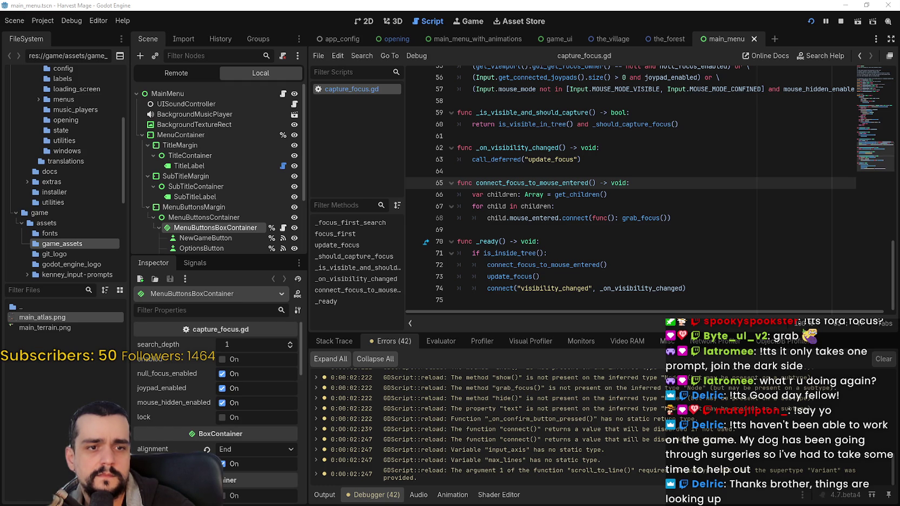
- Search all project files for update_configuration_warnings with Find in Files
{"action": "left_click", "coordinate": [682, 212]}
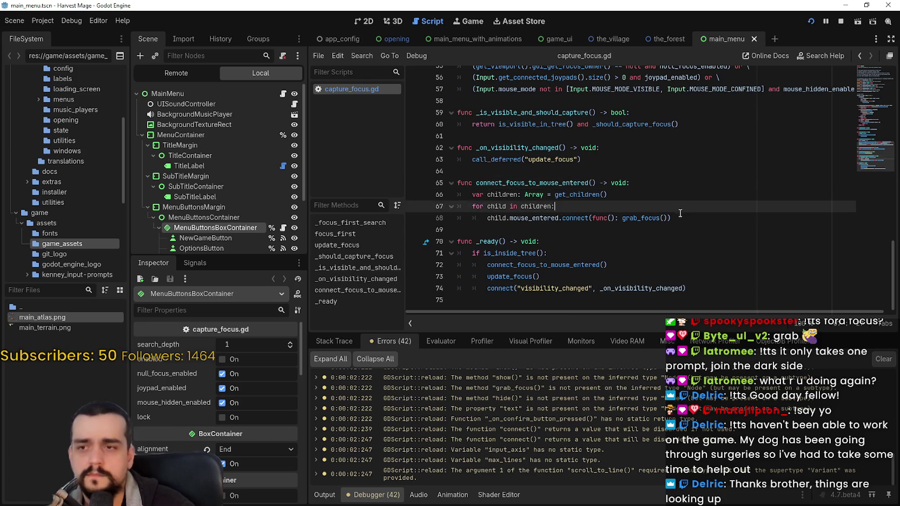
{"action": "key", "text": "ctrl+shift+f"}
{"action": "left_click", "coordinate": [438, 301]}
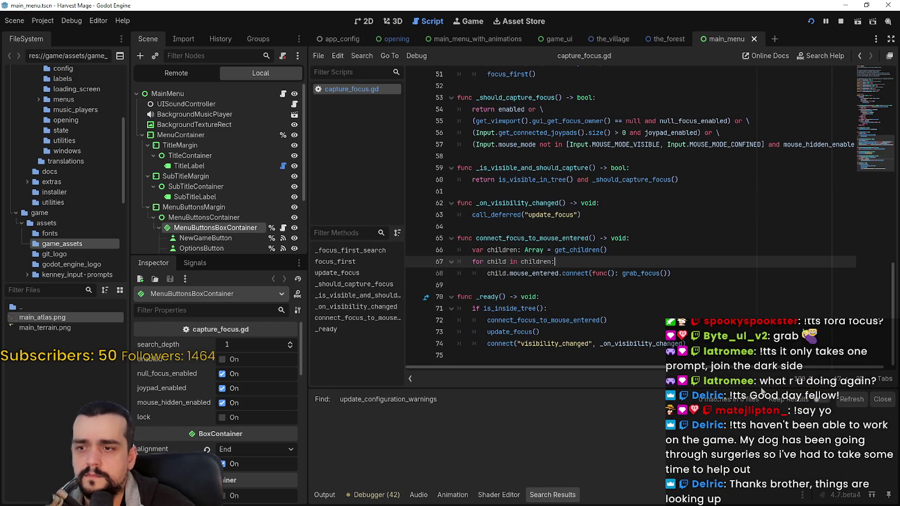
{"action": "left_click", "coordinate": [568, 214]}
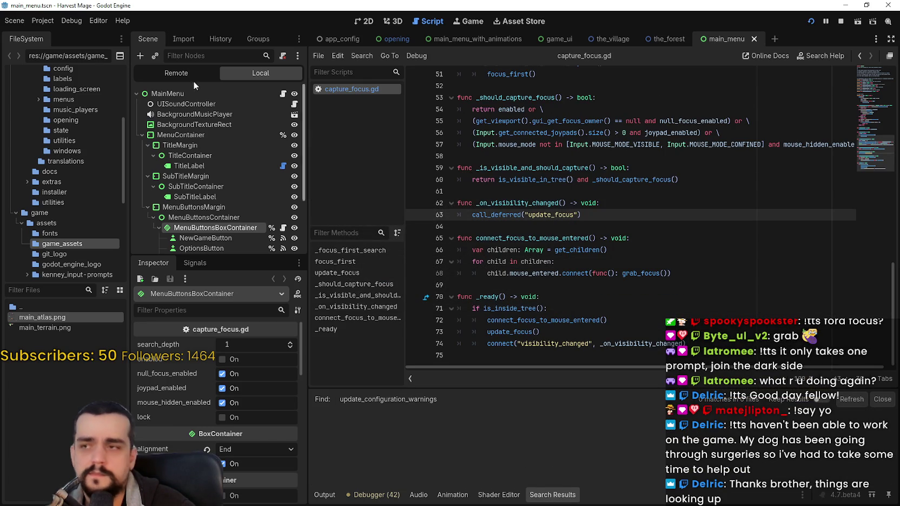
{"action": "left_click", "coordinate": [42, 20]}
- Open Project Settings filtered by 'war' and move the window to the top of the screen
{"action": "left_click", "coordinate": [55, 34]}
{"action": "type", "text": "war"}
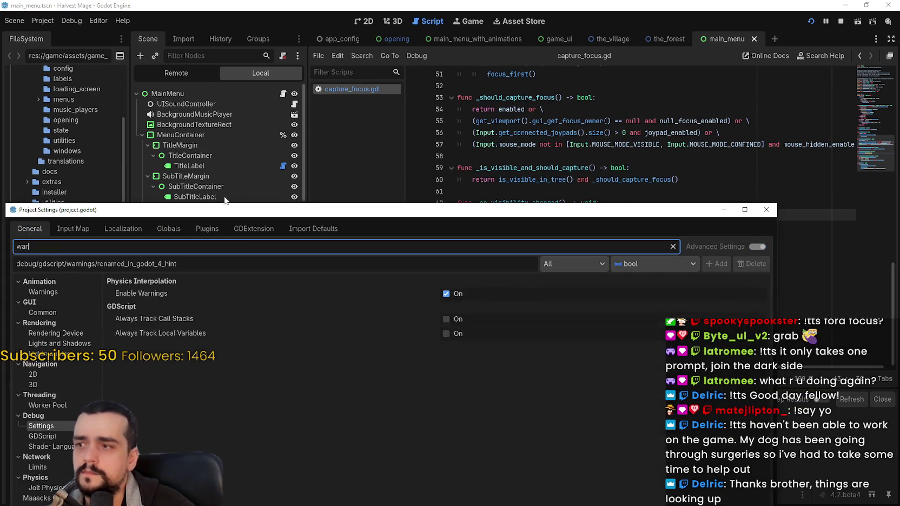
{"action": "mouse_move", "coordinate": [331, 210]}
{"action": "left_mouse_down"}
{"action": "mouse_move", "coordinate": [447, 65]}
{"action": "mouse_move", "coordinate": [421, 57]}
{"action": "left_mouse_up"}
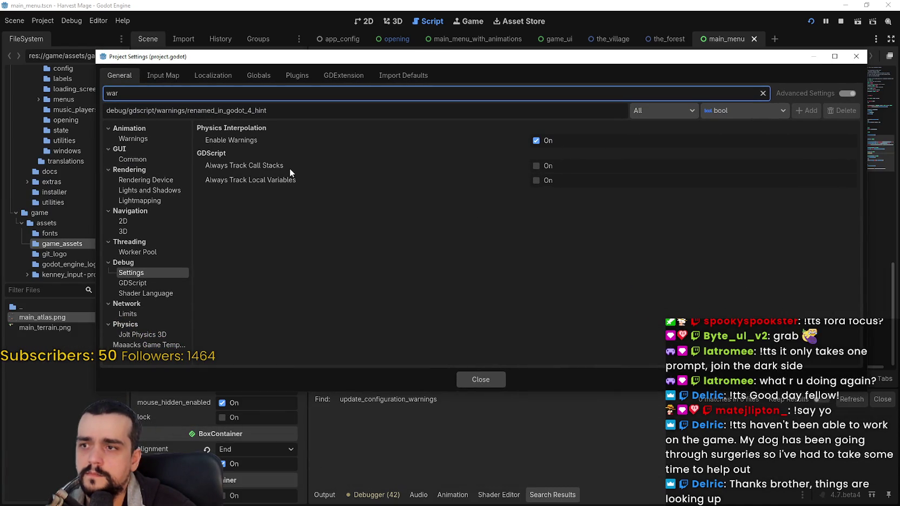
{"action": "mouse_move", "coordinate": [280, 163]}
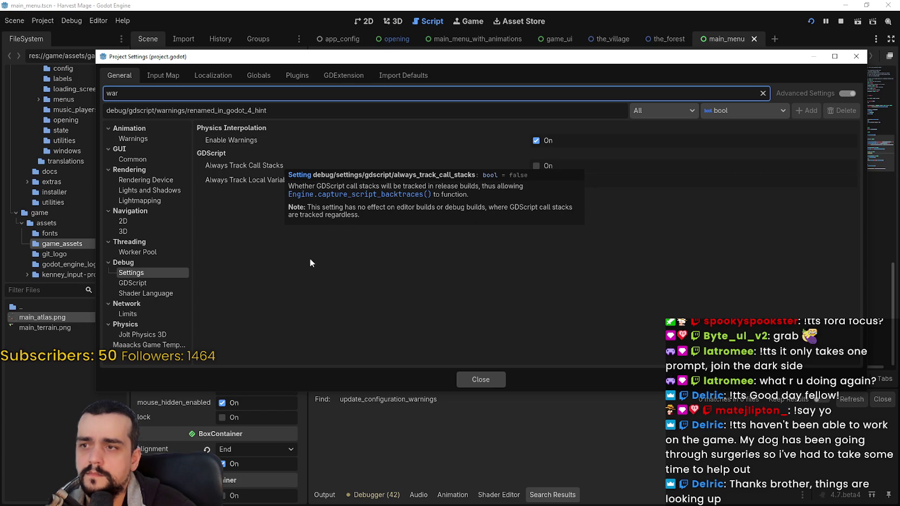
{"action": "mouse_move", "coordinate": [264, 182]}
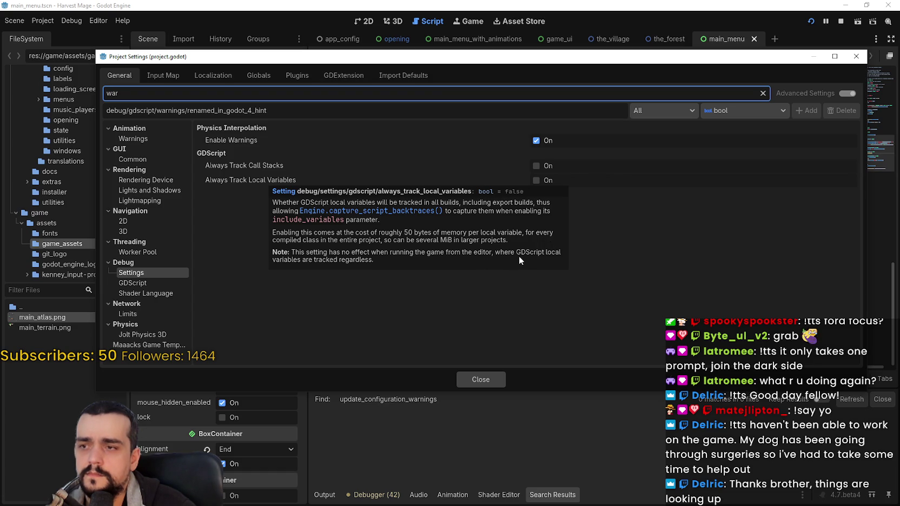
{"action": "left_click", "coordinate": [483, 389]}
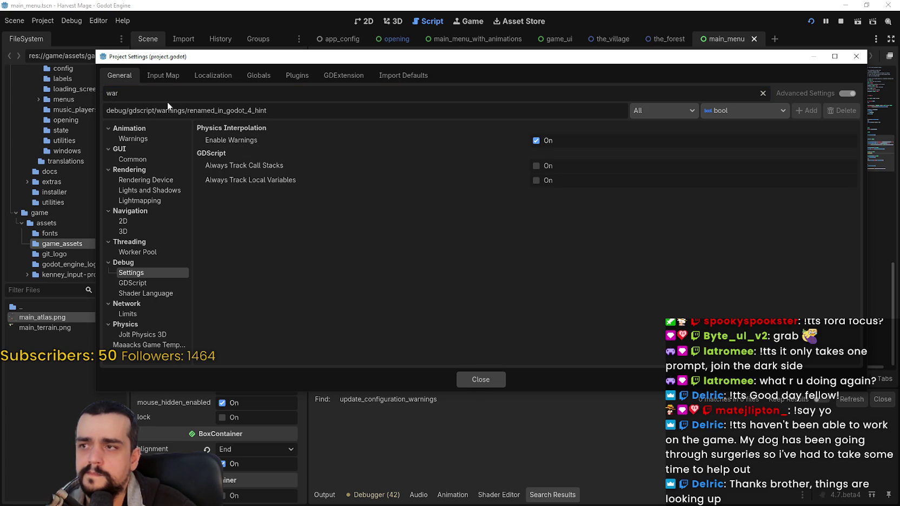
{"action": "left_click", "coordinate": [534, 111]}
{"action": "left_click", "coordinate": [192, 92]}
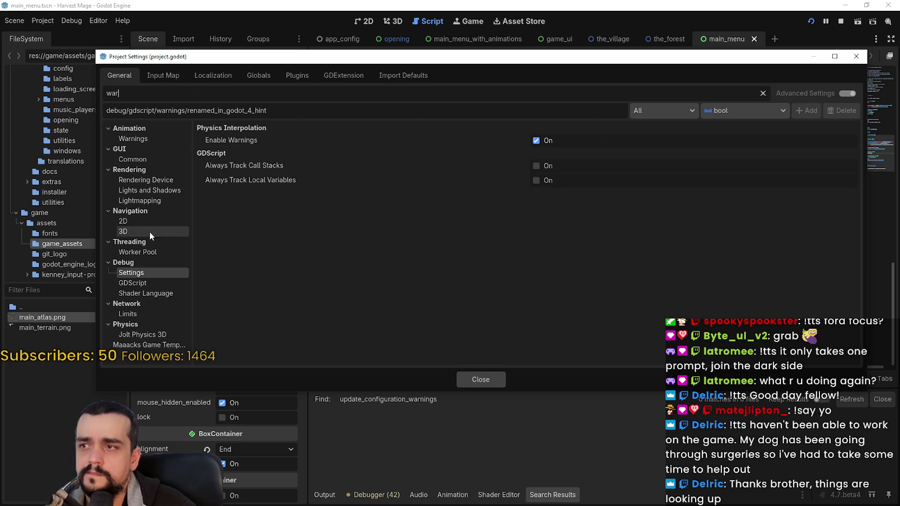
- Review the Debug > GDScript warnings, expand and collapse Directory Rules, and close Project Settings
{"action": "left_click", "coordinate": [146, 283]}
{"action": "scroll", "coordinate": [333, 270], "scroll_direction": "down", "scroll_amount": 5}
{"action": "scroll", "coordinate": [330, 266], "scroll_direction": "down", "scroll_amount": 5}
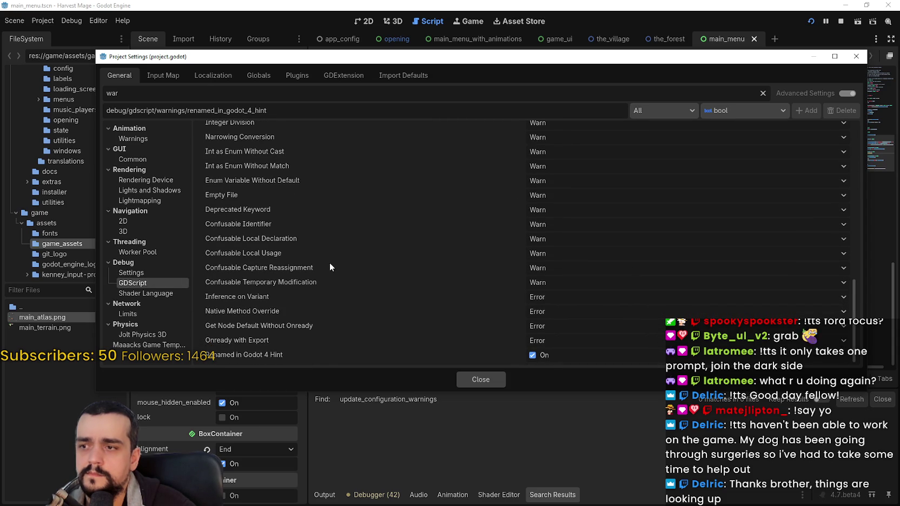
{"action": "mouse_move", "coordinate": [265, 355]}
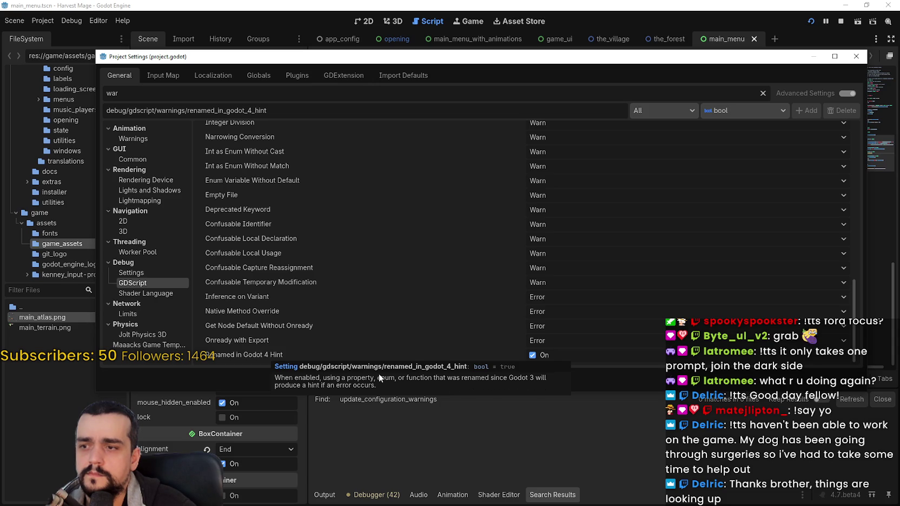
{"action": "scroll", "coordinate": [310, 273], "scroll_direction": "up", "scroll_amount": 5}
{"action": "scroll", "coordinate": [311, 272], "scroll_direction": "up", "scroll_amount": 3}
{"action": "left_click", "coordinate": [578, 150]}
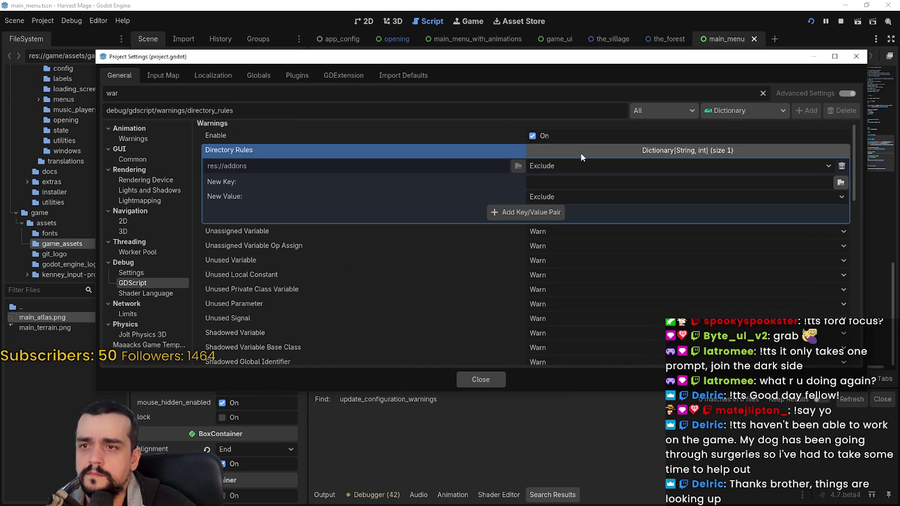
{"action": "left_click", "coordinate": [580, 152]}
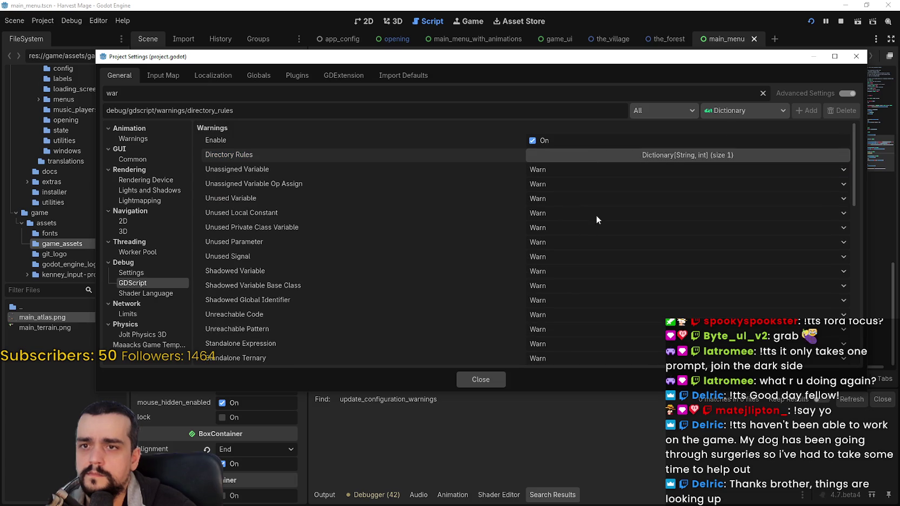
{"action": "left_click", "coordinate": [855, 56]}
{"action": "left_click", "coordinate": [656, 151]}
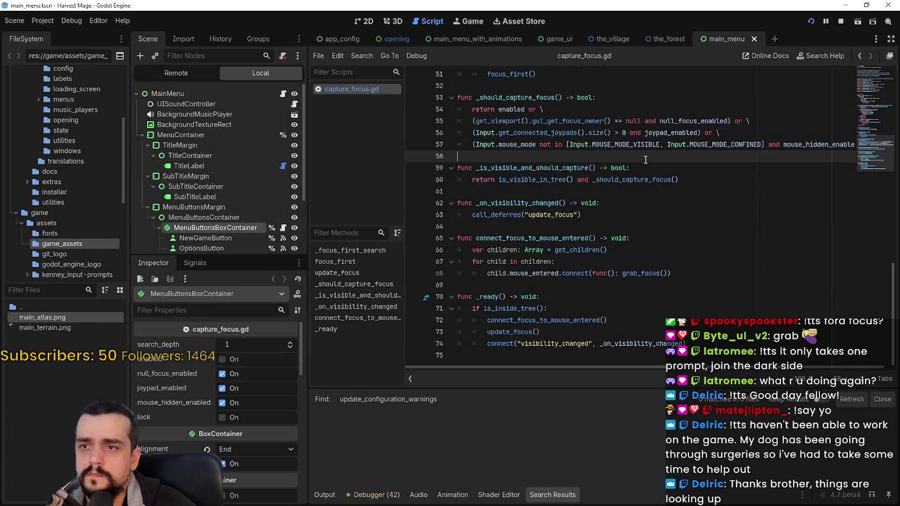
- Stop the running game, quit the Godot editor with confirmation, and close the GitHub browser window
{"action": "left_click", "coordinate": [841, 21]}
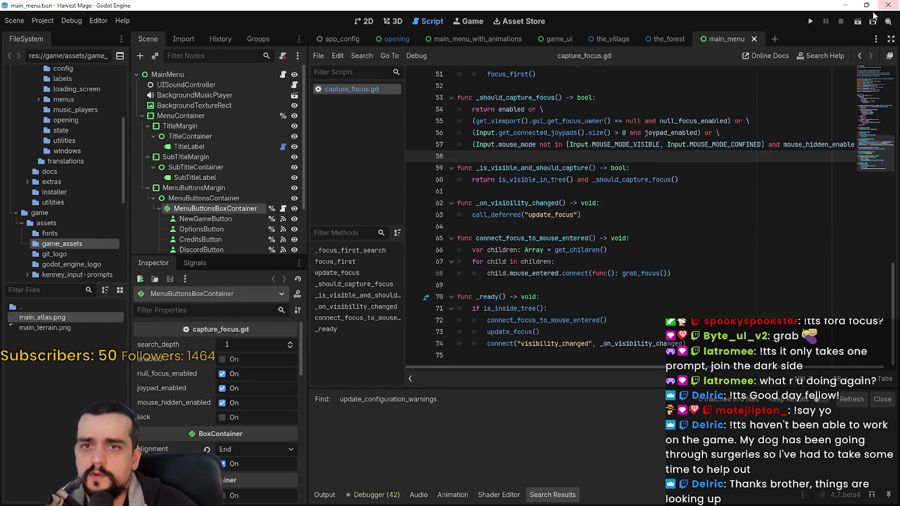
{"action": "left_click", "coordinate": [882, 7]}
{"action": "left_click", "coordinate": [750, 107]}
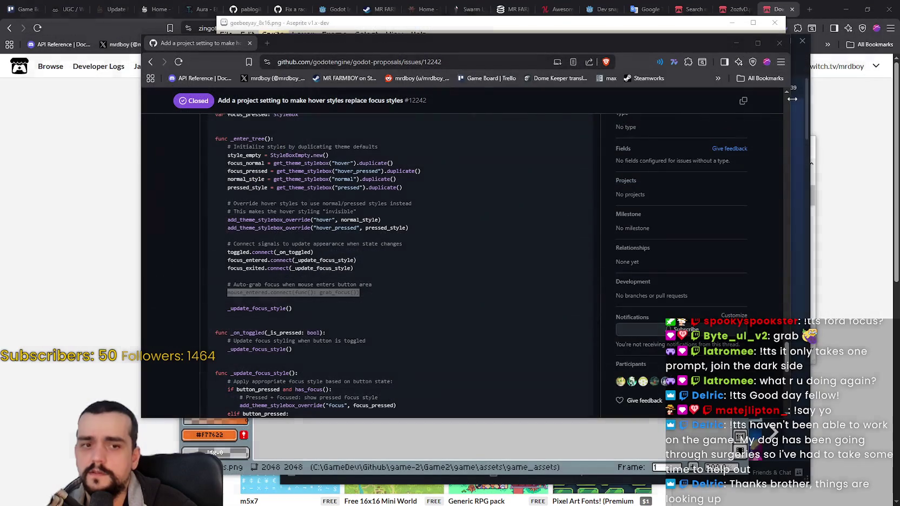
{"action": "left_click", "coordinate": [861, 4]}
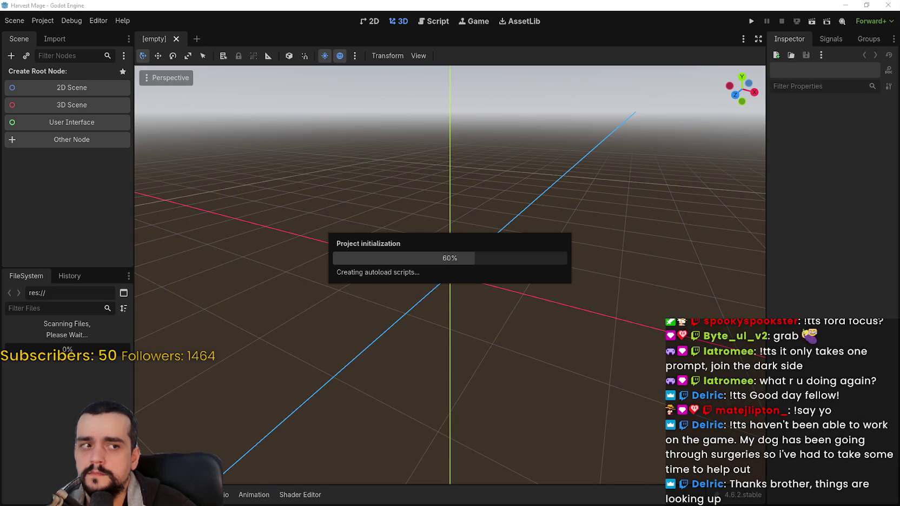
- Enlarge the shared meme in Discord, zoom in and back out, close it, and switch back to Godot
{"action": "key", "text": "alt+Tab"}
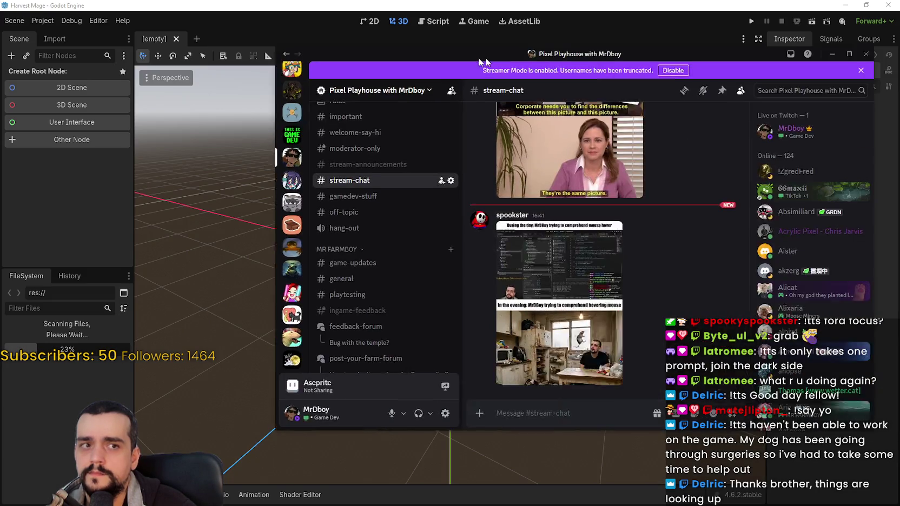
{"action": "left_click", "coordinate": [417, 285]}
{"action": "left_click", "coordinate": [440, 250]}
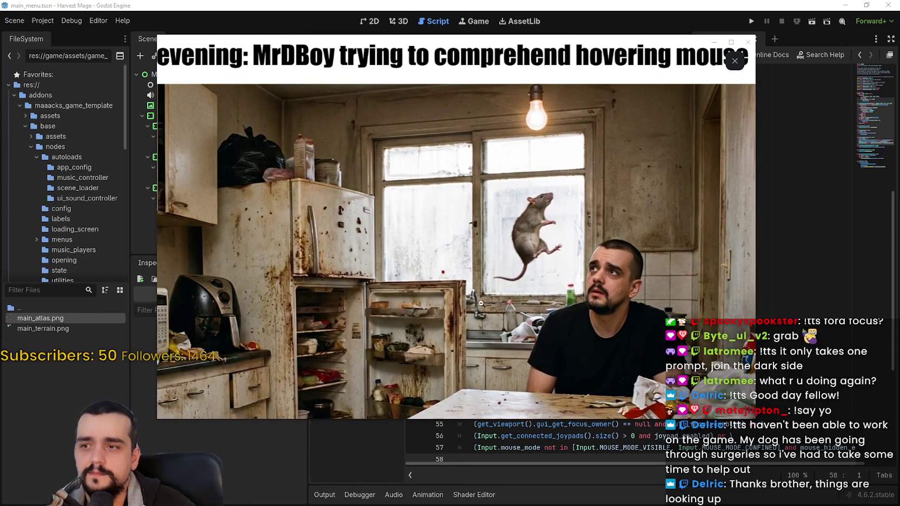
{"action": "left_click", "coordinate": [653, 282]}
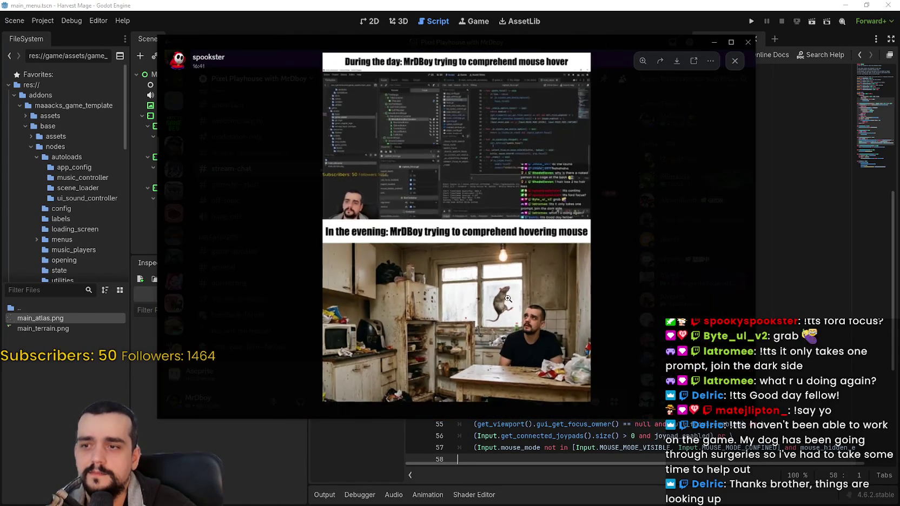
{"action": "left_click", "coordinate": [606, 64]}
{"action": "key", "text": "alt+Tab"}
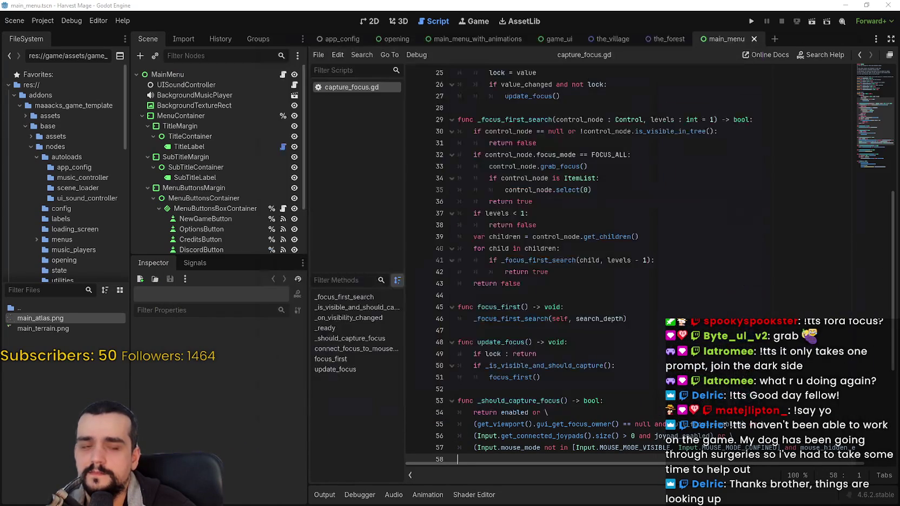
- Review capture_focus.gd from line 57 to its focus functions, then open main_menu.gd from the Scene tree
{"action": "left_click", "coordinate": [567, 283]}
{"action": "scroll", "coordinate": [567, 282], "scroll_direction": "down", "scroll_amount": 5}
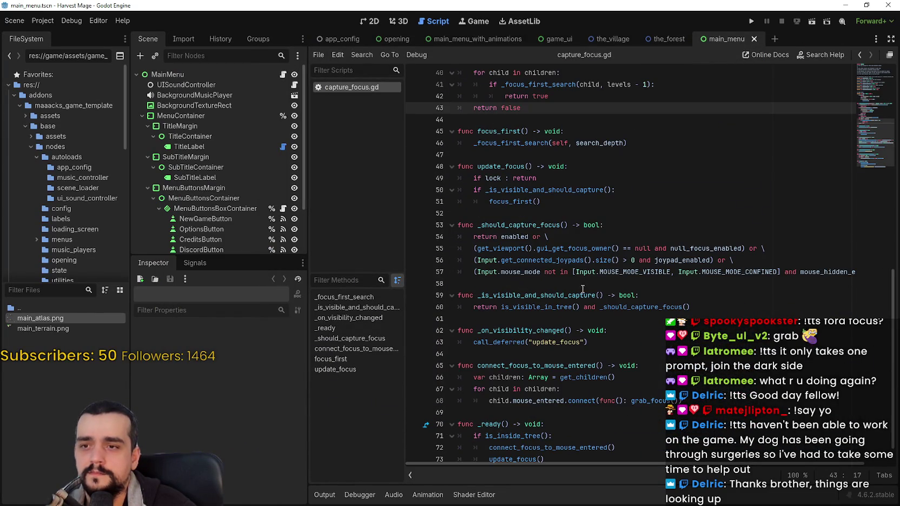
{"action": "left_click", "coordinate": [593, 272]}
{"action": "scroll", "coordinate": [701, 224], "scroll_direction": "up", "scroll_amount": 9}
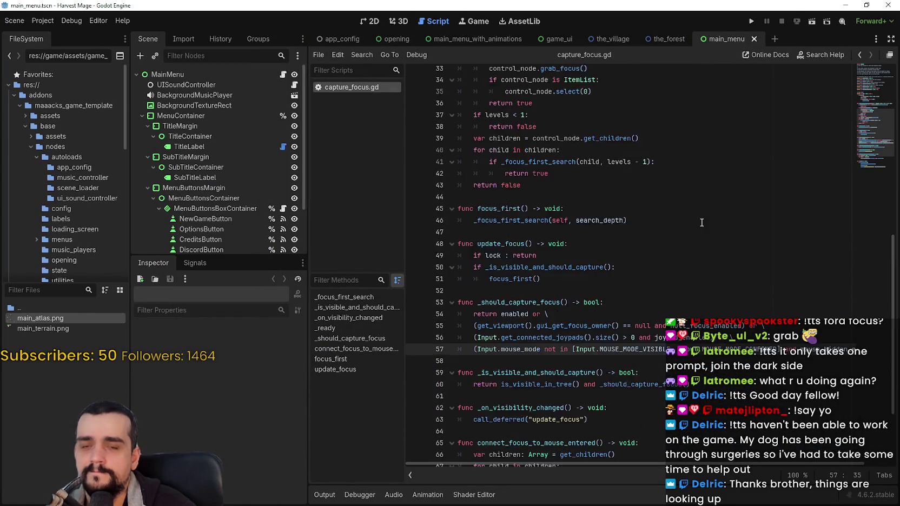
{"action": "mouse_move", "coordinate": [877, 114]}
{"action": "left_mouse_down"}
{"action": "mouse_move", "coordinate": [877, 79]}
{"action": "mouse_move", "coordinate": [883, 243]}
{"action": "left_mouse_up"}
{"action": "left_click", "coordinate": [698, 336]}
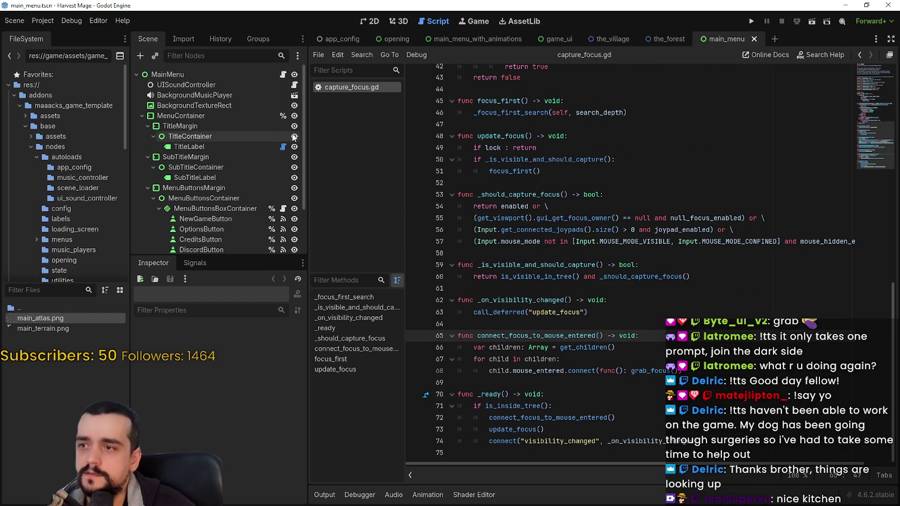
{"action": "left_click", "coordinate": [283, 74]}
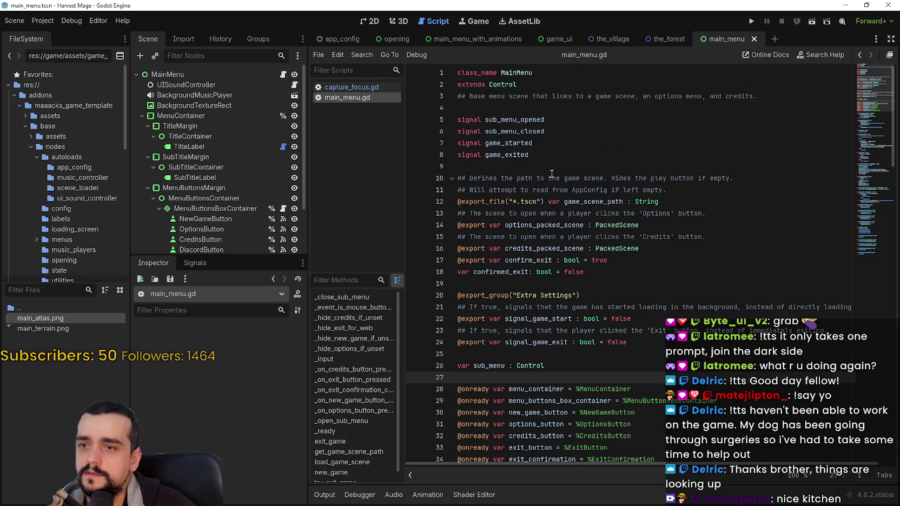
{"action": "scroll", "coordinate": [690, 283], "scroll_direction": "down", "scroll_amount": 5}
{"action": "scroll", "coordinate": [690, 283], "scroll_direction": "down", "scroll_amount": 20}
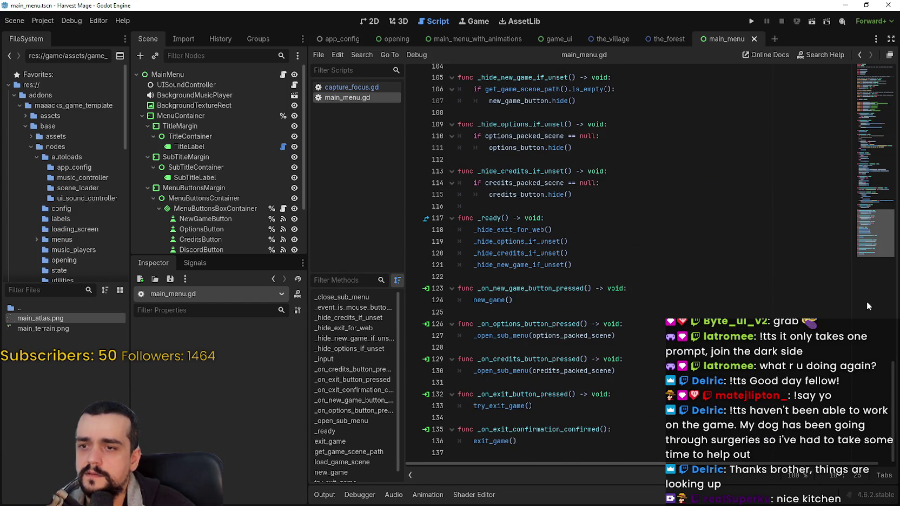
{"action": "double_click", "coordinate": [615, 289]}
{"action": "key", "text": "BackSpace"}
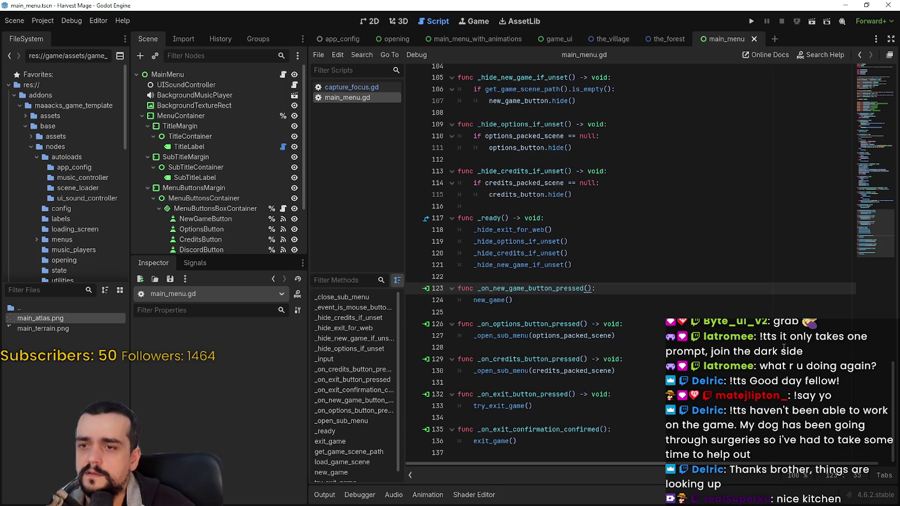
{"action": "left_click", "coordinate": [682, 348]}
{"action": "mouse_move", "coordinate": [596, 288]}
{"action": "left_mouse_down"}
{"action": "mouse_move", "coordinate": [460, 289]}
{"action": "mouse_move", "coordinate": [458, 265]}
{"action": "left_mouse_up"}
{"action": "left_click", "coordinate": [564, 324]}
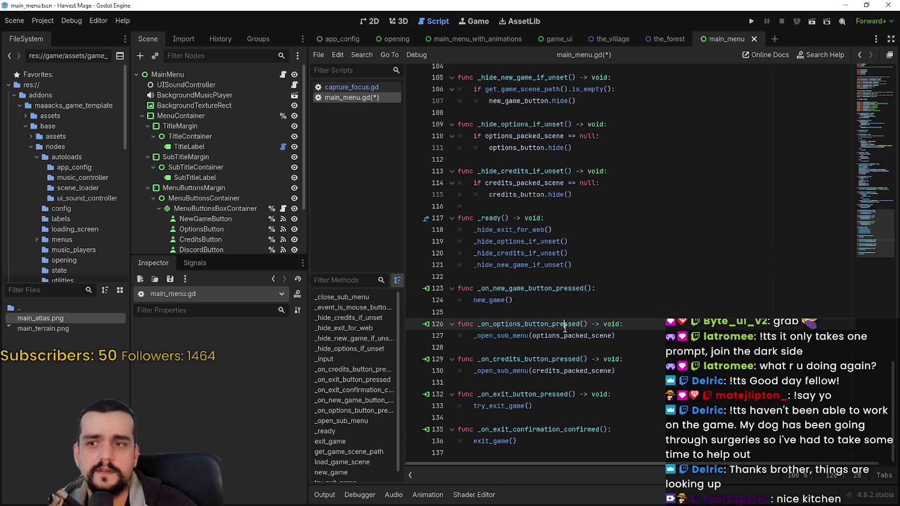
{"action": "mouse_move", "coordinate": [627, 359]}
{"action": "left_mouse_down"}
{"action": "mouse_move", "coordinate": [458, 124]}
{"action": "mouse_move", "coordinate": [458, 101]}
{"action": "left_mouse_up"}
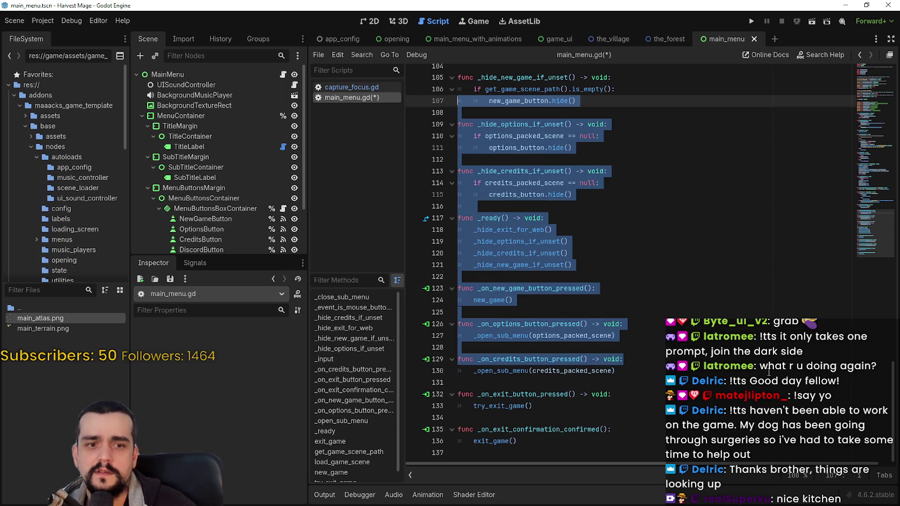
{"action": "left_click", "coordinate": [755, 364]}
{"action": "key", "text": "ctrl+z"}
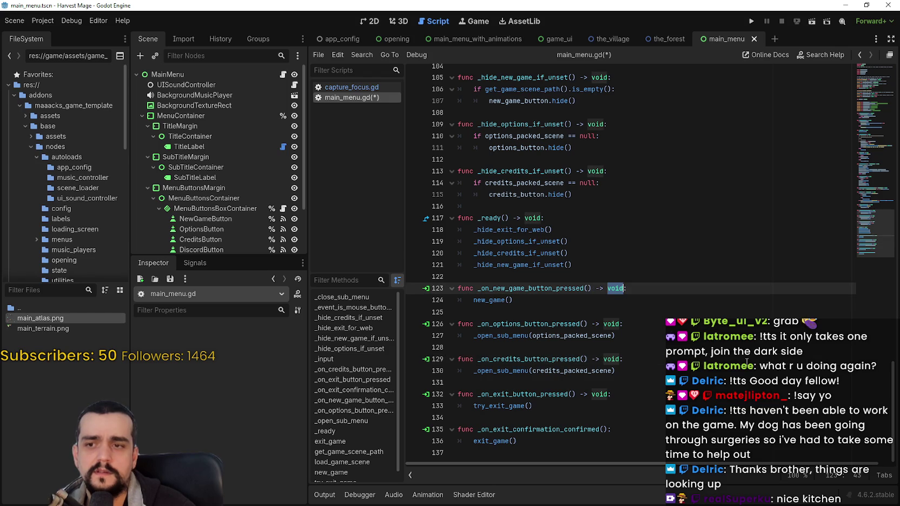
{"action": "left_click", "coordinate": [42, 20]}
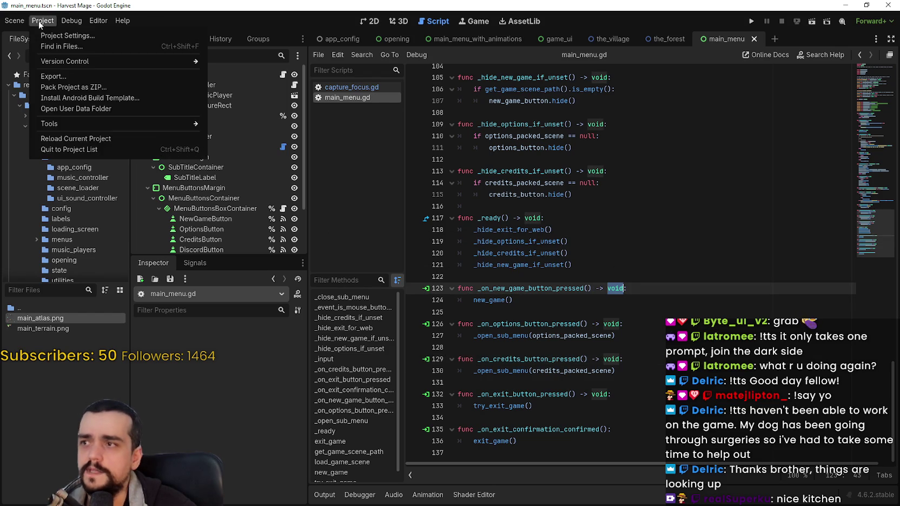
- Filter Project Settings by 'warni' and browse the warning pages down to Debug > GDScript
{"action": "left_click", "coordinate": [59, 36]}
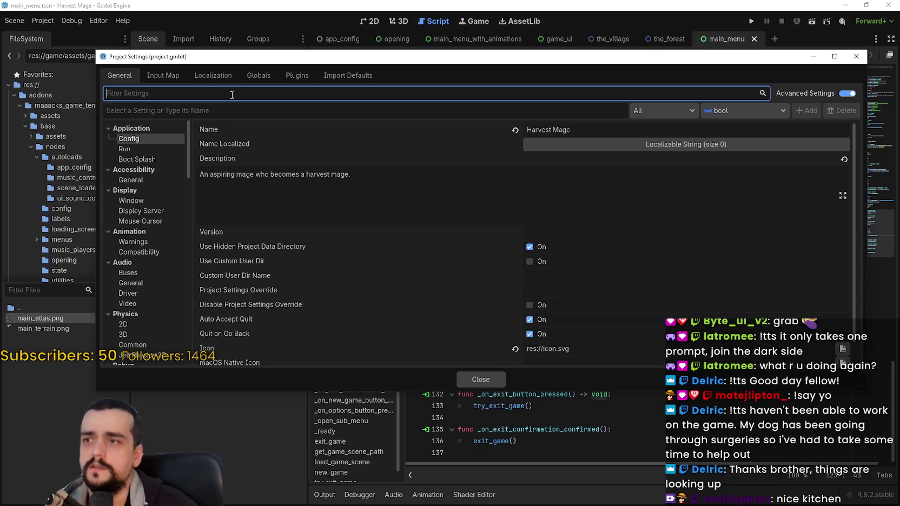
{"action": "type", "text": "war"}
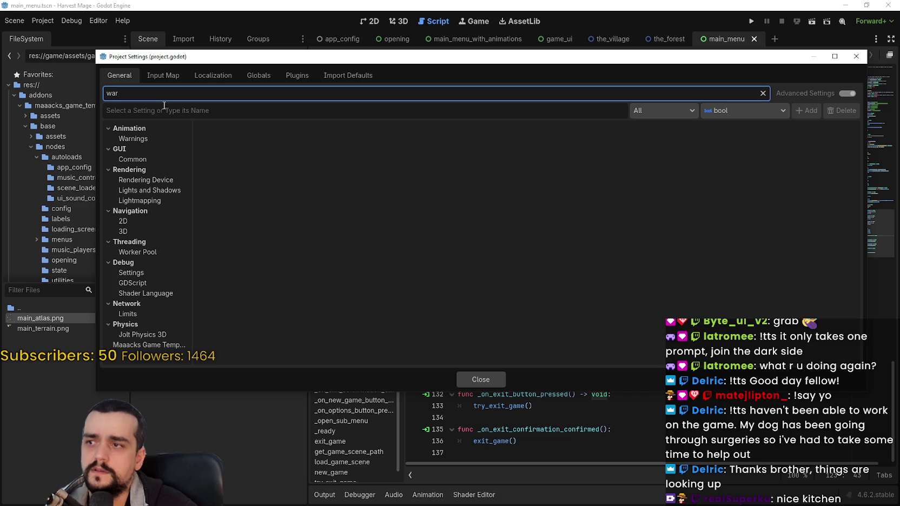
{"action": "type", "text": "ni"}
{"action": "left_click", "coordinate": [155, 137]}
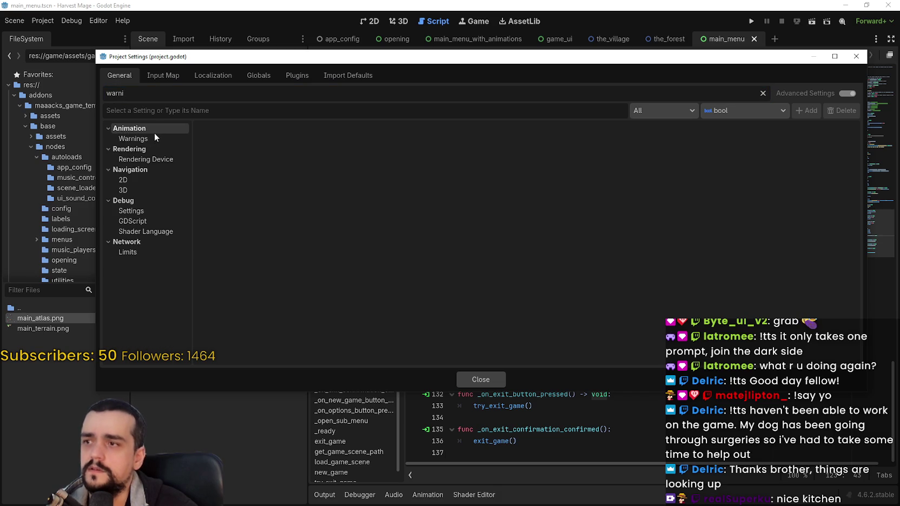
{"action": "left_click", "coordinate": [153, 159]}
{"action": "left_click", "coordinate": [130, 180]}
{"action": "left_click", "coordinate": [133, 200]}
{"action": "left_click", "coordinate": [130, 201]}
{"action": "left_click", "coordinate": [132, 211]}
{"action": "left_click", "coordinate": [135, 221]}
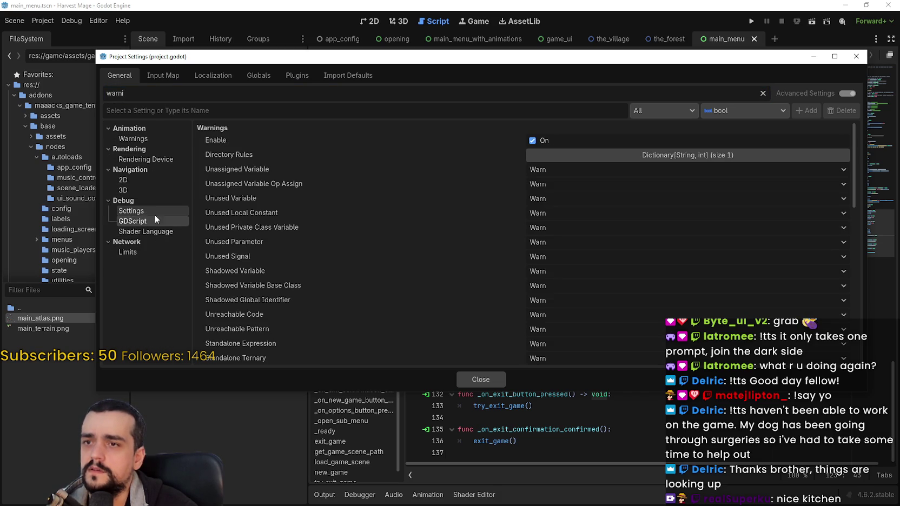
- Toggle GDScript warnings off and back on, leaving them enabled
{"action": "left_click", "coordinate": [543, 140]}
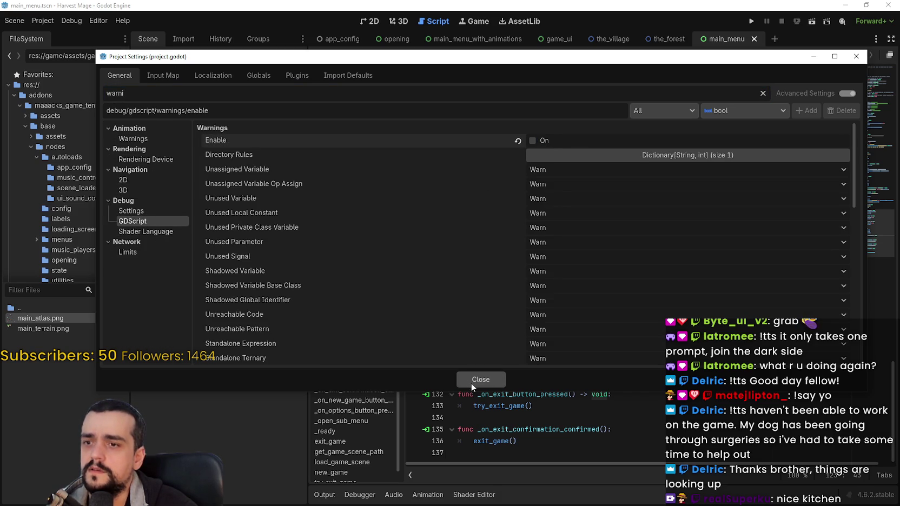
{"action": "left_click", "coordinate": [533, 141]}
{"action": "scroll", "coordinate": [546, 292], "scroll_direction": "down", "scroll_amount": 3}
{"action": "scroll", "coordinate": [546, 292], "scroll_direction": "up", "scroll_amount": 3}
{"action": "scroll", "coordinate": [548, 295], "scroll_direction": "down", "scroll_amount": 15}
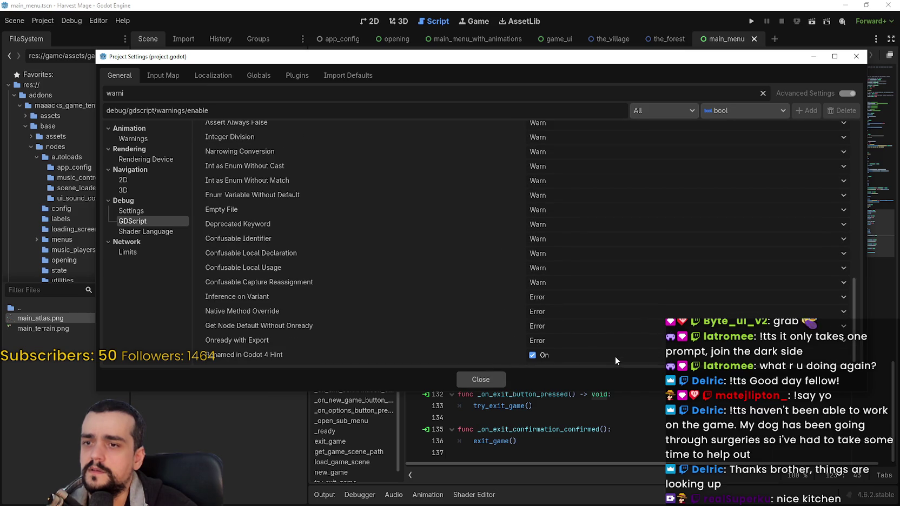
{"action": "scroll", "coordinate": [434, 299], "scroll_direction": "up", "scroll_amount": 5}
- Browse the shader, debugger and animation warning pages, close Project Settings, and save main_menu.gd
{"action": "left_click", "coordinate": [152, 232]}
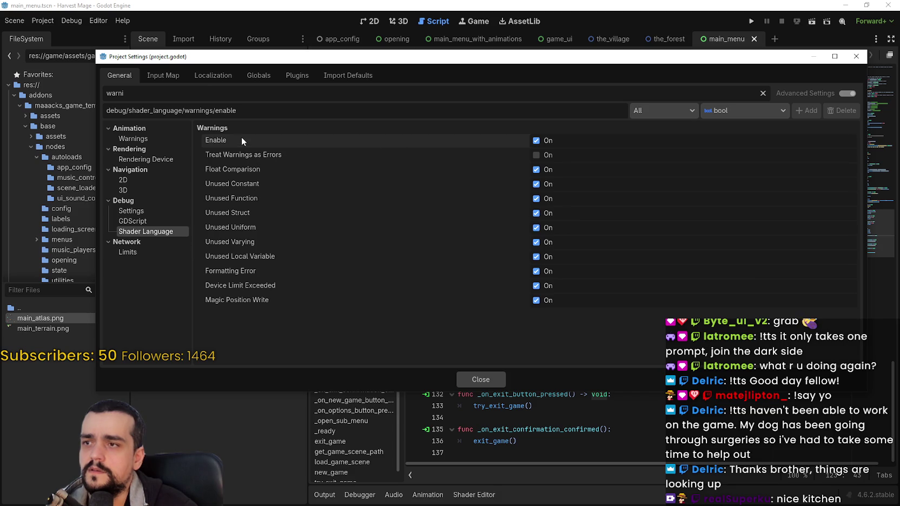
{"action": "left_click", "coordinate": [144, 251]}
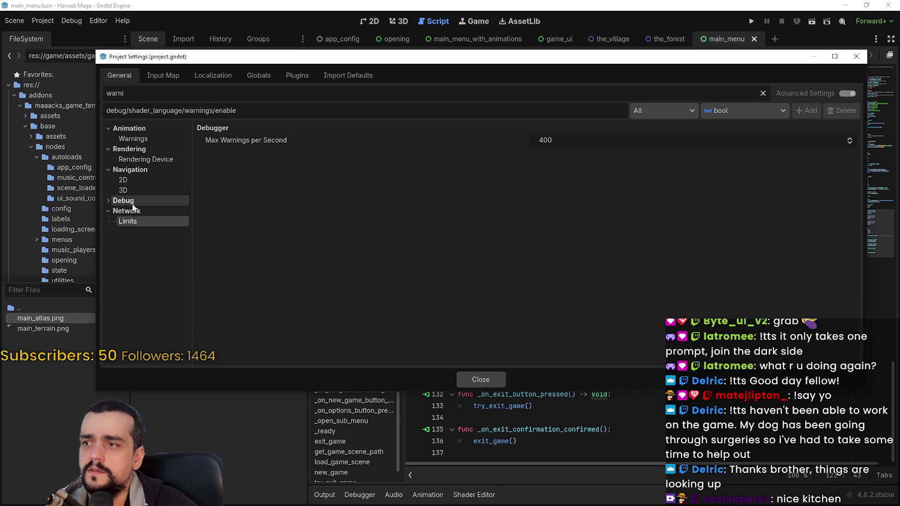
{"action": "left_click", "coordinate": [136, 213]}
{"action": "left_click", "coordinate": [143, 222]}
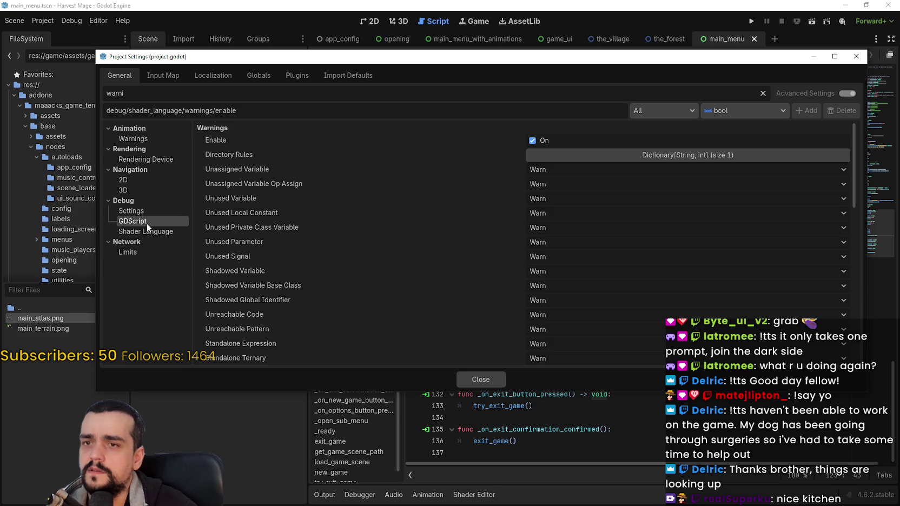
{"action": "left_click", "coordinate": [136, 140]}
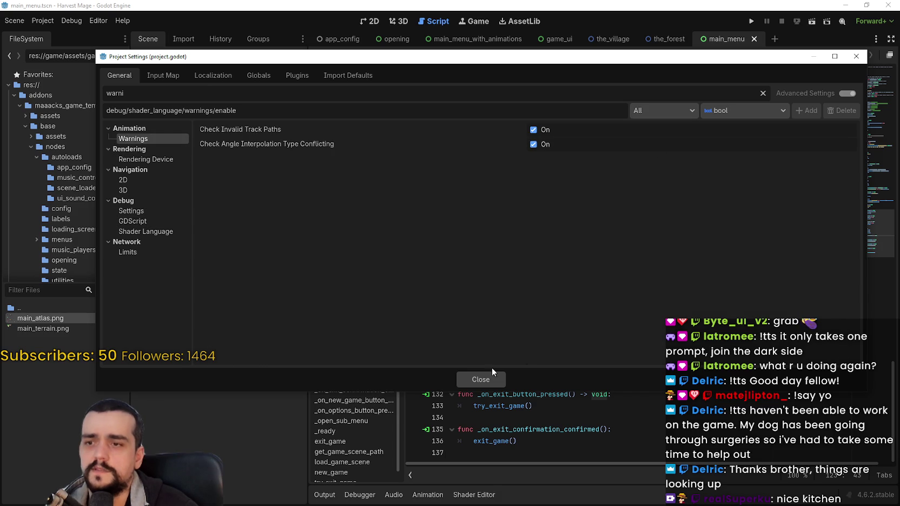
{"action": "left_click", "coordinate": [481, 379]}
{"action": "left_click", "coordinate": [663, 216]}
{"action": "key", "text": "ctrl+s"}
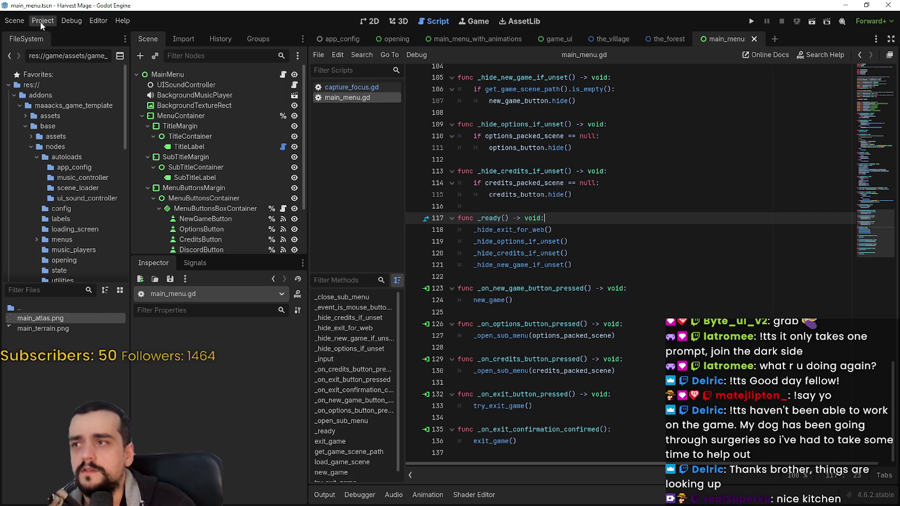
- Minimize the Harvest Mage editor window to reach the desktop
{"action": "left_click", "coordinate": [845, 5]}
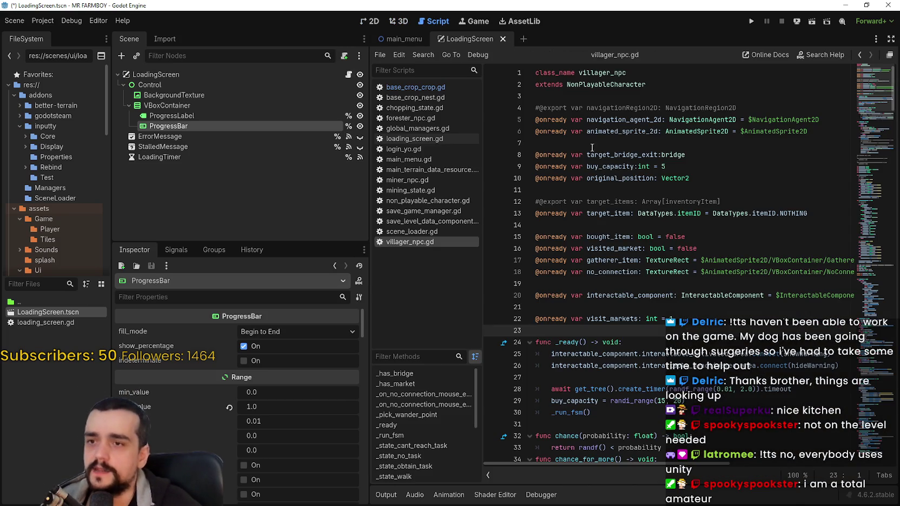
- Scroll through villager_npc.gd down to line 333
{"action": "scroll", "coordinate": [654, 262], "scroll_direction": "down", "scroll_amount": 4}
{"action": "left_click", "coordinate": [653, 262]}
{"action": "scroll", "coordinate": [654, 262], "scroll_direction": "down", "scroll_amount": 2}
{"action": "left_click", "coordinate": [653, 262]}
{"action": "scroll", "coordinate": [654, 262], "scroll_direction": "down", "scroll_amount": 20}
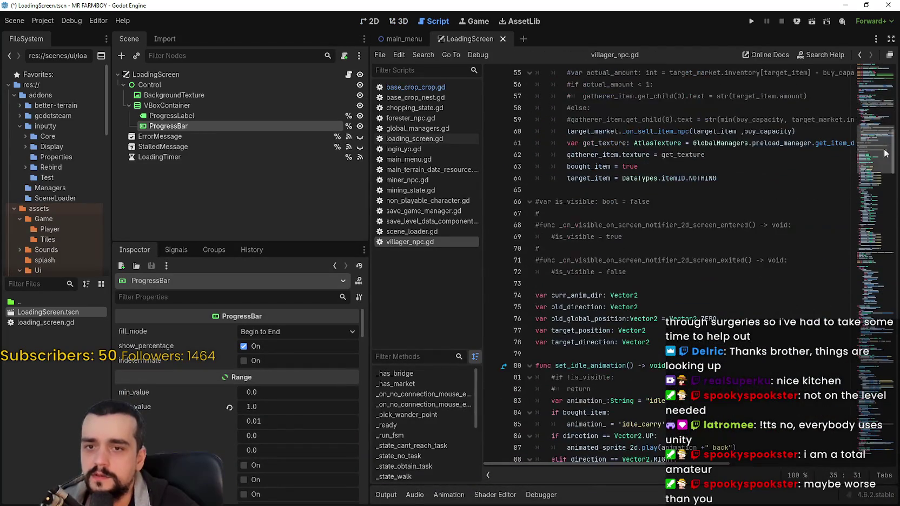
{"action": "left_click_drag", "start_coordinate": [860, 292], "coordinate": [864, 447]}
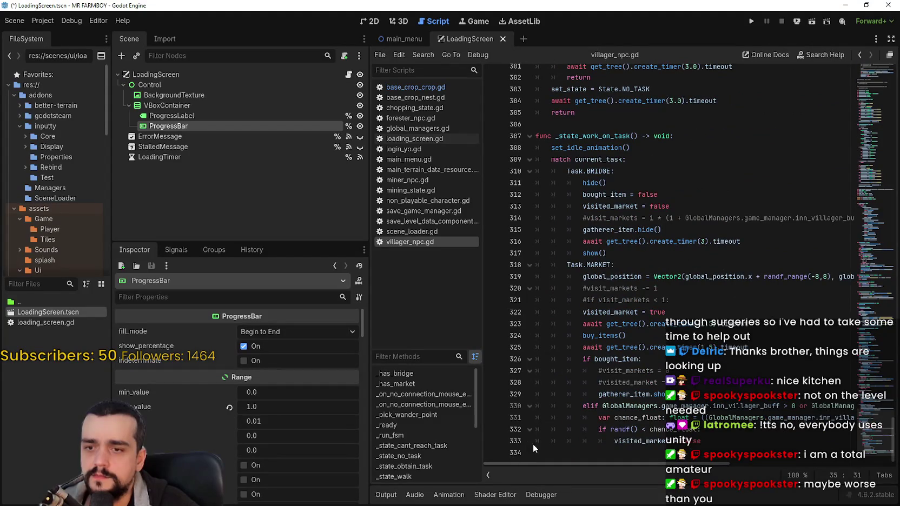
{"action": "left_click", "coordinate": [563, 441]}
- Open chopping_state.gd and select lines 23 through 35
{"action": "left_click", "coordinate": [420, 108]}
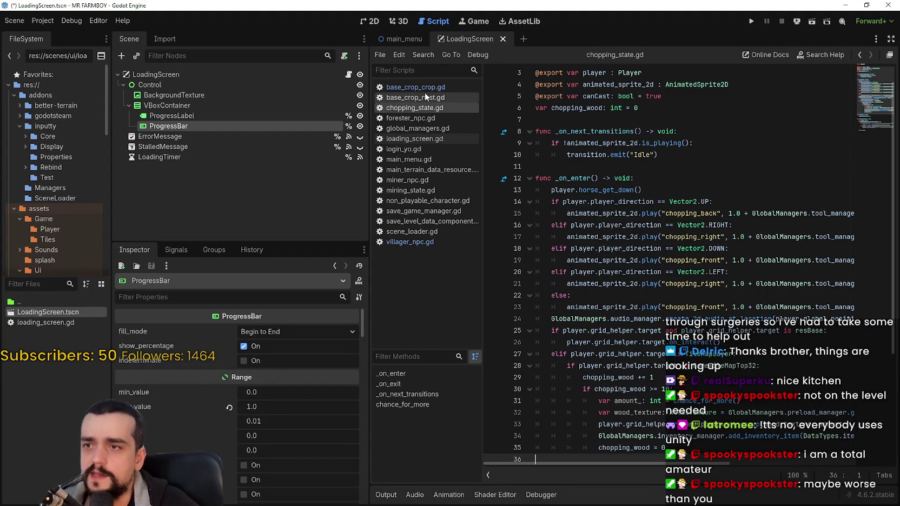
{"action": "scroll", "coordinate": [863, 85], "scroll_direction": "down", "scroll_amount": 5}
{"action": "scroll", "coordinate": [864, 85], "scroll_direction": "down", "scroll_amount": 1}
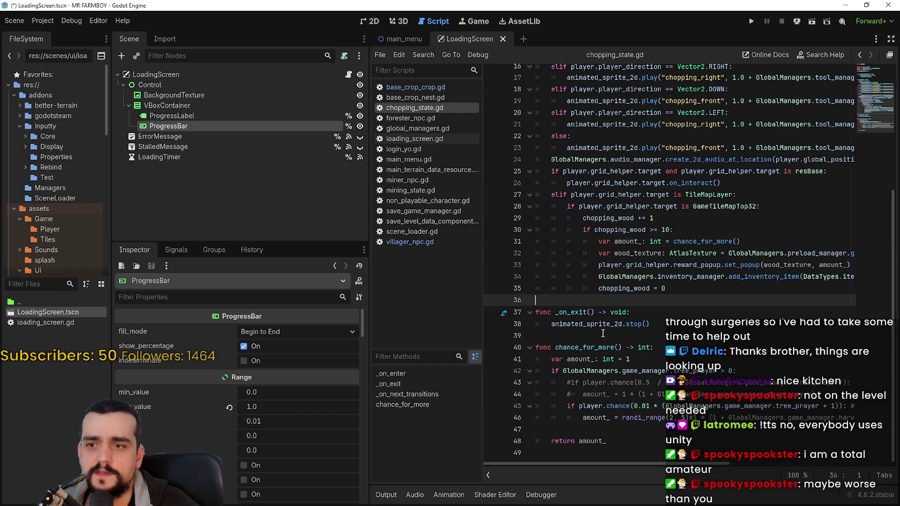
{"action": "left_click", "coordinate": [810, 290]}
{"action": "mouse_move", "coordinate": [779, 289]}
{"action": "left_mouse_down"}
{"action": "mouse_move", "coordinate": [519, 70]}
{"action": "mouse_move", "coordinate": [500, 224]}
{"action": "mouse_move", "coordinate": [499, 208]}
{"action": "left_mouse_up"}
{"action": "left_click", "coordinate": [650, 200]}
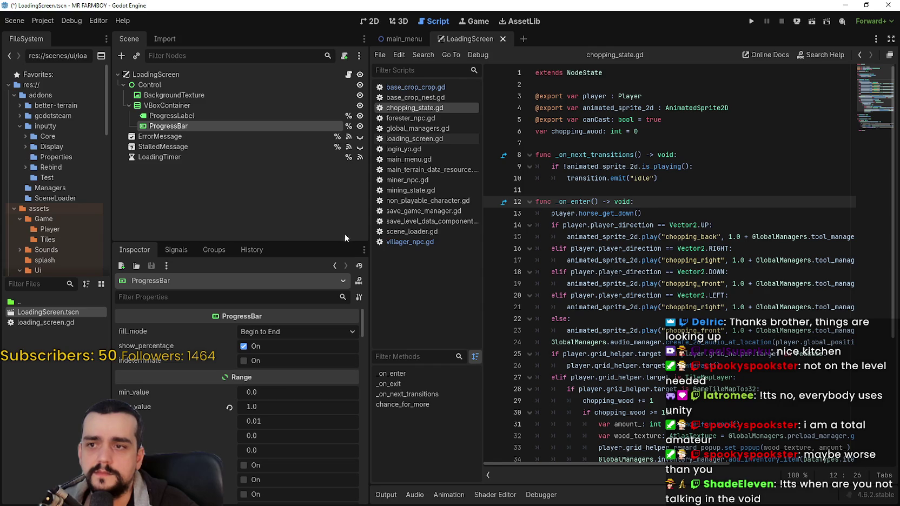
- Widen the script editor area and inspect the _on_enter code around lines 8–12
{"action": "left_click_drag", "start_coordinate": [367, 227], "coordinate": [285, 227]}
{"action": "left_click_drag", "start_coordinate": [589, 155], "coordinate": [558, 155]}
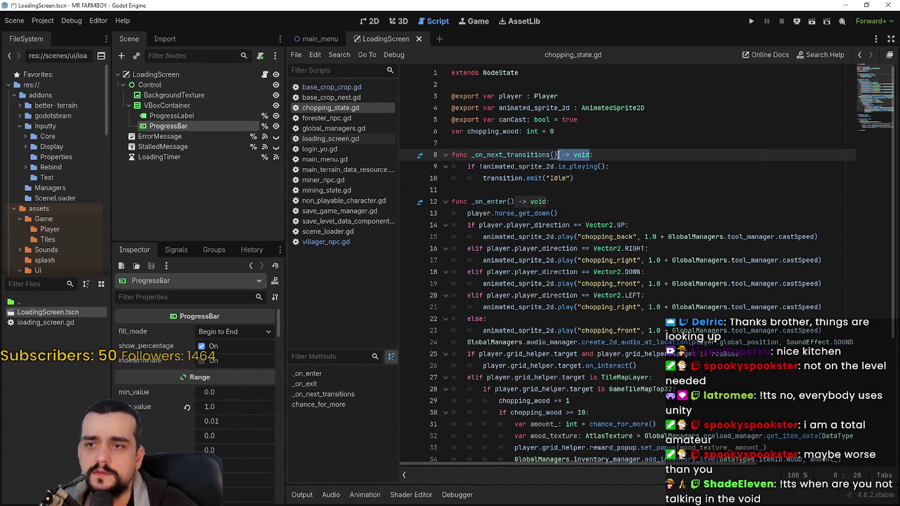
{"action": "left_click_drag", "start_coordinate": [535, 201], "coordinate": [410, 200]}
{"action": "left_click", "coordinate": [584, 203]}
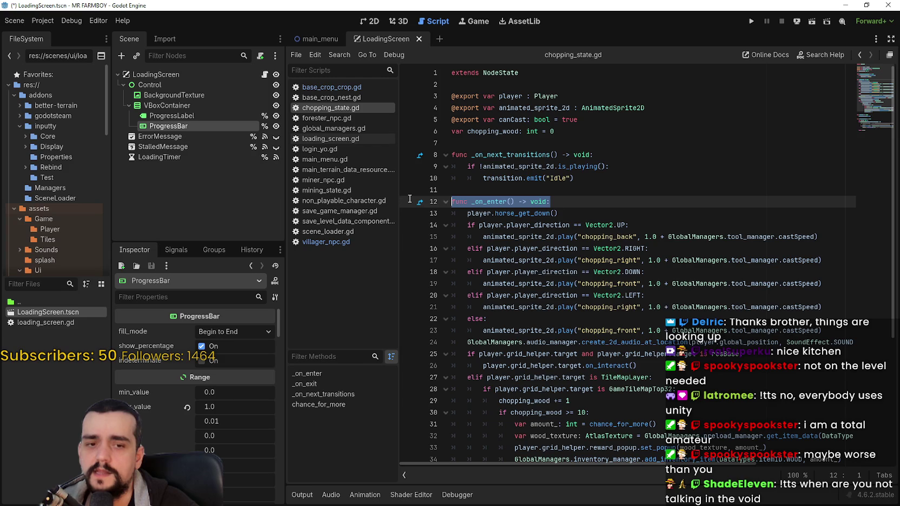
{"action": "left_click", "coordinate": [543, 201]}
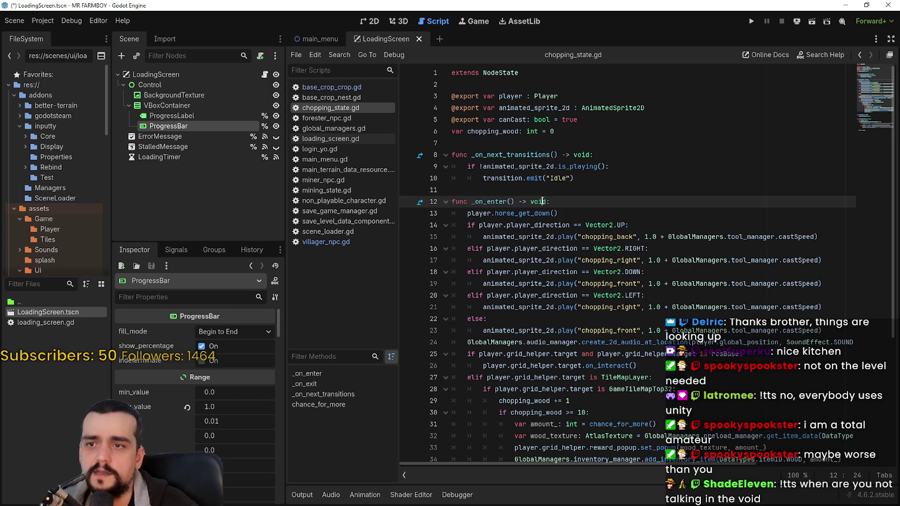
{"action": "double_click", "coordinate": [543, 201]}
{"action": "key", "text": "BackSpace"}
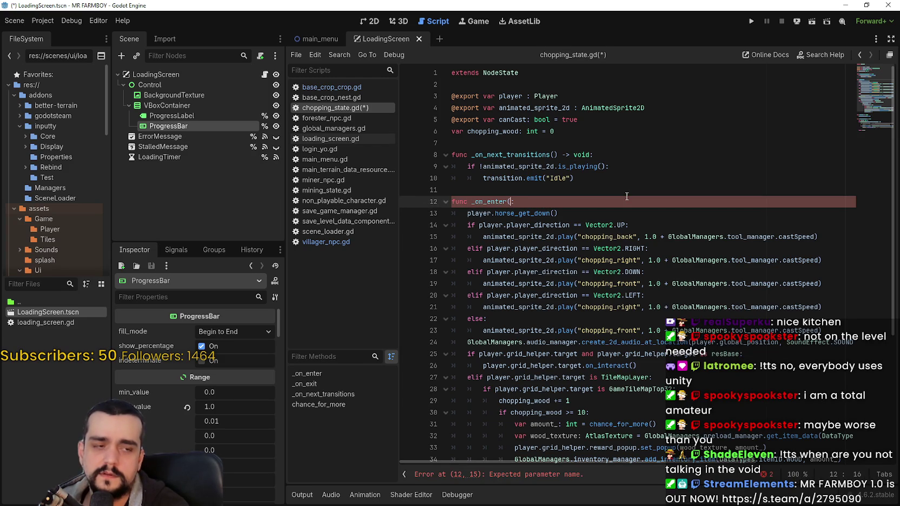
{"action": "type", "text": "):"}
{"action": "left_click", "coordinate": [617, 225]}
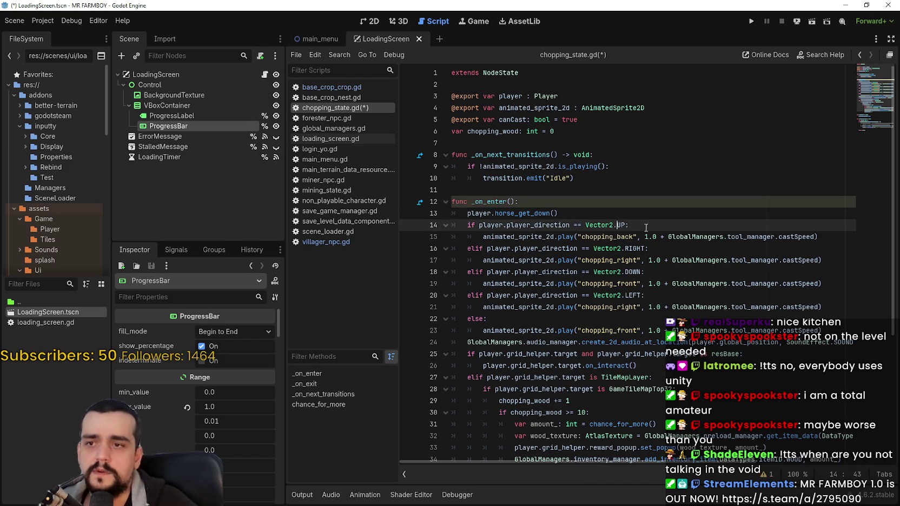
{"action": "left_click", "coordinate": [503, 203]}
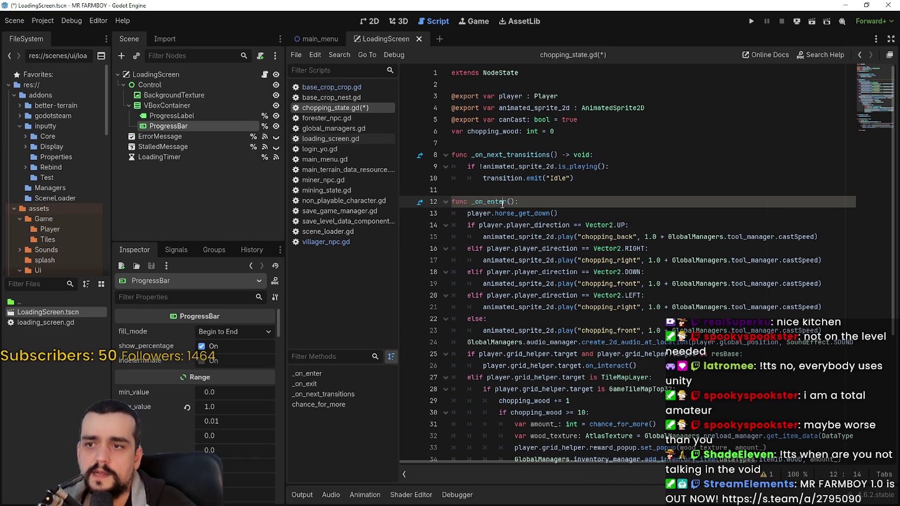
{"action": "left_click", "coordinate": [557, 225]}
{"action": "left_click", "coordinate": [579, 260]}
{"action": "left_click", "coordinate": [557, 202]}
{"action": "left_click", "coordinate": [589, 260]}
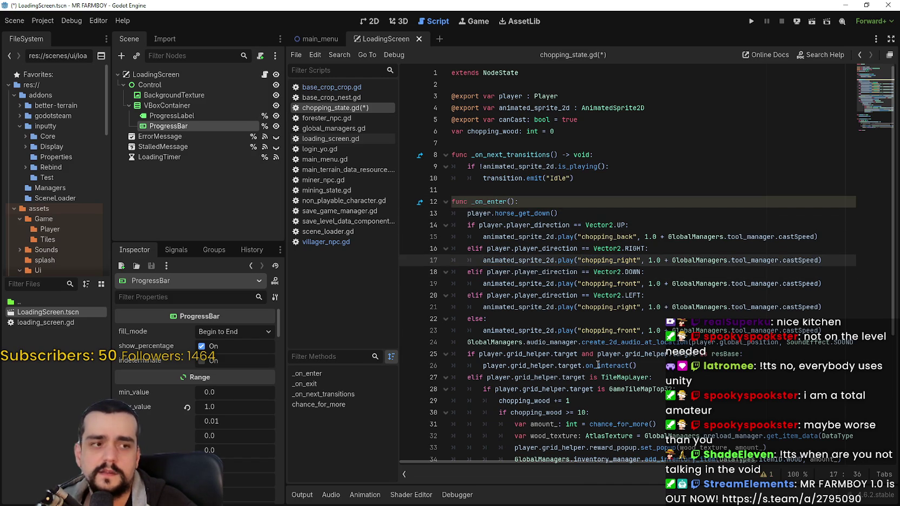
{"action": "scroll", "coordinate": [594, 363], "scroll_direction": "down", "scroll_amount": 2}
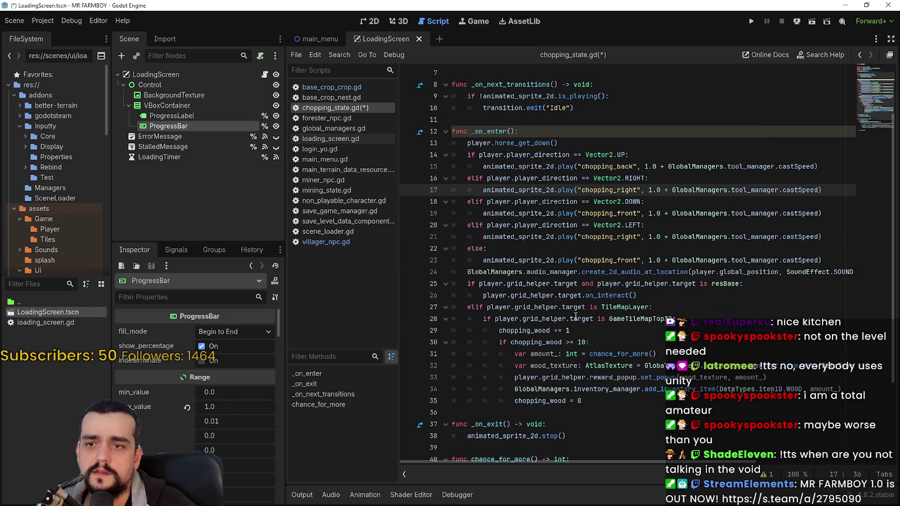
{"action": "scroll", "coordinate": [575, 316], "scroll_direction": "up", "scroll_amount": 2}
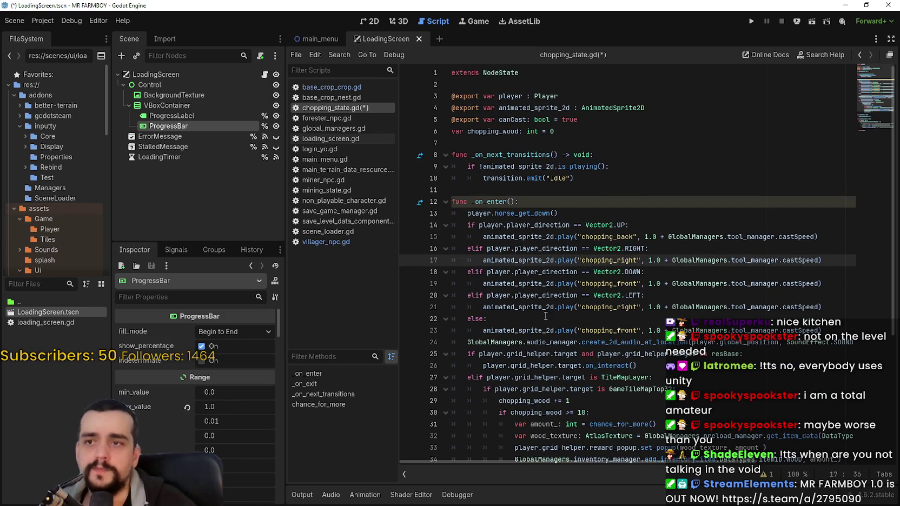
{"action": "double_click", "coordinate": [541, 120]}
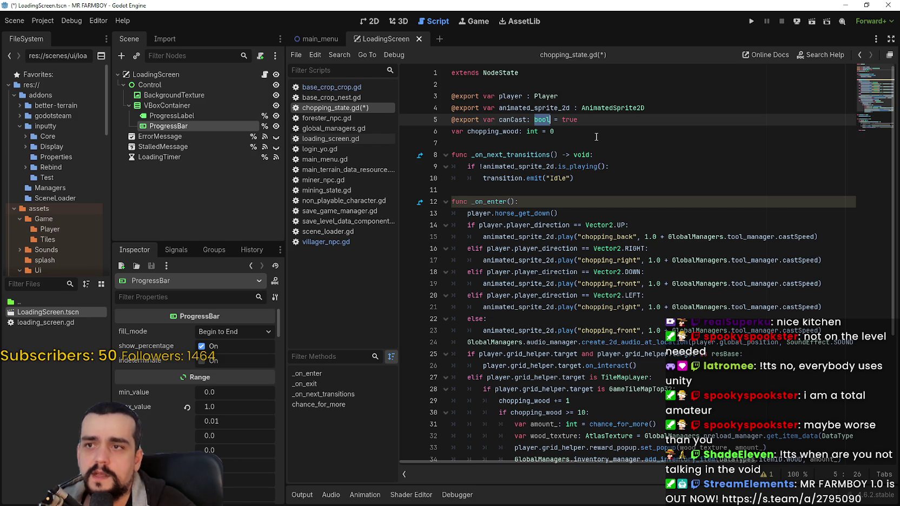
{"action": "key", "text": "BackSpace"}
{"action": "key", "text": "BackSpace"}
{"action": "key", "text": "BackSpace"}
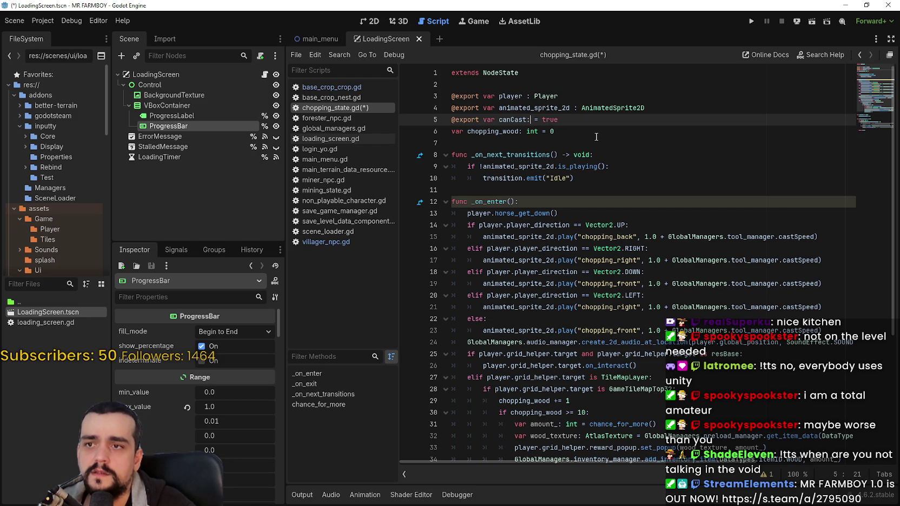
{"action": "left_click", "coordinate": [596, 137]}
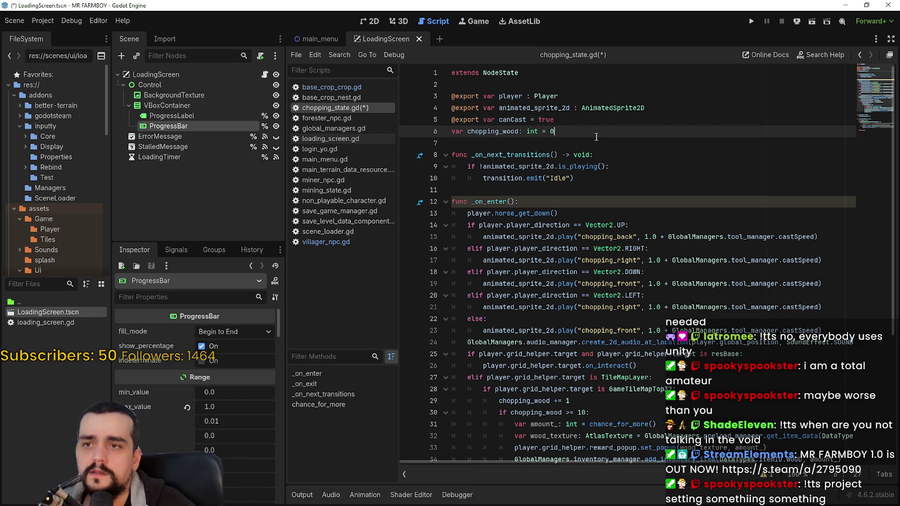
{"action": "left_click", "coordinate": [513, 119]}
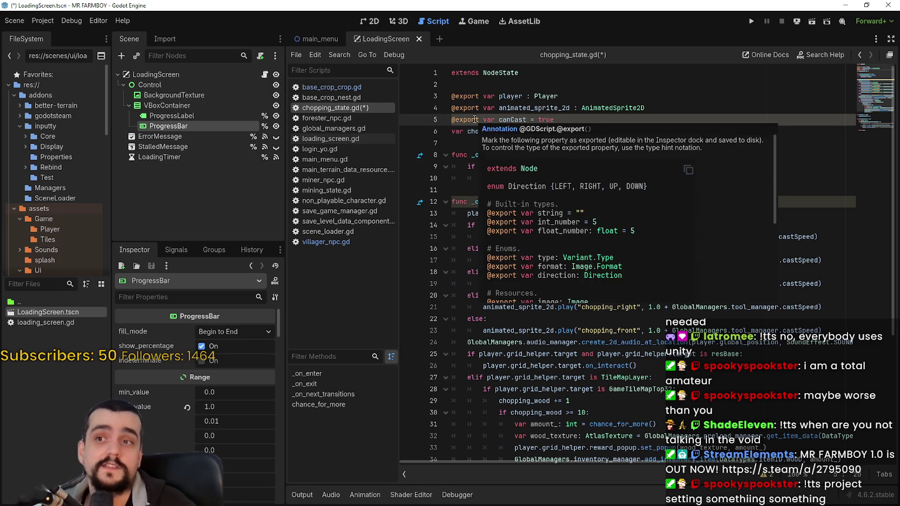
{"action": "type", "text": ": bool"}
{"action": "key", "text": "Down"}
{"action": "key", "text": "Down"}
{"action": "key", "text": "Down"}
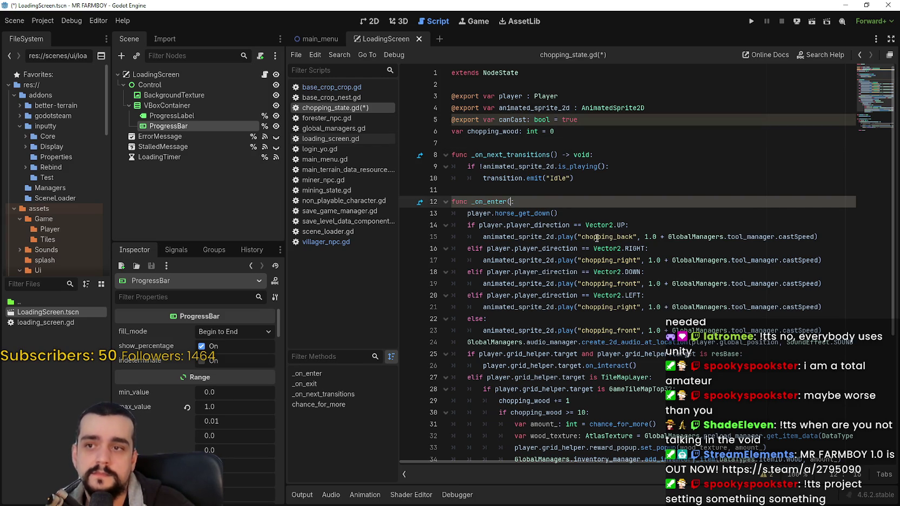
{"action": "type", "text": ") -> void"}
{"action": "key", "text": "Up"}
{"action": "key", "text": "Up"}
{"action": "key", "text": "Up"}
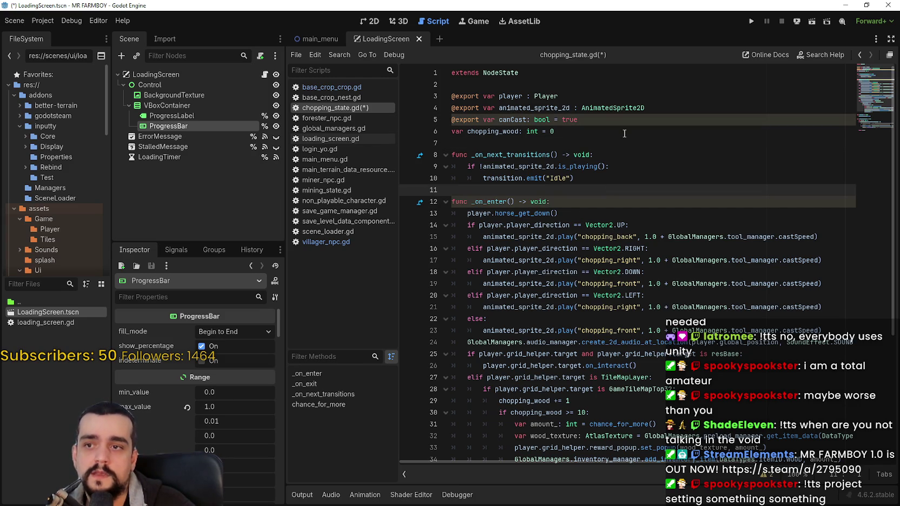
{"action": "key", "text": "ctrl+s"}
{"action": "left_click", "coordinate": [684, 216]}
{"action": "key", "text": "ctrl+s"}
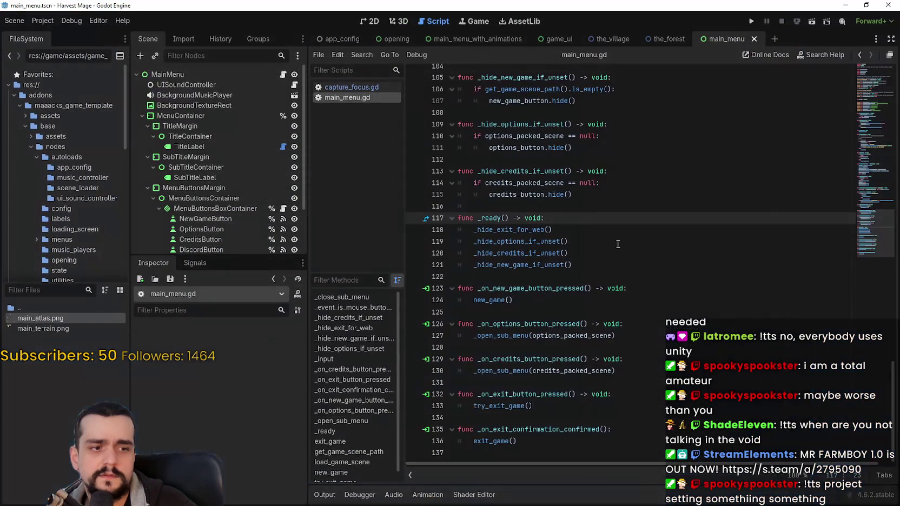
{"action": "left_click", "coordinate": [629, 248]}
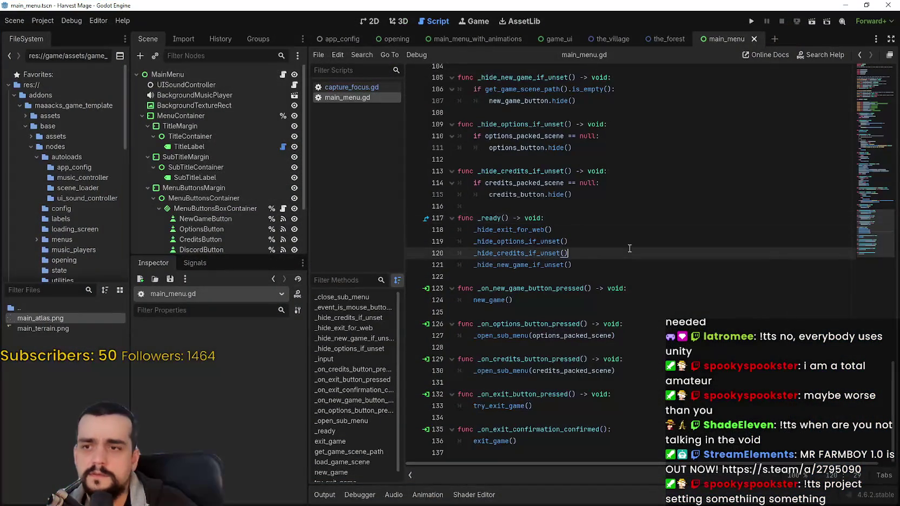
{"action": "scroll", "coordinate": [571, 219], "scroll_direction": "up", "scroll_amount": 1}
{"action": "double_click", "coordinate": [589, 151]}
{"action": "double_click", "coordinate": [596, 140]}
{"action": "key", "text": "BackSpace"}
{"action": "key", "text": "BackSpace"}
{"action": "key", "text": "BackSpace"}
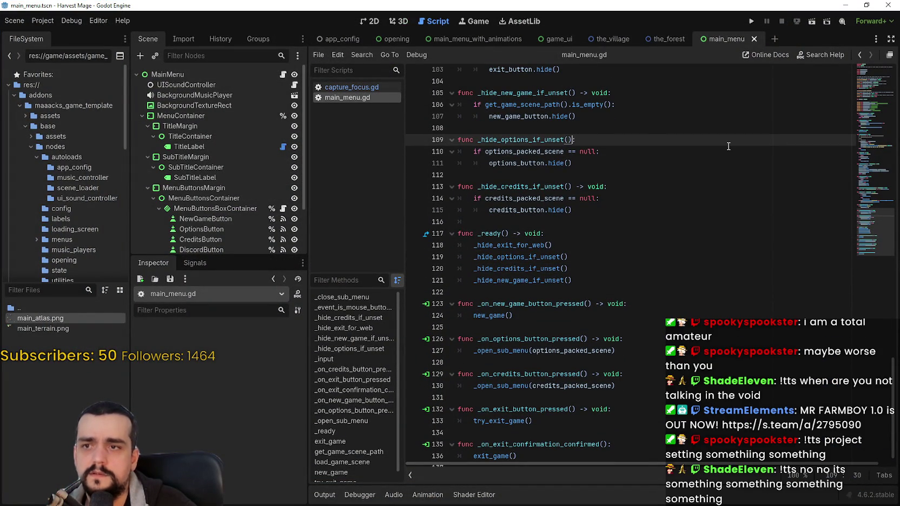
{"action": "type", "text": ":"}
{"action": "left_click", "coordinate": [693, 189]}
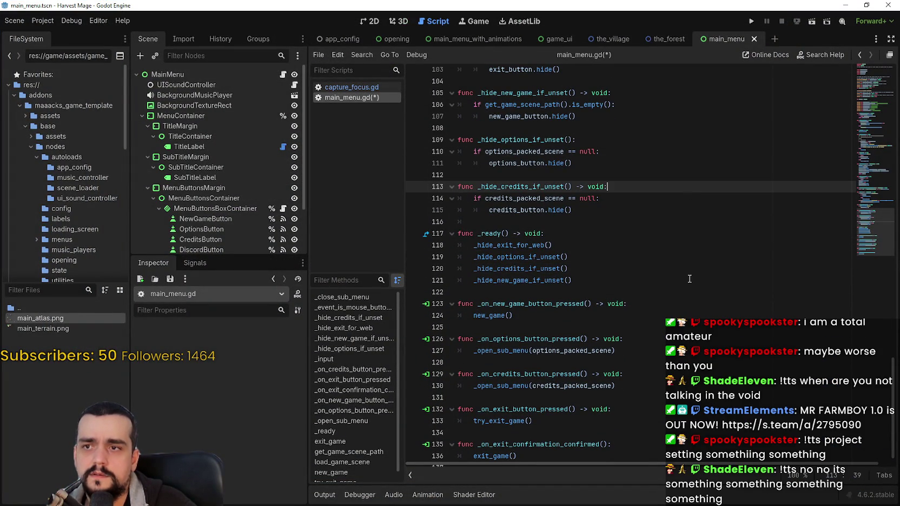
{"action": "scroll", "coordinate": [687, 271], "scroll_direction": "up", "scroll_amount": 1}
{"action": "key", "text": "Up"}
{"action": "key", "text": "Up"}
{"action": "key", "text": "Up"}
{"action": "key", "text": "ctrl+shift+Left"}
{"action": "key", "text": "ctrl+shift+Left"}
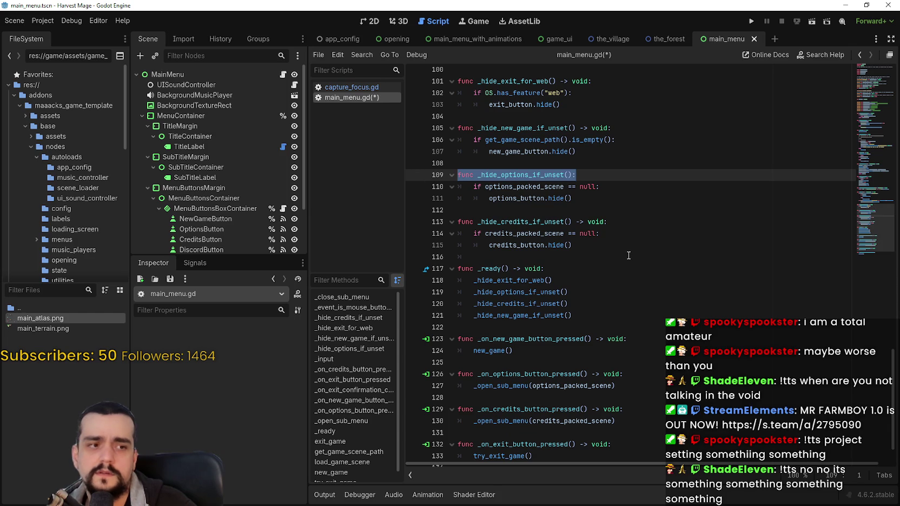
{"action": "scroll", "coordinate": [628, 252], "scroll_direction": "up", "scroll_amount": 2}
{"action": "left_click", "coordinate": [662, 270]}
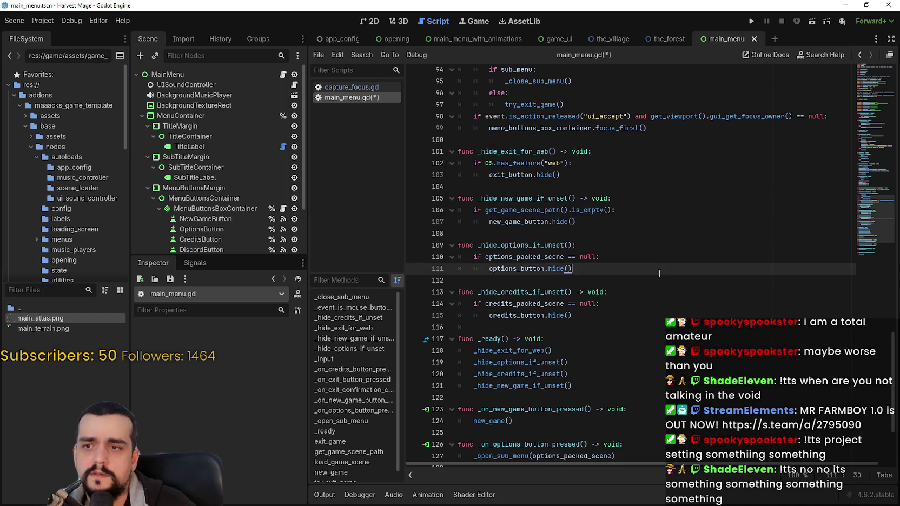
{"action": "left_click", "coordinate": [658, 296]}
{"action": "left_click", "coordinate": [649, 245]}
{"action": "key", "text": "Left"}
{"action": "type", "text": "-> void"}
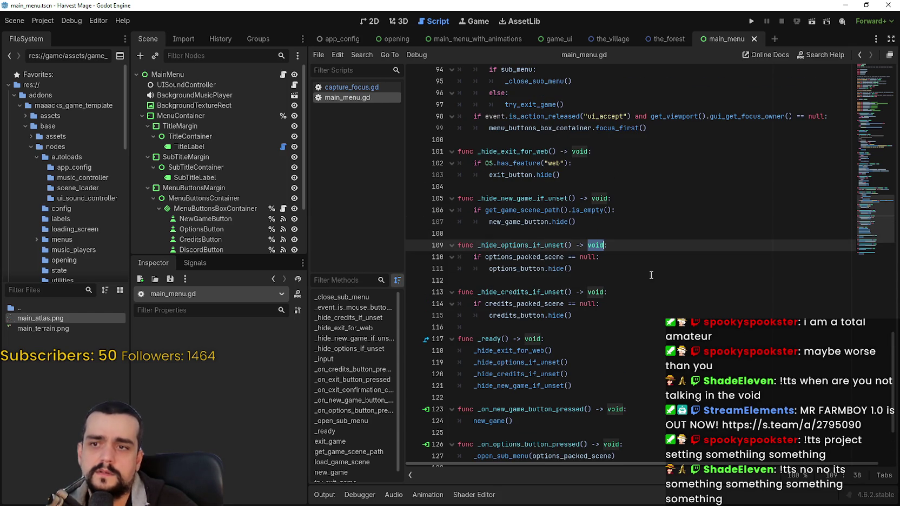
{"action": "key", "text": "ctrl+s"}
{"action": "left_click", "coordinate": [649, 280]}
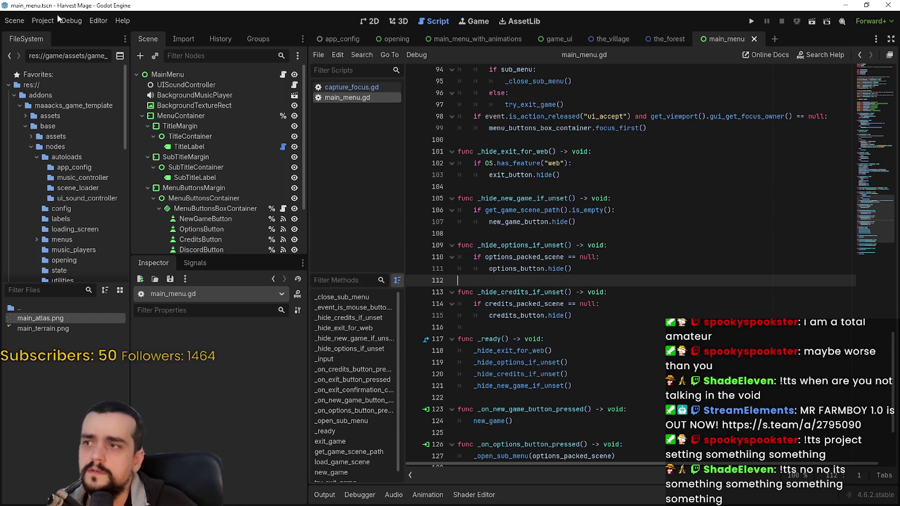
- Open Project Settings and browse the Navigation and Debug > GDScript warning pages
{"action": "left_click", "coordinate": [43, 21]}
{"action": "left_click", "coordinate": [61, 35]}
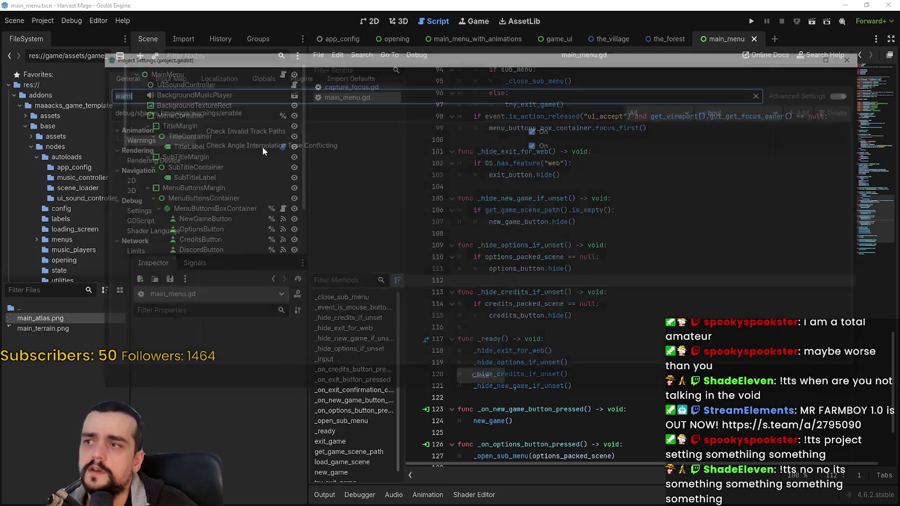
{"action": "left_click", "coordinate": [142, 138]}
{"action": "left_click", "coordinate": [145, 183]}
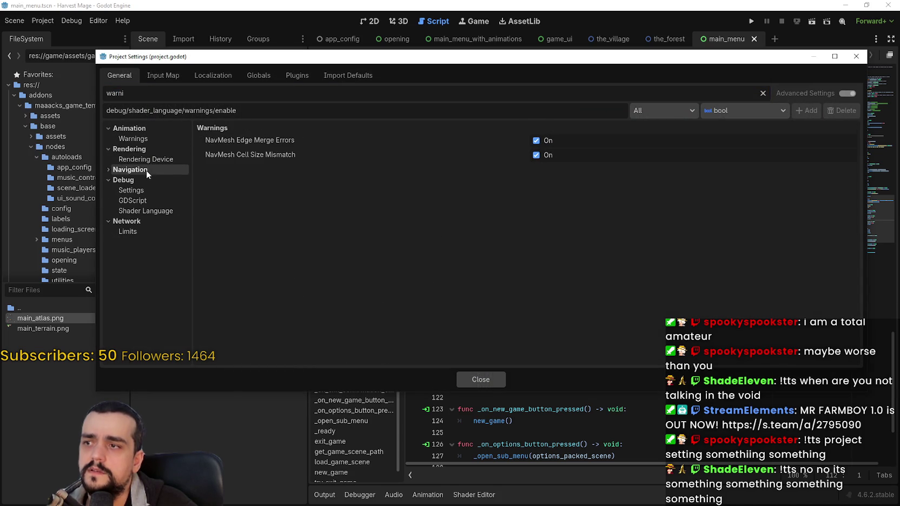
{"action": "left_click", "coordinate": [146, 189]}
{"action": "left_click", "coordinate": [146, 200]}
{"action": "left_click", "coordinate": [146, 201]}
{"action": "left_click", "coordinate": [146, 210]}
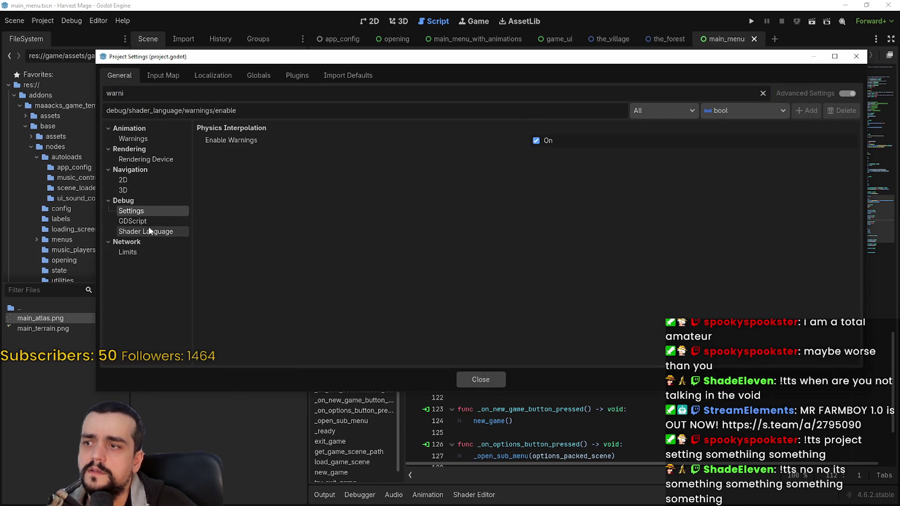
{"action": "left_click", "coordinate": [147, 222]}
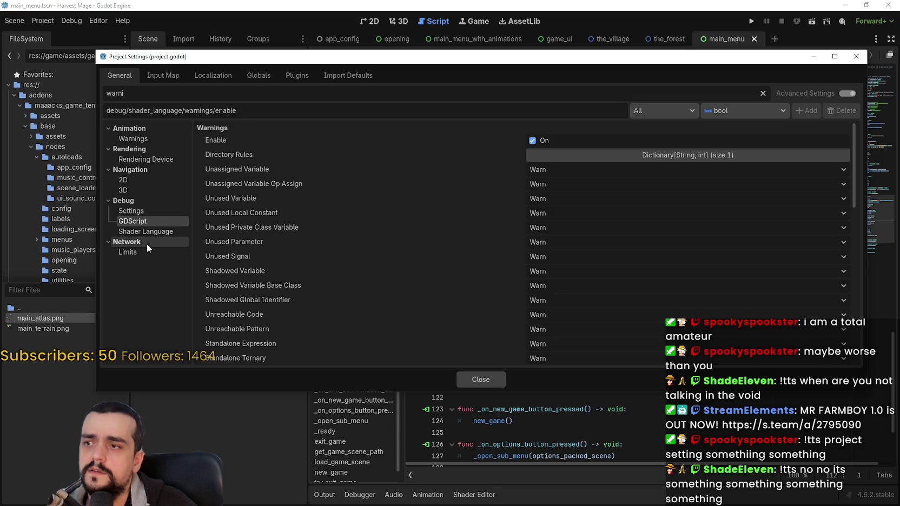
- Scroll the GDScript warnings, view the Shader Language warnings, and close Project Settings
{"action": "scroll", "coordinate": [572, 273], "scroll_direction": "down", "scroll_amount": 10}
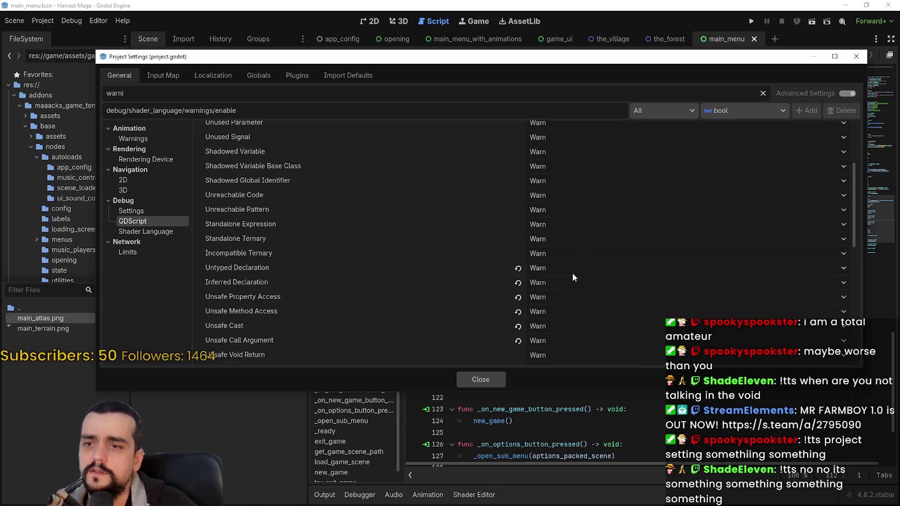
{"action": "scroll", "coordinate": [575, 270], "scroll_direction": "down", "scroll_amount": 5}
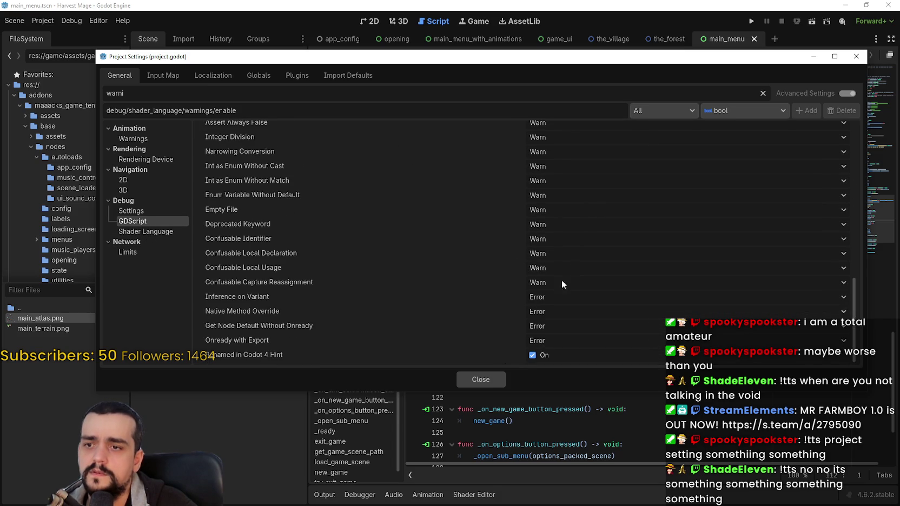
{"action": "left_click", "coordinate": [156, 232]}
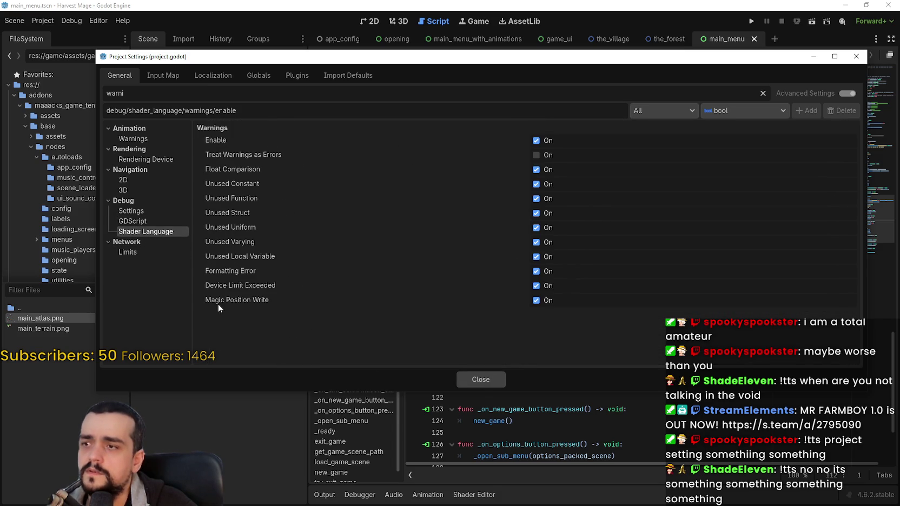
{"action": "left_click", "coordinate": [479, 379]}
{"action": "left_click", "coordinate": [98, 20]}
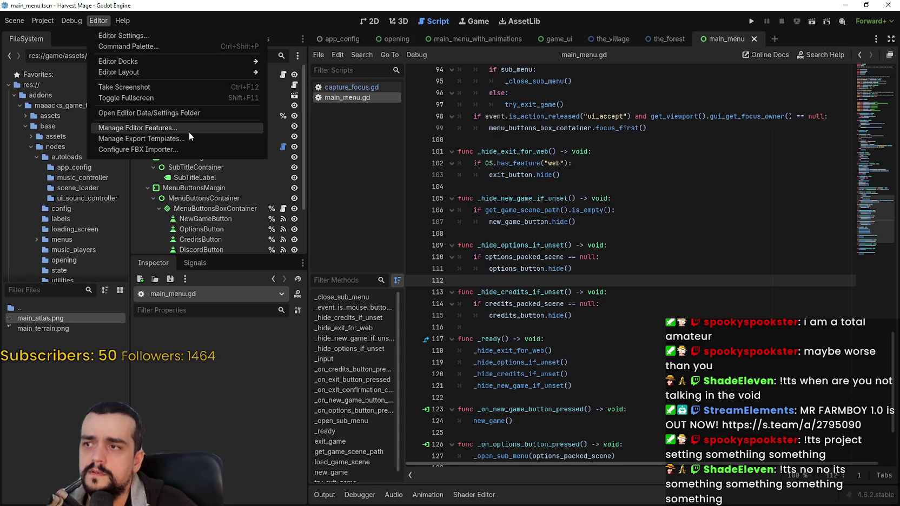
- Open Editor Settings and scroll the Interface > Editor options, leaving code font ligatures unchanged
{"action": "left_click", "coordinate": [194, 112]}
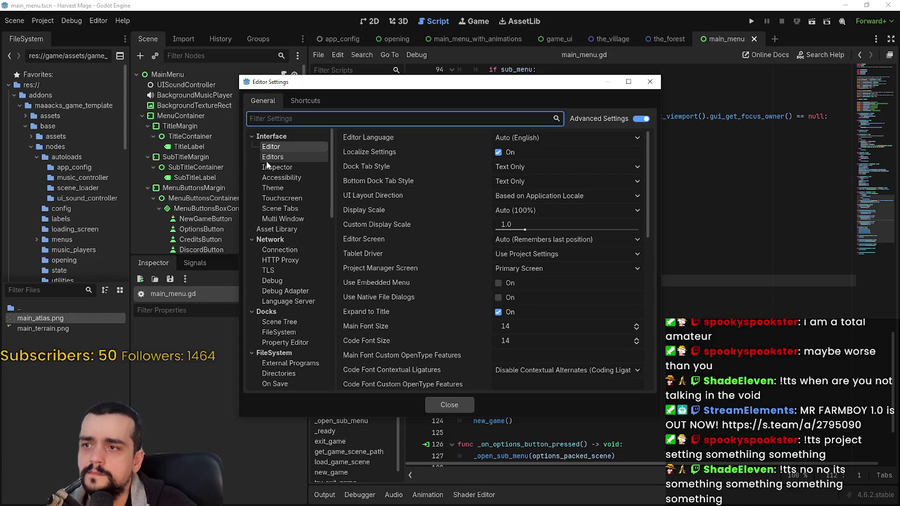
{"action": "scroll", "coordinate": [389, 238], "scroll_direction": "down", "scroll_amount": 4}
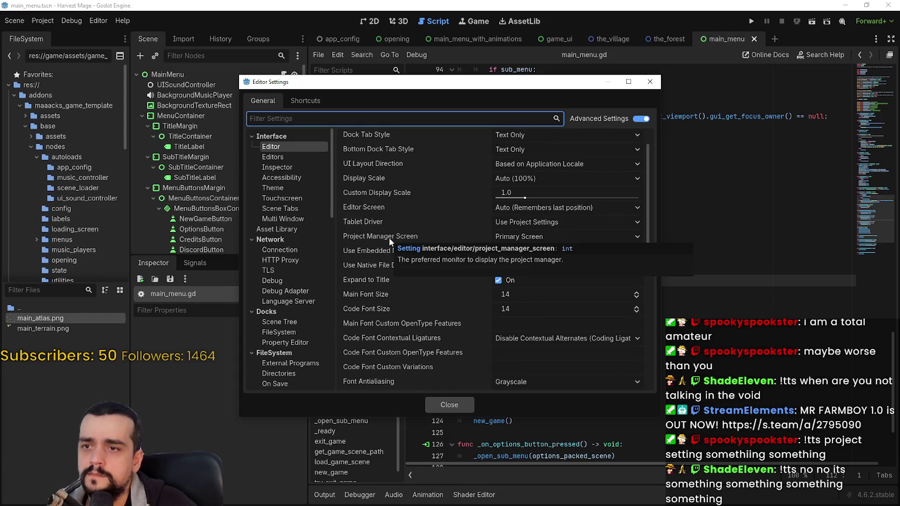
{"action": "scroll", "coordinate": [462, 324], "scroll_direction": "down", "scroll_amount": 4}
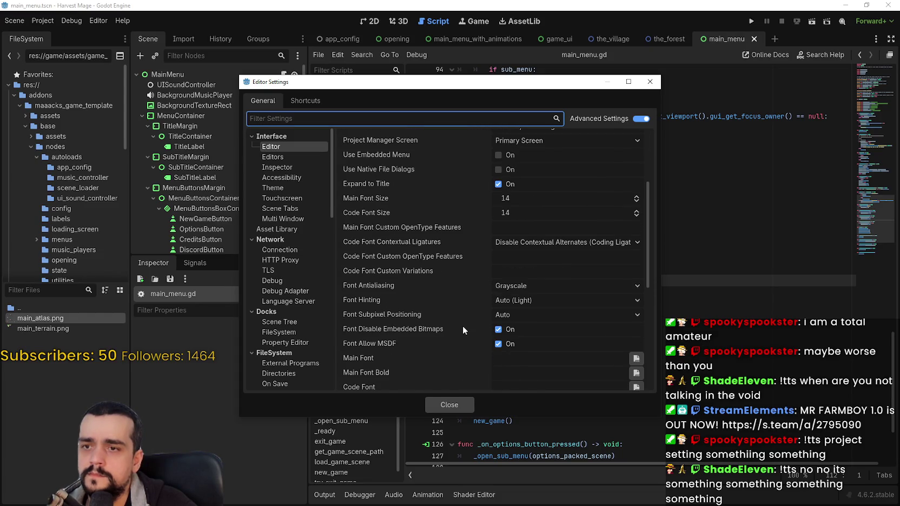
{"action": "left_click", "coordinate": [561, 244]}
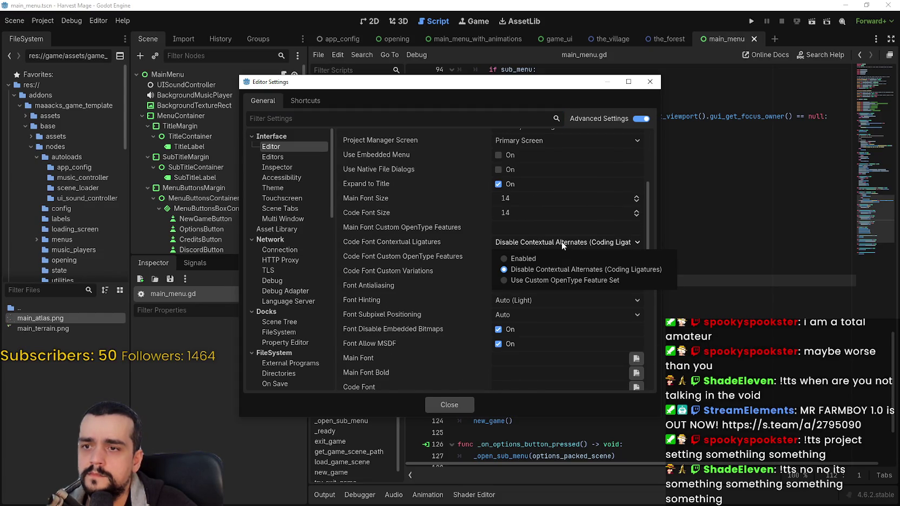
{"action": "left_click", "coordinate": [561, 241]}
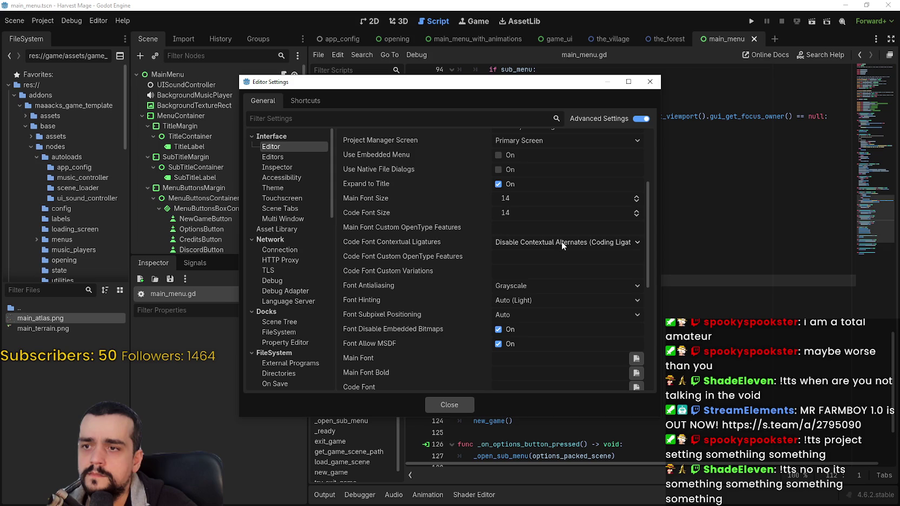
{"action": "scroll", "coordinate": [445, 293], "scroll_direction": "down", "scroll_amount": 6}
{"action": "scroll", "coordinate": [441, 284], "scroll_direction": "down", "scroll_amount": 3}
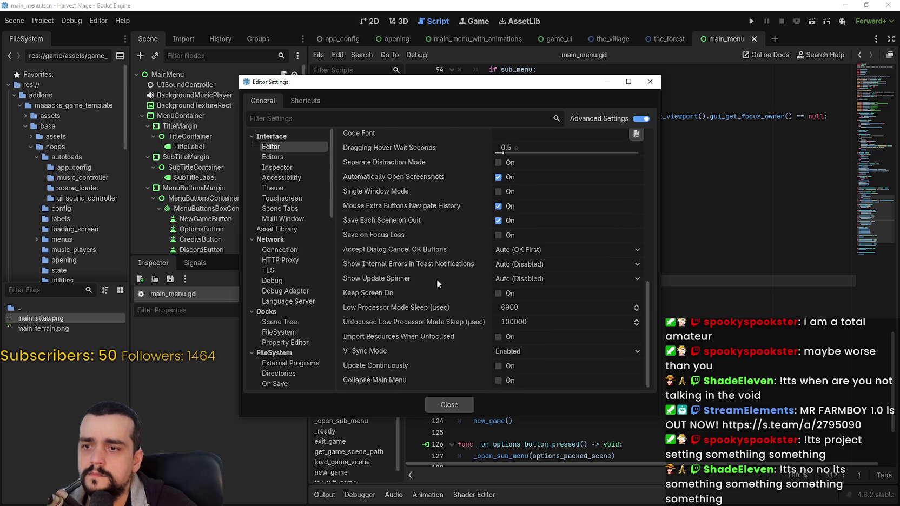
- Browse the Editors, Inspector, Accessibility, Theme, Touchscreen, Scene Tabs, Multi Window and Asset Library pages
{"action": "left_click", "coordinate": [306, 157]}
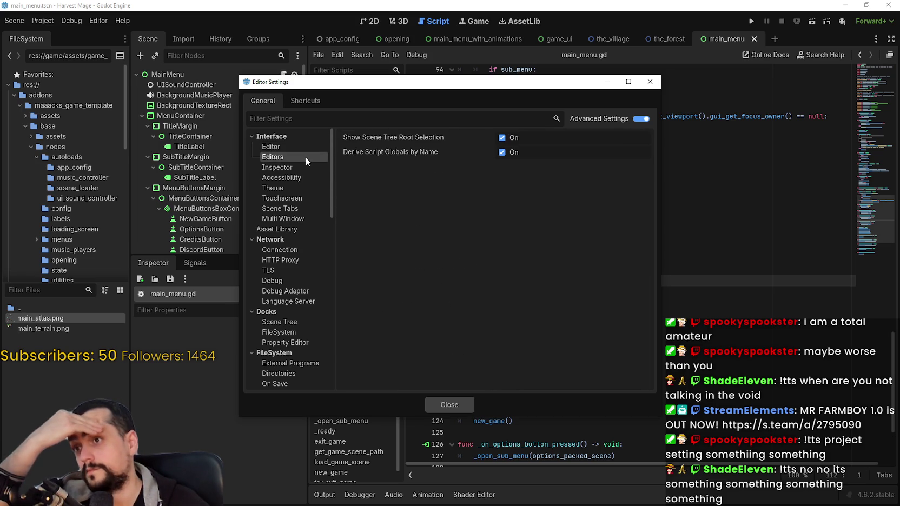
{"action": "left_click", "coordinate": [296, 178]}
{"action": "left_click", "coordinate": [292, 169]}
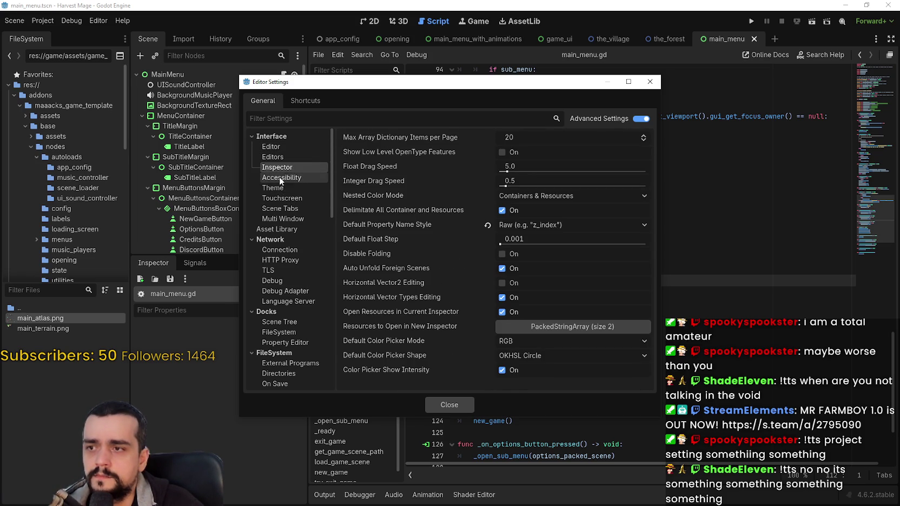
{"action": "left_click", "coordinate": [279, 177]}
{"action": "left_click", "coordinate": [280, 188]}
{"action": "left_click", "coordinate": [292, 178]}
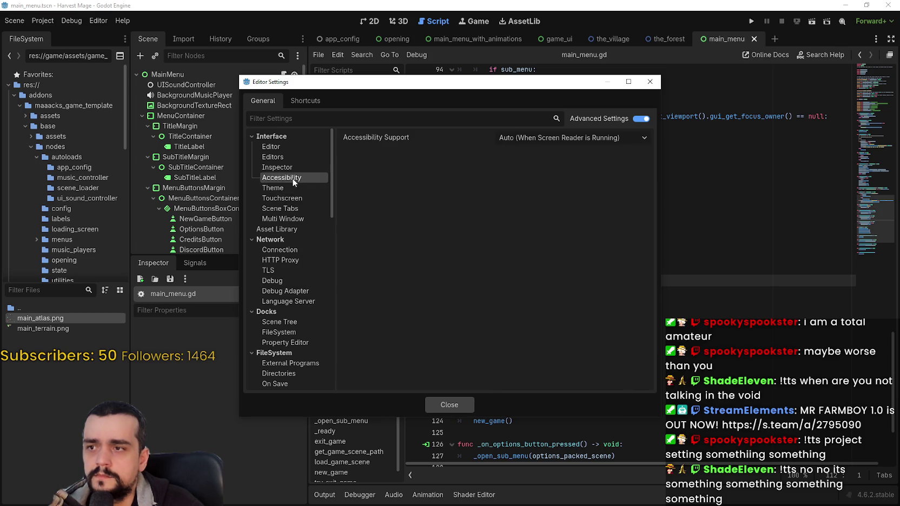
{"action": "left_click", "coordinate": [293, 196]}
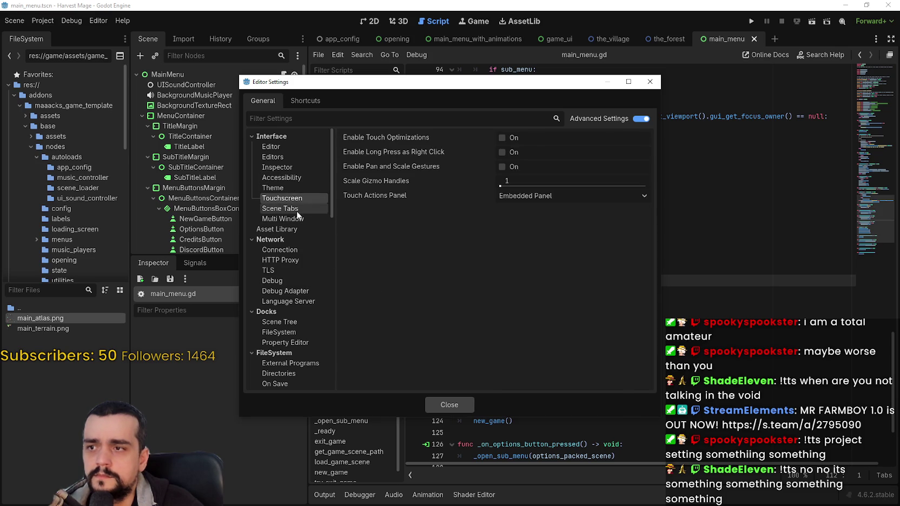
{"action": "left_click", "coordinate": [297, 210]}
{"action": "left_click", "coordinate": [298, 219]}
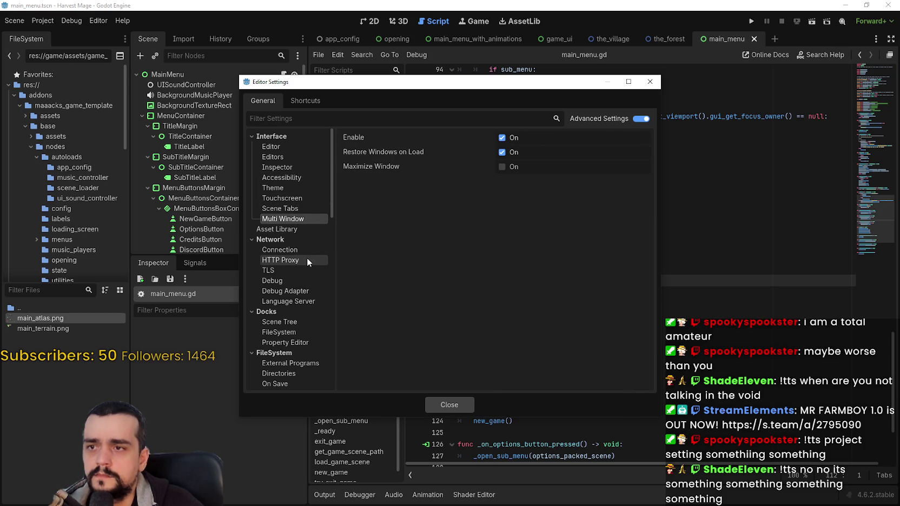
{"action": "left_click", "coordinate": [294, 228]}
{"action": "scroll", "coordinate": [304, 293], "scroll_direction": "down", "scroll_amount": 4}
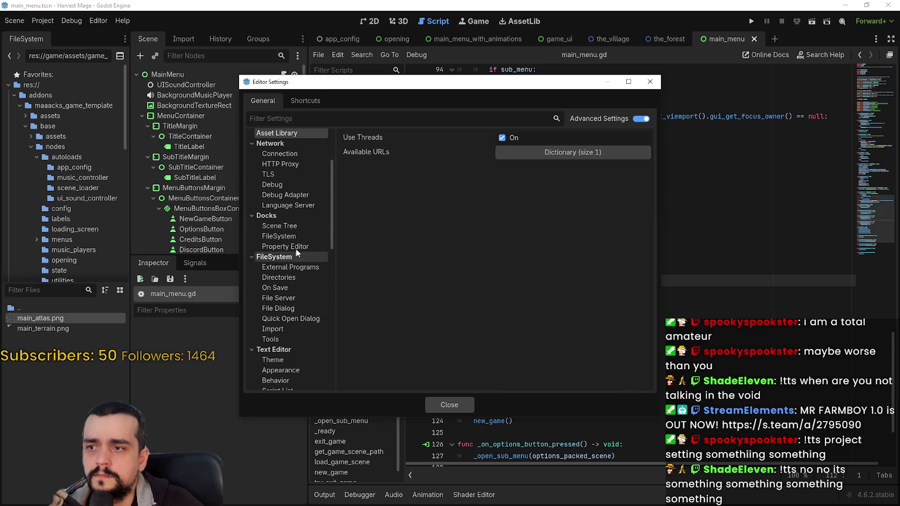
- Browse the Scene Tree, FileSystem, External Programs, Directories, File Dialog and Quick Open settings pages
{"action": "left_click", "coordinate": [290, 226]}
{"action": "left_click", "coordinate": [292, 237]}
{"action": "left_click", "coordinate": [296, 247]}
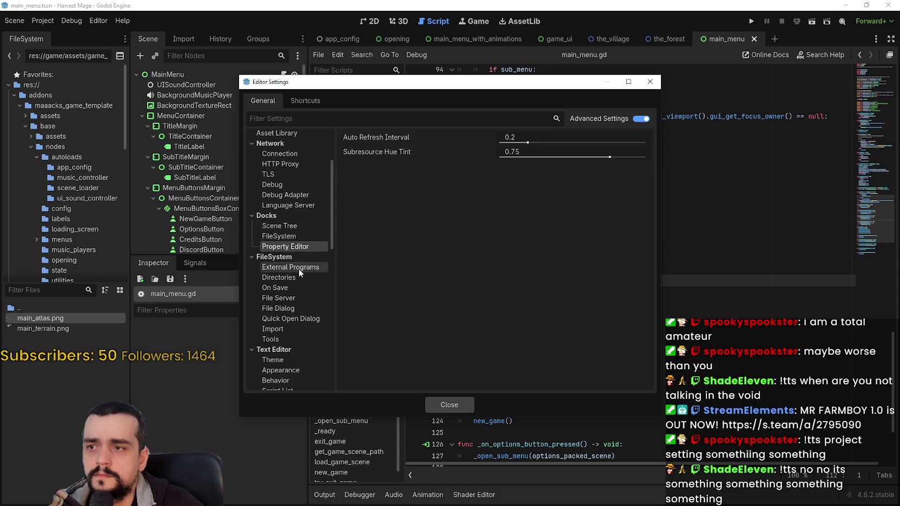
{"action": "left_click", "coordinate": [299, 269]}
{"action": "left_click", "coordinate": [300, 279]}
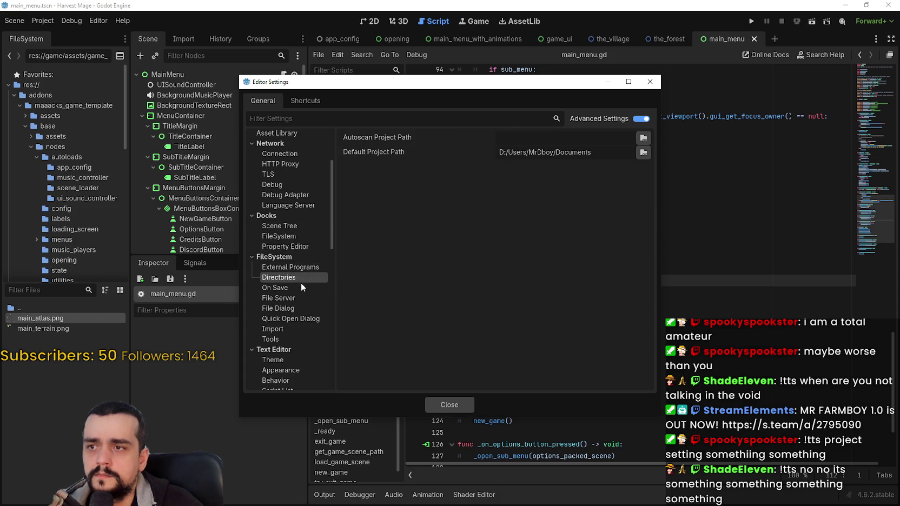
{"action": "left_click", "coordinate": [301, 290]}
{"action": "left_click", "coordinate": [296, 300]}
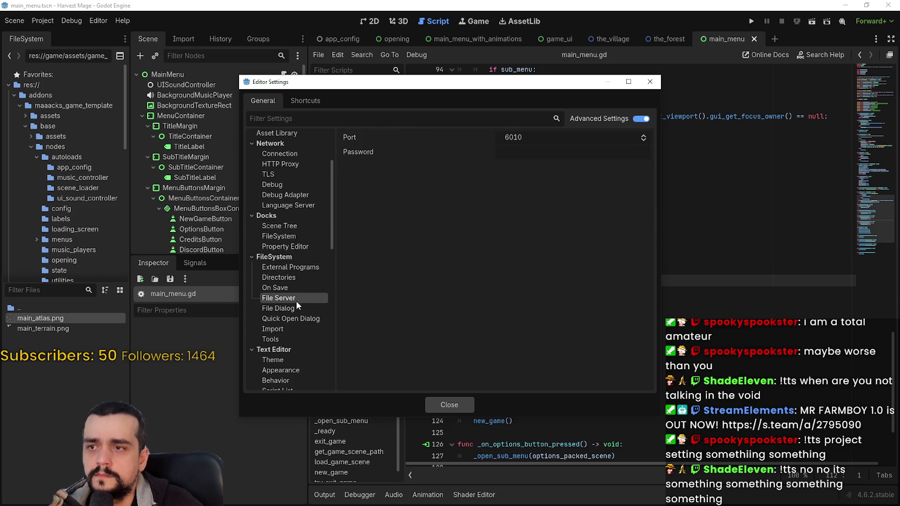
{"action": "left_click", "coordinate": [298, 309]}
{"action": "left_click", "coordinate": [300, 319]}
- Show the FileSystem > Import page with Blender RPC Port 6011 and collapse Text Editor
{"action": "scroll", "coordinate": [301, 322], "scroll_direction": "down", "scroll_amount": 2}
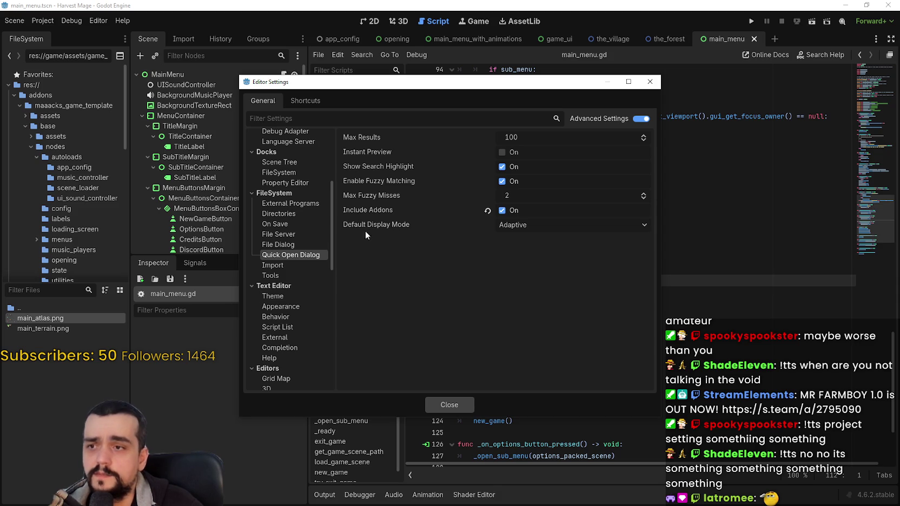
{"action": "left_click", "coordinate": [282, 265]}
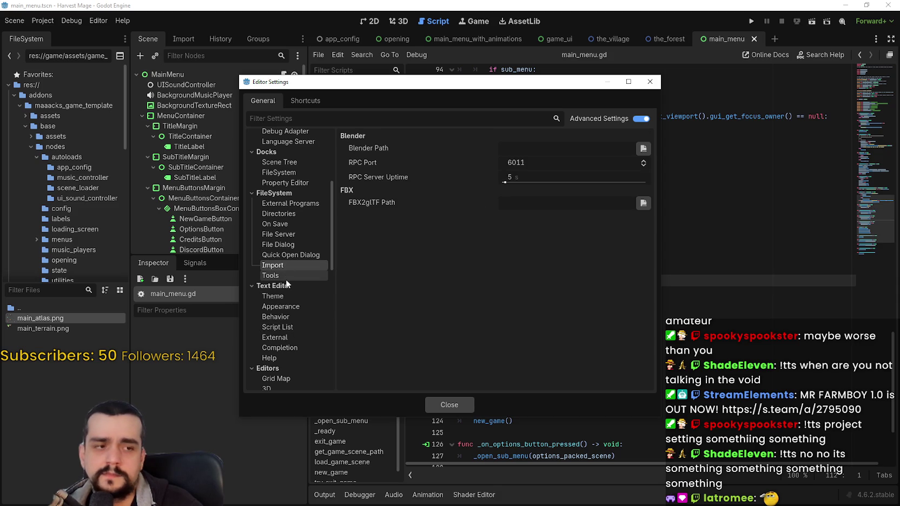
{"action": "left_click", "coordinate": [286, 286]}
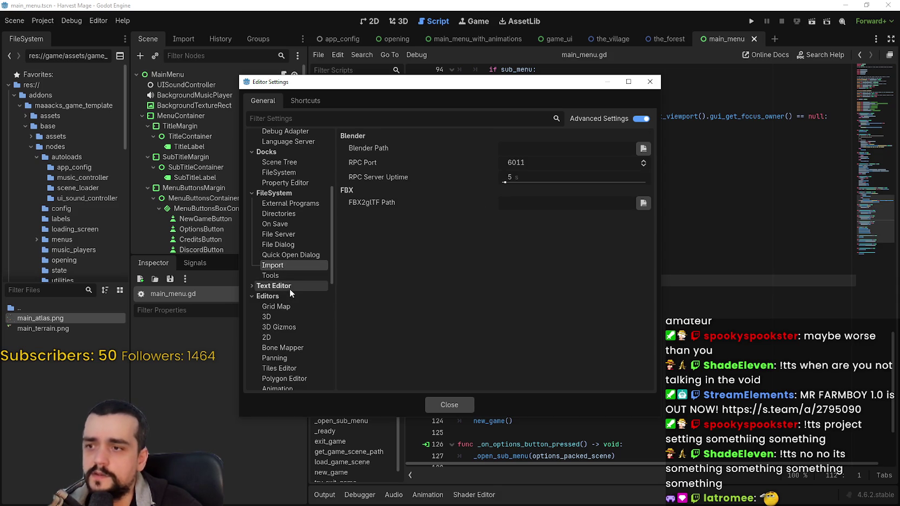
- Look over the Text Editor theme colour and Appearance settings
{"action": "left_click", "coordinate": [290, 287]}
{"action": "left_click", "coordinate": [289, 276]}
{"action": "left_click", "coordinate": [296, 296]}
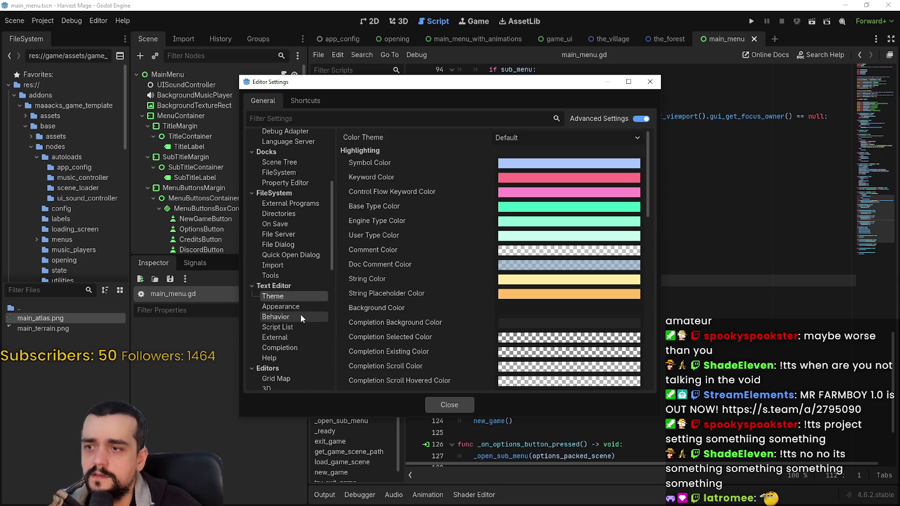
{"action": "scroll", "coordinate": [382, 292], "scroll_direction": "down", "scroll_amount": 3}
{"action": "scroll", "coordinate": [384, 296], "scroll_direction": "up", "scroll_amount": 1}
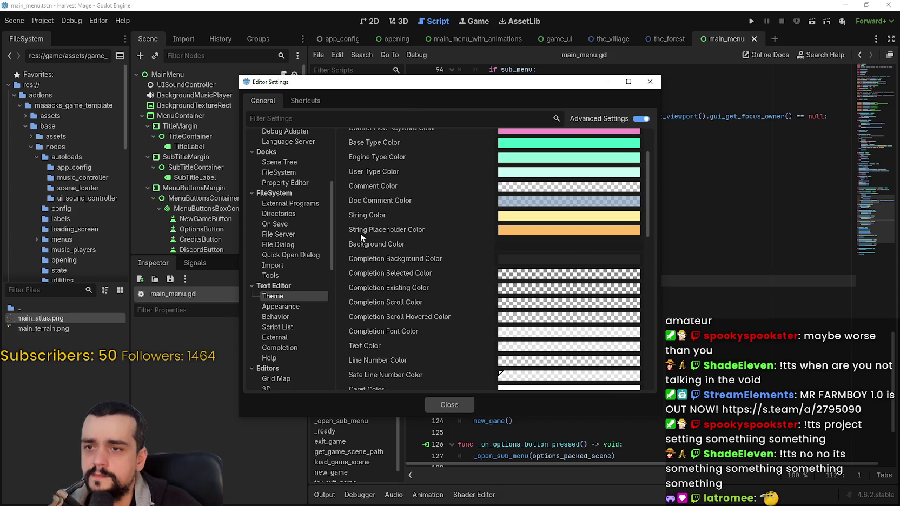
{"action": "scroll", "coordinate": [406, 230], "scroll_direction": "up", "scroll_amount": 1}
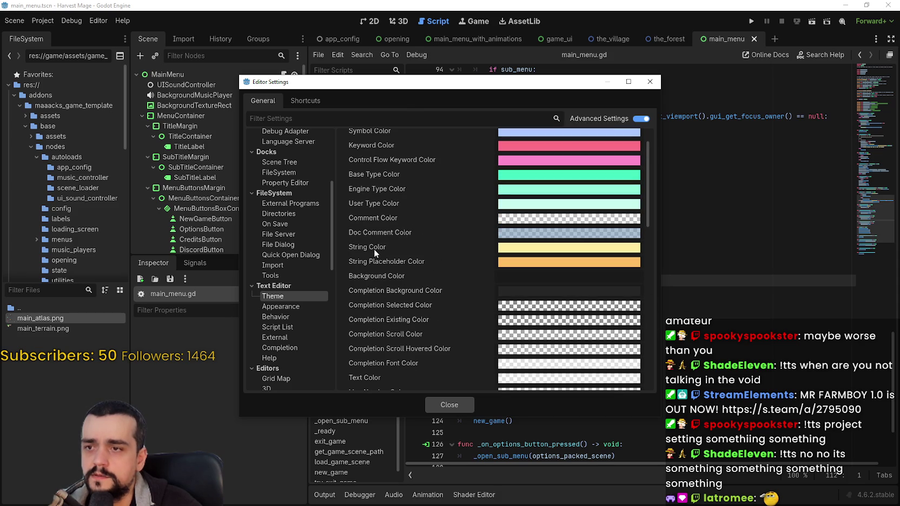
{"action": "scroll", "coordinate": [362, 246], "scroll_direction": "up", "scroll_amount": 1}
{"action": "scroll", "coordinate": [398, 227], "scroll_direction": "down", "scroll_amount": 6}
{"action": "scroll", "coordinate": [393, 245], "scroll_direction": "down", "scroll_amount": 8}
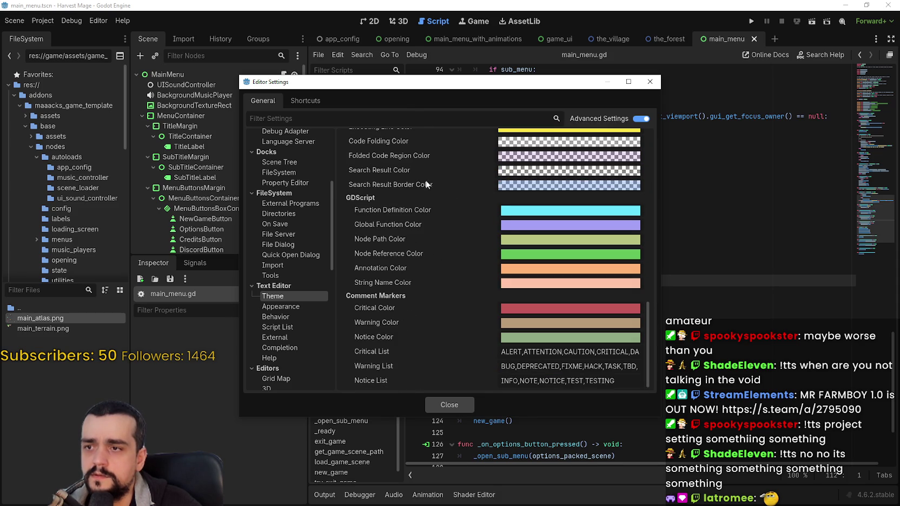
{"action": "left_click", "coordinate": [292, 306]}
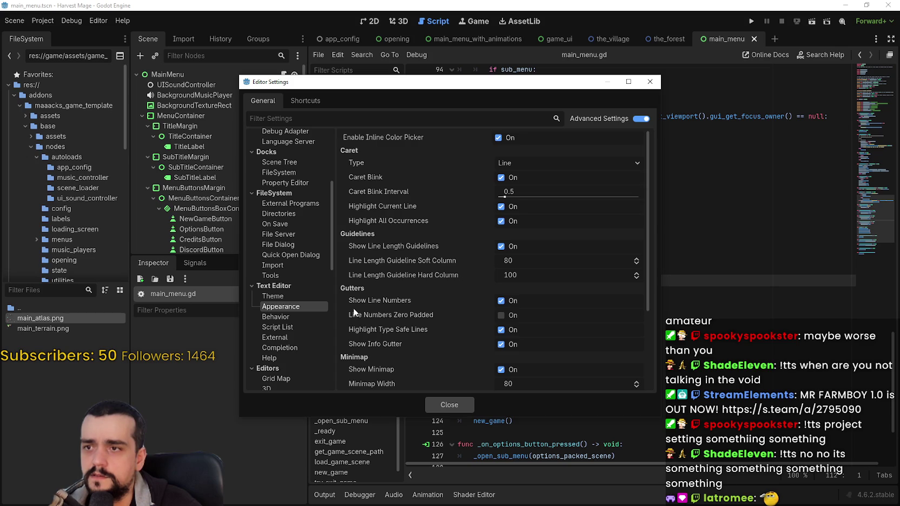
{"action": "scroll", "coordinate": [397, 296], "scroll_direction": "down", "scroll_amount": 3}
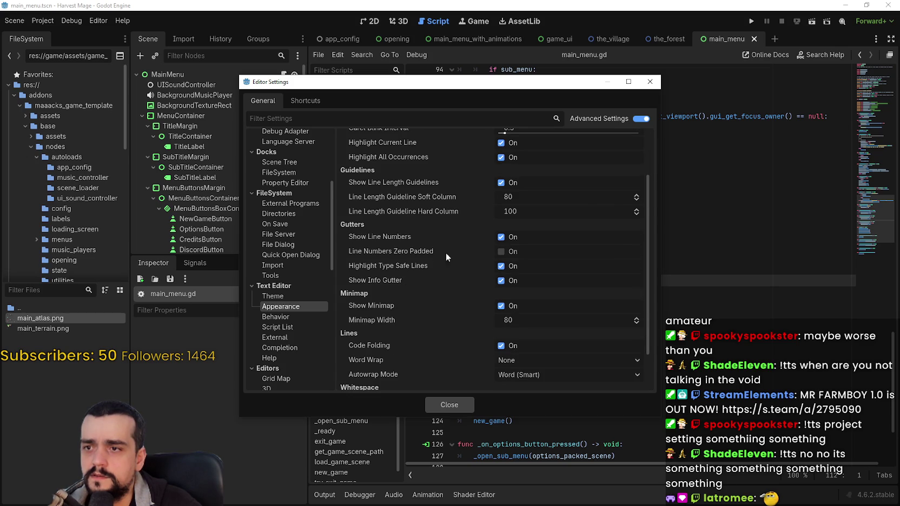
{"action": "scroll", "coordinate": [449, 259], "scroll_direction": "down", "scroll_amount": 2}
- Review the Text Editor Behavior, Script List, Completion and External settings
{"action": "left_click", "coordinate": [287, 317]}
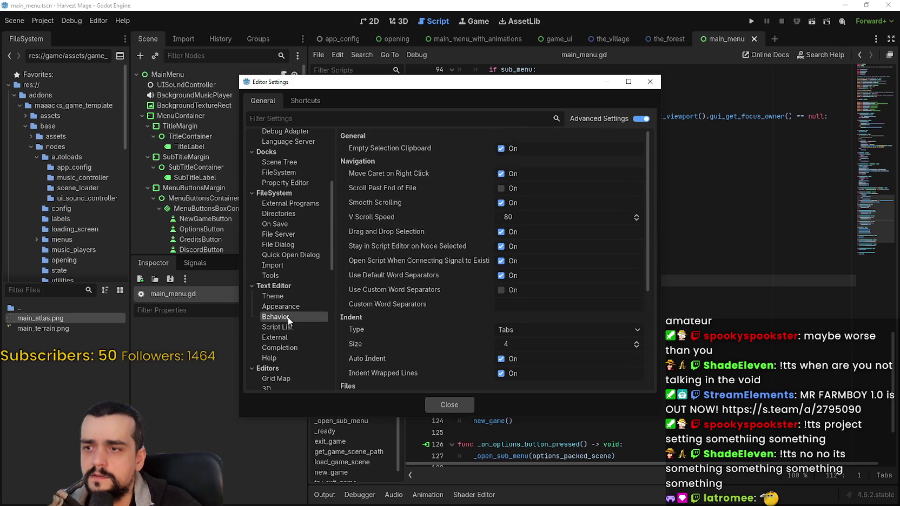
{"action": "scroll", "coordinate": [407, 283], "scroll_direction": "down", "scroll_amount": 2}
{"action": "scroll", "coordinate": [408, 281], "scroll_direction": "down", "scroll_amount": 2}
{"action": "scroll", "coordinate": [391, 318], "scroll_direction": "down", "scroll_amount": 1}
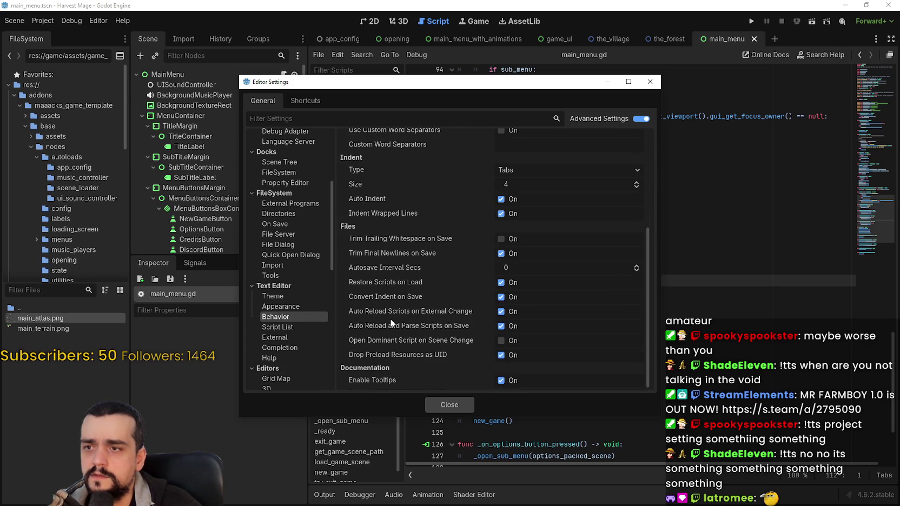
{"action": "left_click", "coordinate": [292, 328]}
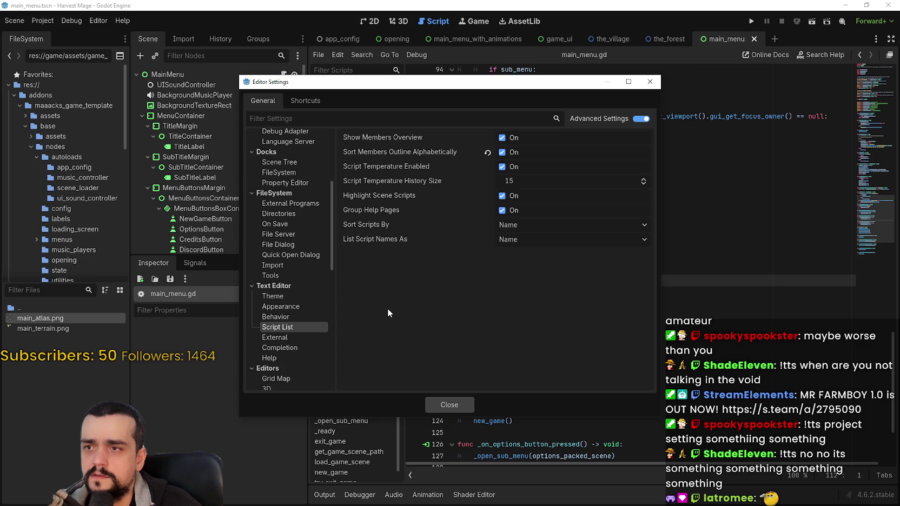
{"action": "left_click", "coordinate": [297, 344]}
{"action": "left_click", "coordinate": [294, 337]}
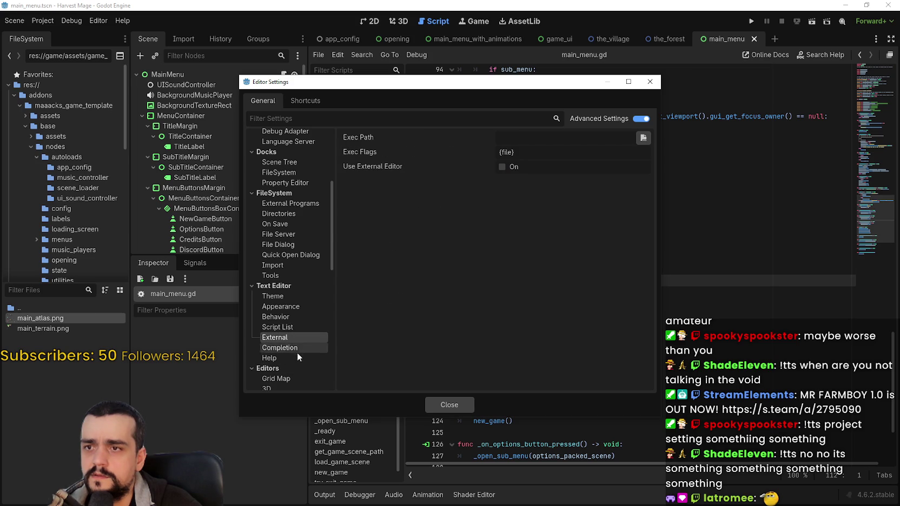
{"action": "left_click", "coordinate": [280, 347]}
- In the Help settings, keep GDScript as the Class Reference Examples language
{"action": "left_click", "coordinate": [277, 359]}
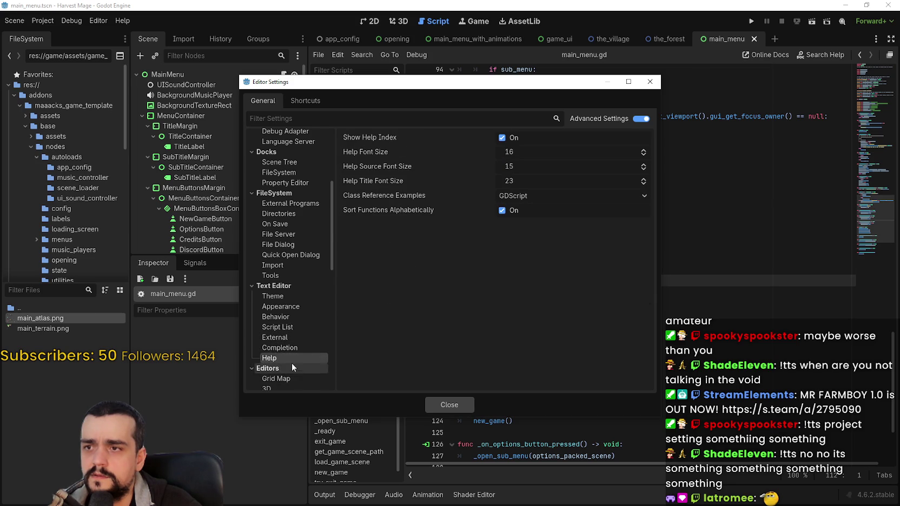
{"action": "scroll", "coordinate": [294, 366], "scroll_direction": "down", "scroll_amount": 3}
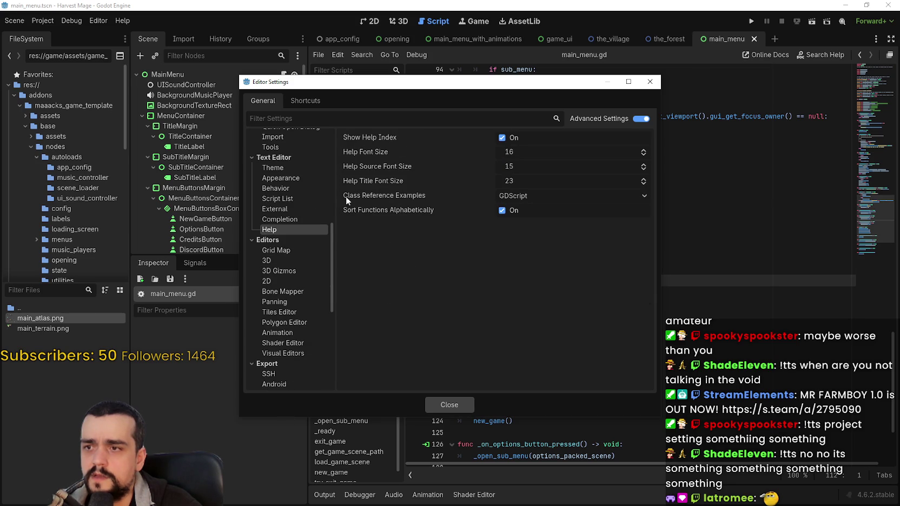
{"action": "left_click", "coordinate": [537, 196]}
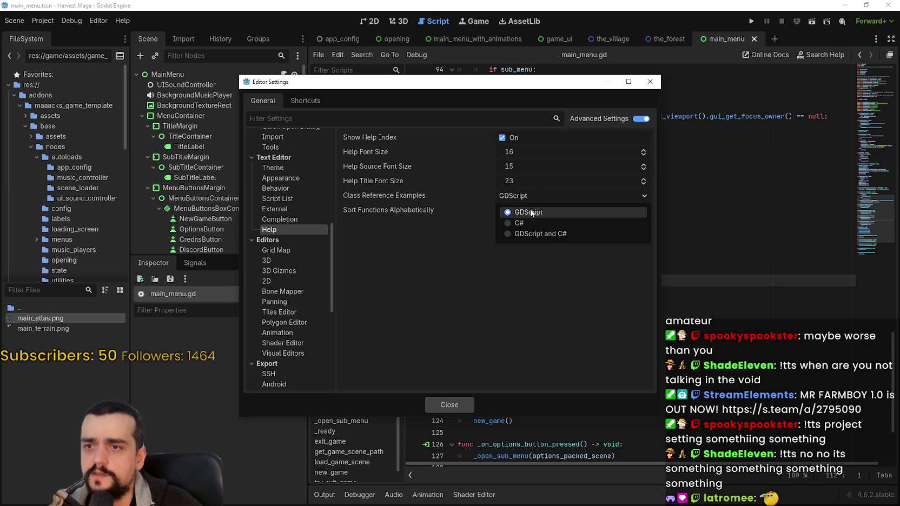
{"action": "left_click", "coordinate": [533, 195]}
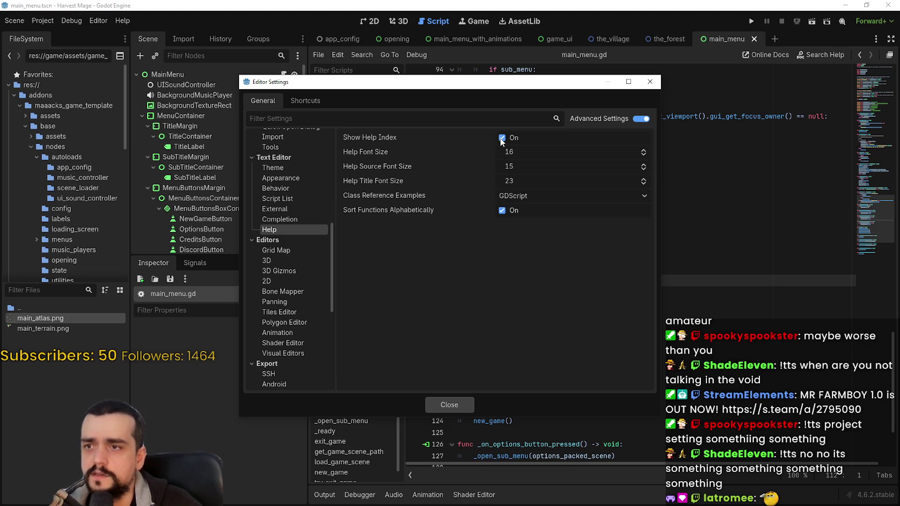
- Browse the Grid Map, 3D, Bone Mapper, Tiles, Polygon, Animation, Shader and Visual Editors settings
{"action": "mouse_move", "coordinate": [491, 86]}
{"action": "left_mouse_down"}
{"action": "mouse_move", "coordinate": [515, 384]}
{"action": "mouse_move", "coordinate": [483, 127]}
{"action": "left_mouse_up"}
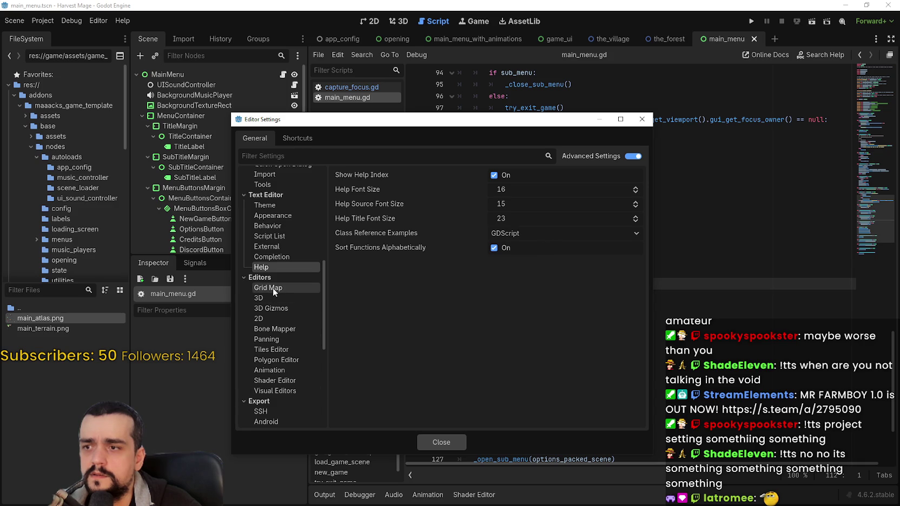
{"action": "scroll", "coordinate": [287, 324], "scroll_direction": "down", "scroll_amount": 3}
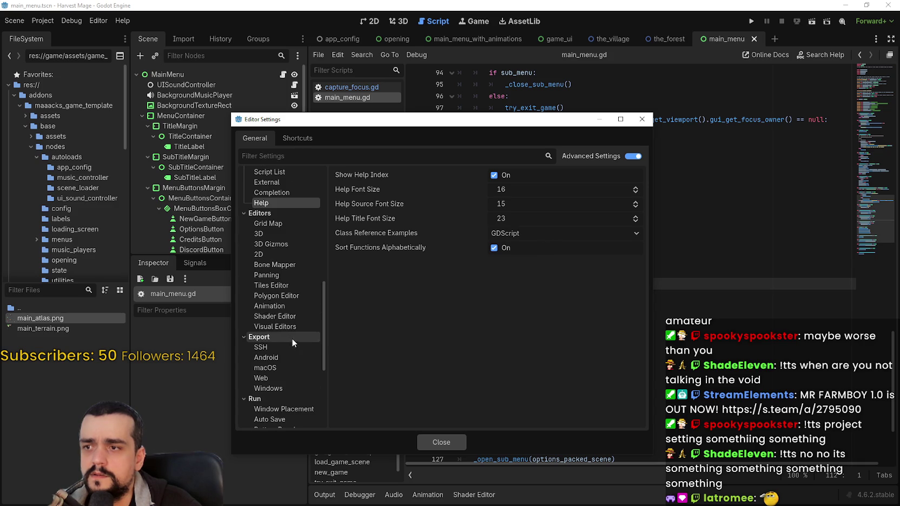
{"action": "left_click", "coordinate": [279, 223]}
{"action": "left_click", "coordinate": [281, 233]}
{"action": "left_click", "coordinate": [287, 265]}
{"action": "left_click", "coordinate": [284, 285]}
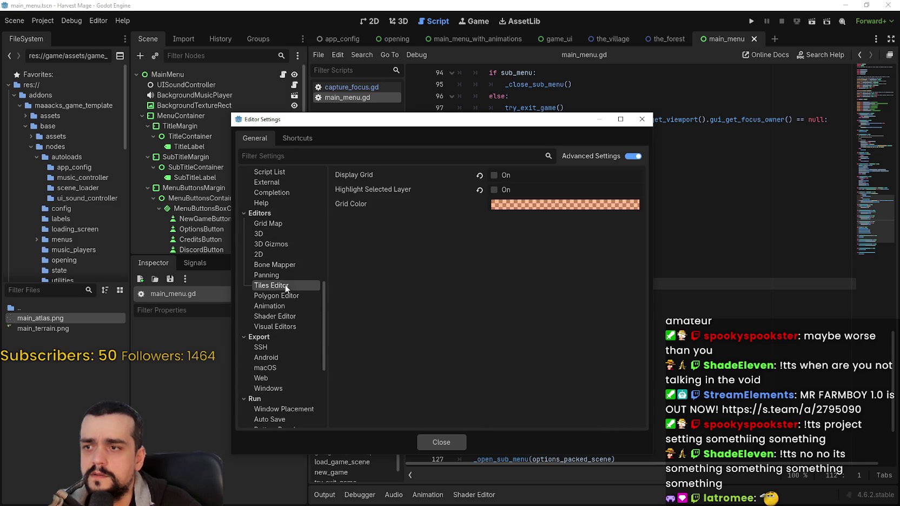
{"action": "left_click", "coordinate": [284, 274]}
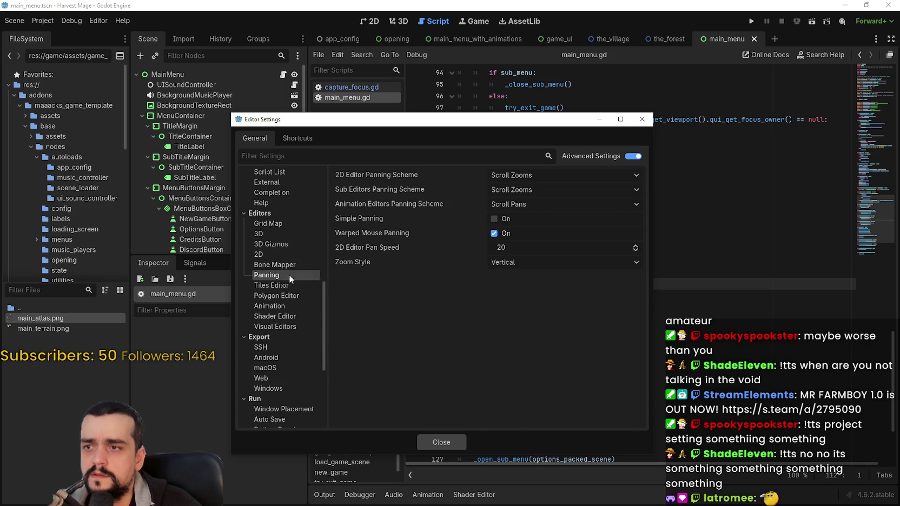
{"action": "left_click", "coordinate": [289, 284]}
{"action": "left_click", "coordinate": [288, 285]}
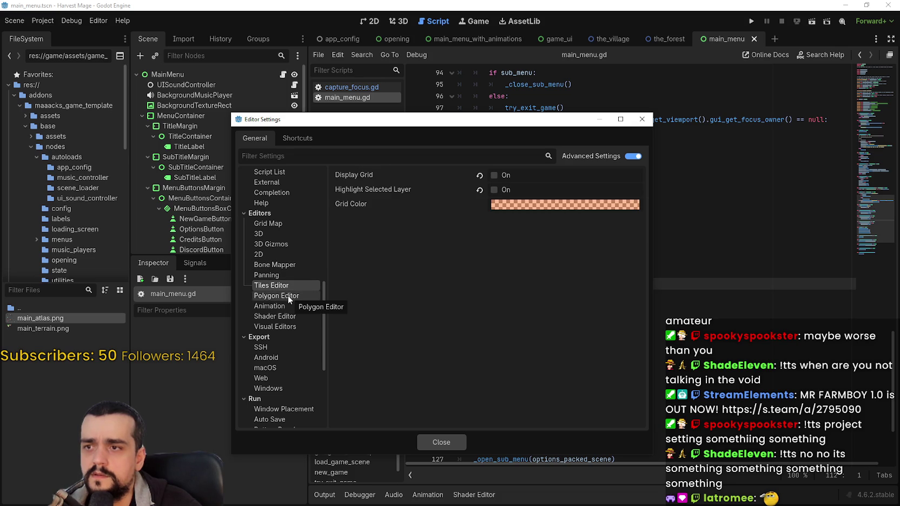
{"action": "left_click", "coordinate": [291, 297]}
{"action": "left_click", "coordinate": [291, 306]}
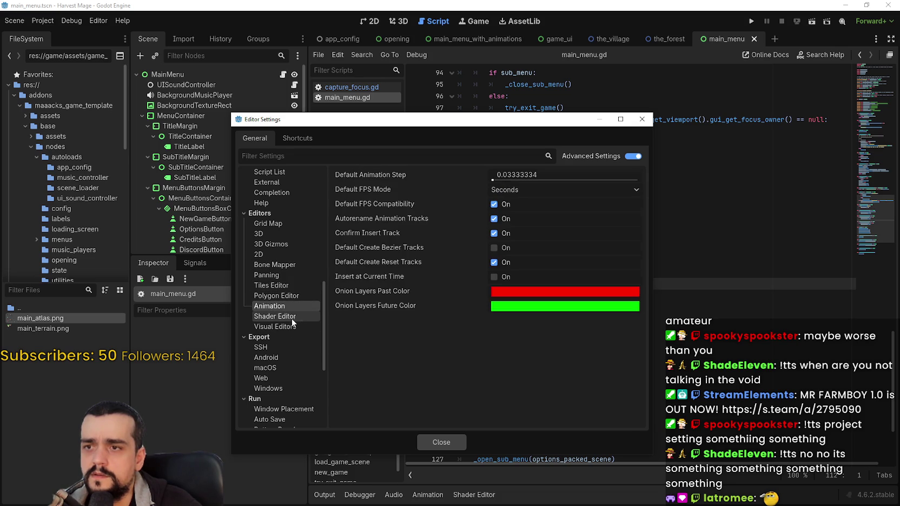
{"action": "left_click", "coordinate": [292, 318]}
{"action": "left_click", "coordinate": [291, 327]}
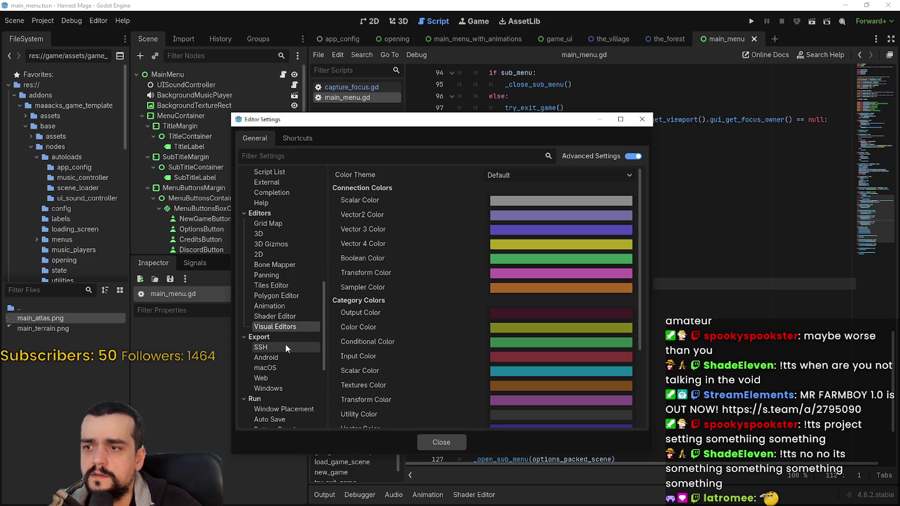
{"action": "scroll", "coordinate": [285, 343], "scroll_direction": "down", "scroll_amount": 3}
{"action": "scroll", "coordinate": [433, 313], "scroll_direction": "down", "scroll_amount": 4}
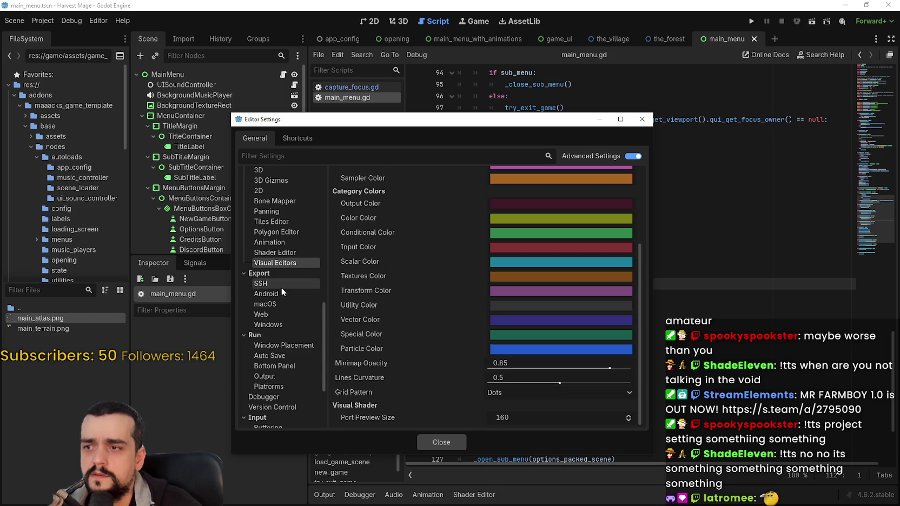
{"action": "scroll", "coordinate": [285, 314], "scroll_direction": "down", "scroll_amount": 2}
- Check Run, Debugger, Version Control, Dotnet and Script Ide plugin options, then close Editor Settings
{"action": "left_click", "coordinate": [284, 313]}
{"action": "left_click", "coordinate": [265, 344]}
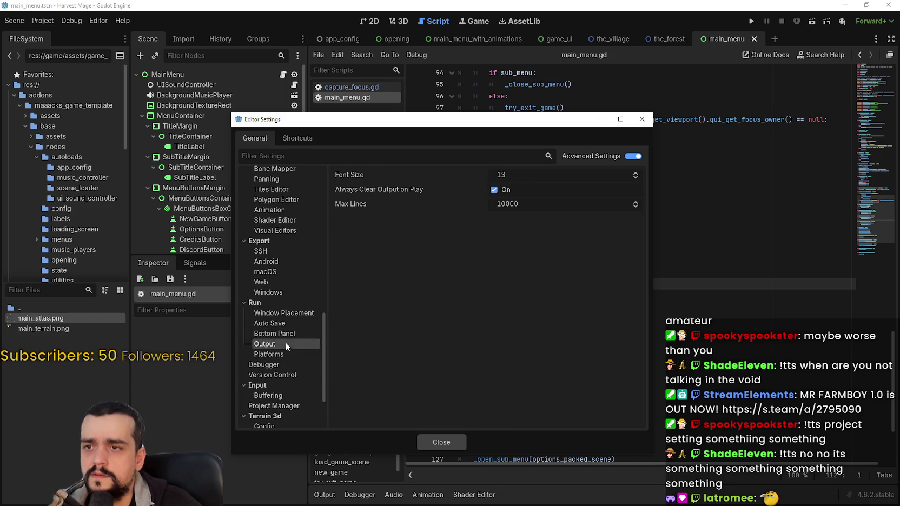
{"action": "key", "text": "Down"}
{"action": "key", "text": "Down"}
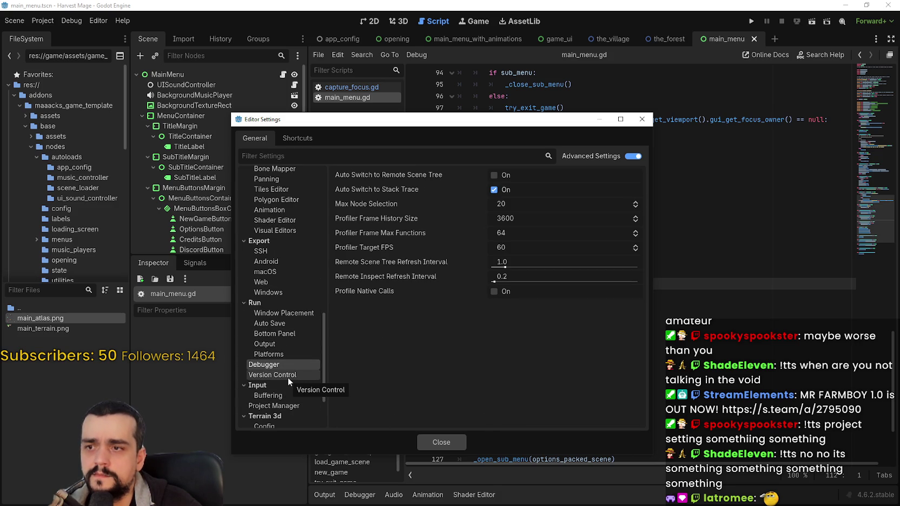
{"action": "left_click", "coordinate": [277, 376]}
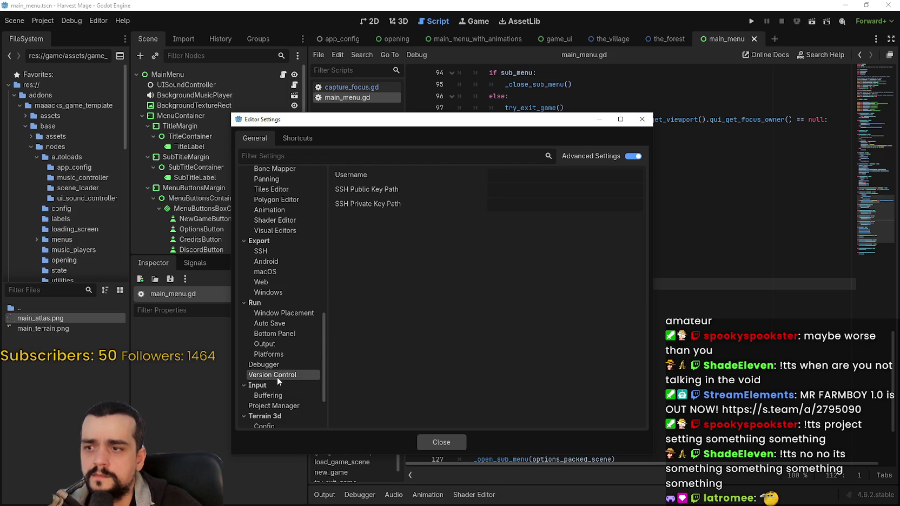
{"action": "scroll", "coordinate": [278, 384], "scroll_direction": "down", "scroll_amount": 3}
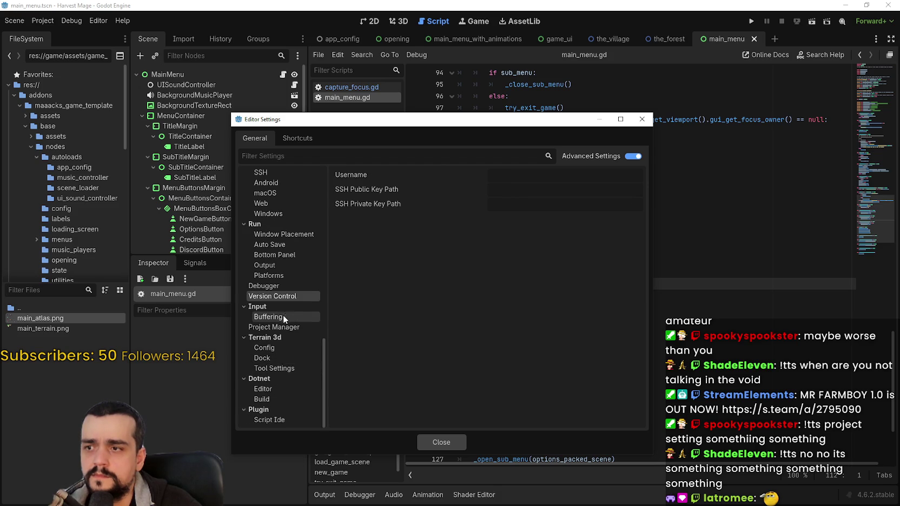
{"action": "left_click", "coordinate": [286, 389]}
{"action": "left_click", "coordinate": [284, 399]}
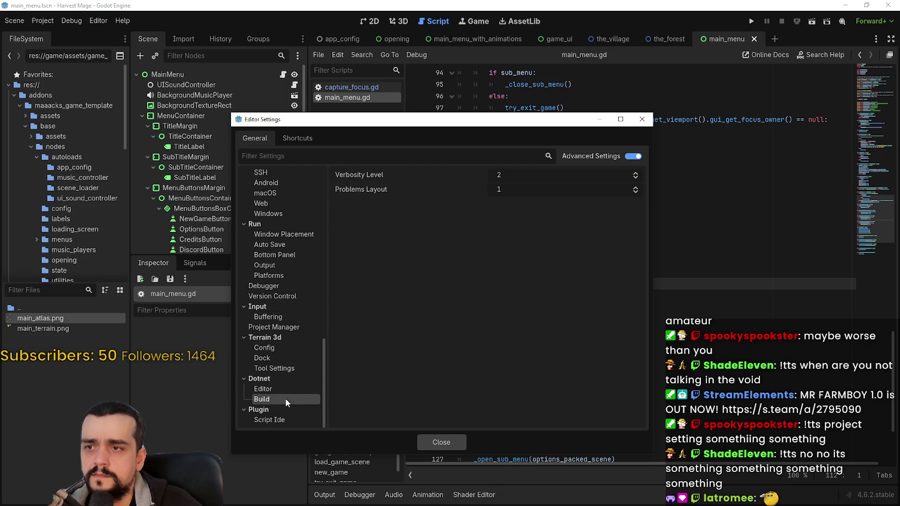
{"action": "left_click", "coordinate": [282, 419]}
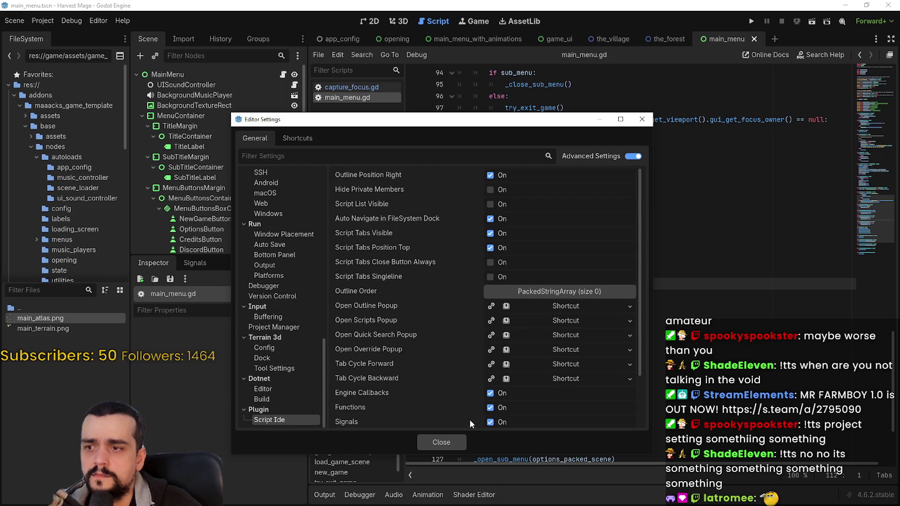
{"action": "scroll", "coordinate": [460, 416], "scroll_direction": "down", "scroll_amount": 2}
{"action": "scroll", "coordinate": [452, 402], "scroll_direction": "up", "scroll_amount": 2}
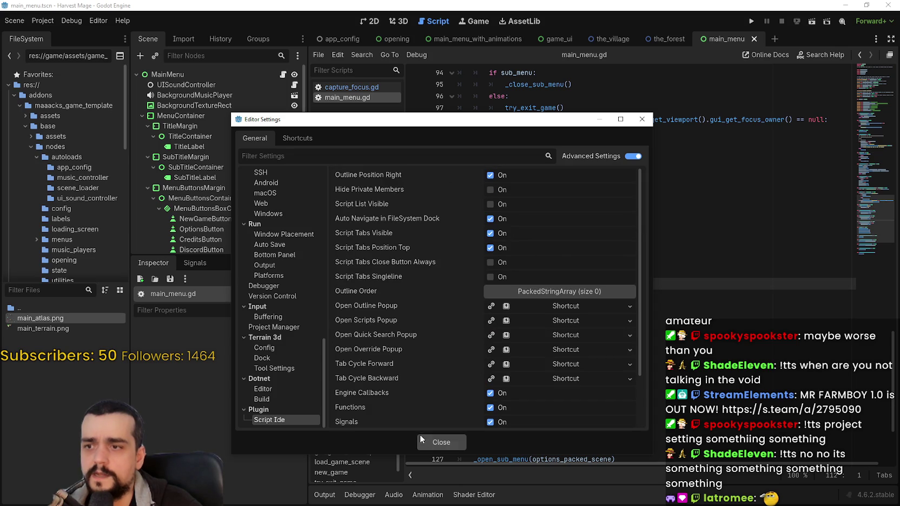
{"action": "left_click", "coordinate": [437, 447]}
{"action": "left_click", "coordinate": [687, 154]}
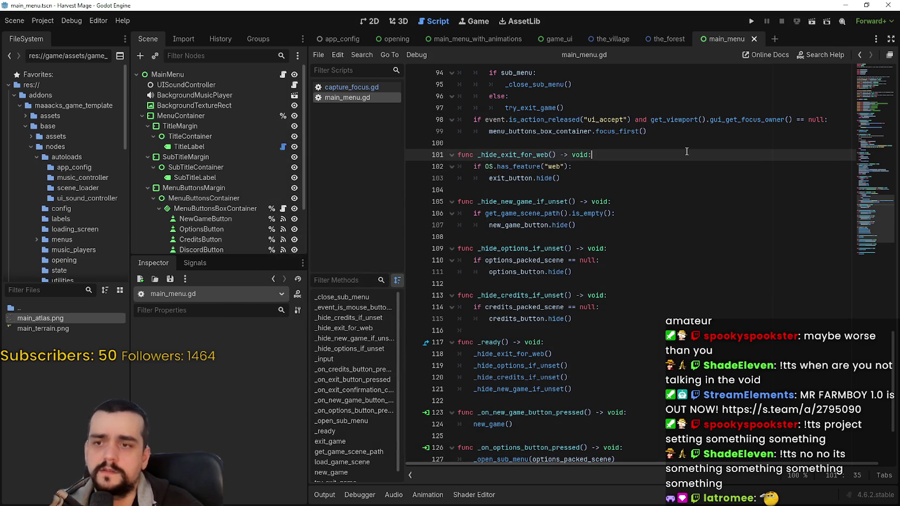
- Quit the 4.6 editor and open capture_focus.gd in the 4.7 beta project
{"action": "left_click", "coordinate": [888, 5]}
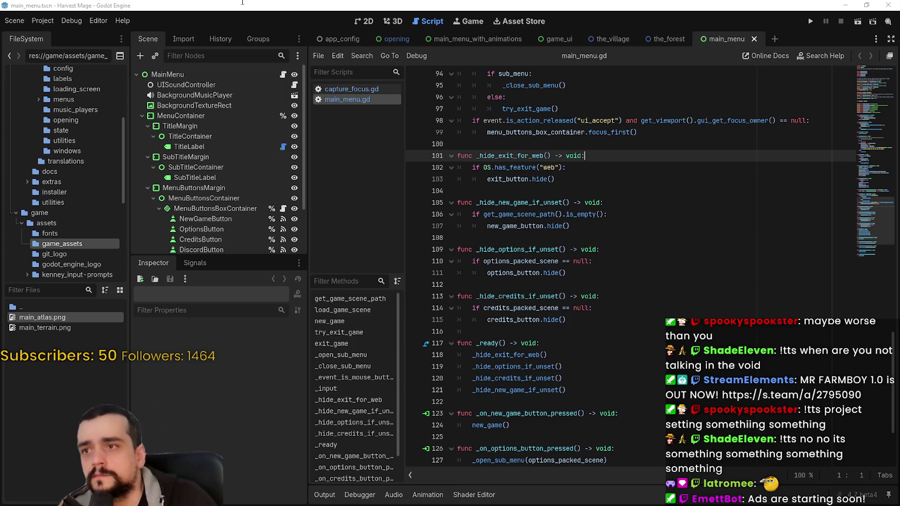
{"action": "left_click", "coordinate": [351, 89]}
{"action": "left_click", "coordinate": [629, 307]}
- Remove '-> void' from connect_focus_to_mouse_entered on line 65 and save the script
{"action": "left_click", "coordinate": [620, 335]}
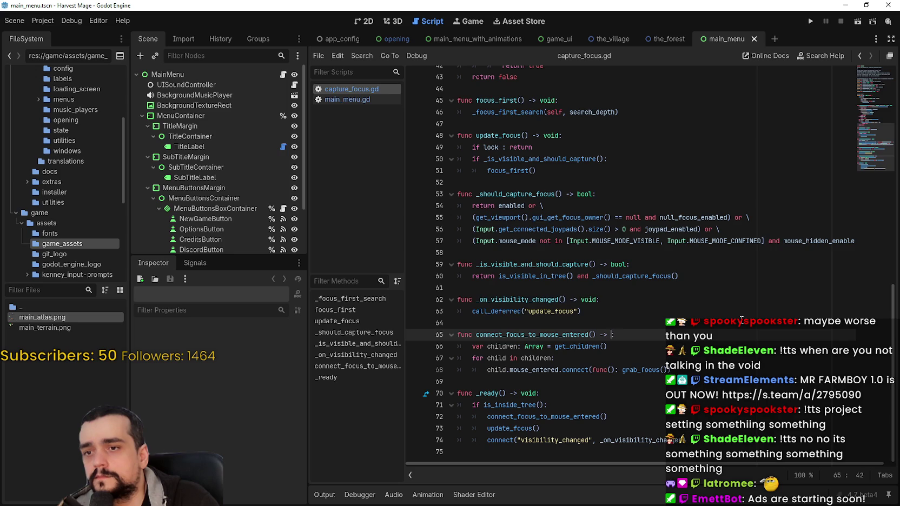
{"action": "left_click", "coordinate": [717, 364]}
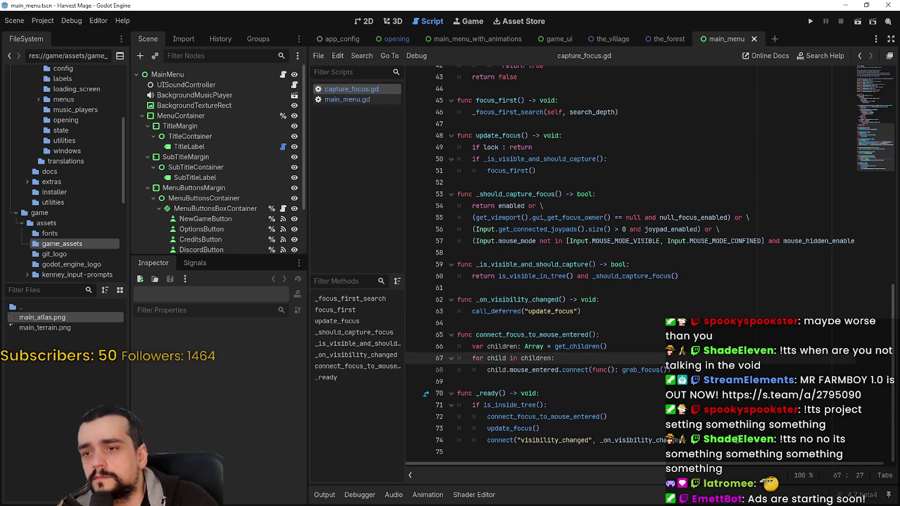
{"action": "key", "text": "ctrl+z"}
{"action": "left_click", "coordinate": [43, 22]}
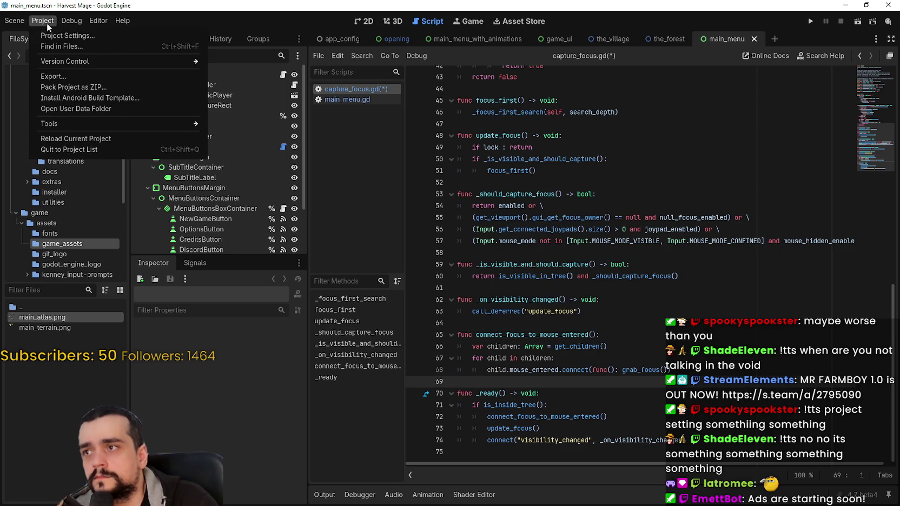
{"action": "key", "text": "Escape"}
{"action": "key", "text": "Left"}
{"action": "key", "text": "ctrl+s"}
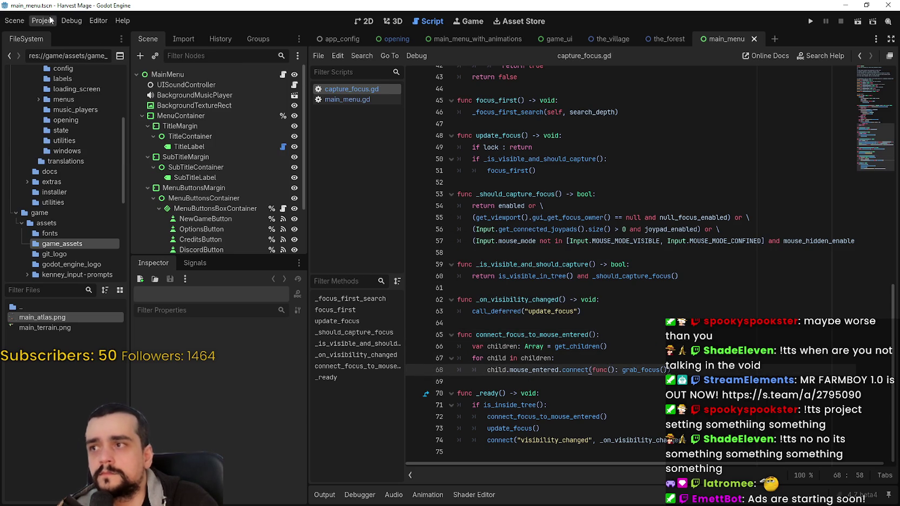
{"action": "left_click", "coordinate": [50, 20]}
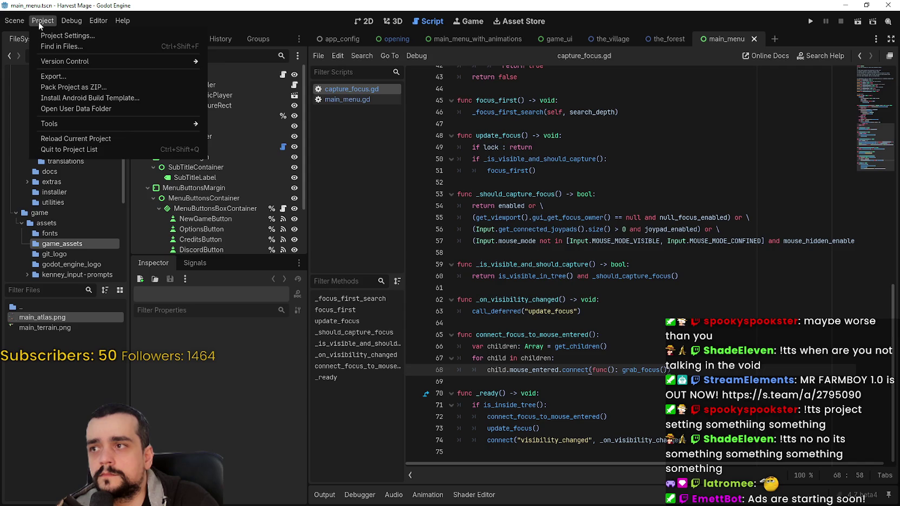
- Find the Rendering Device driver settings in Project Settings
{"action": "left_click", "coordinate": [67, 35]}
{"action": "scroll", "coordinate": [127, 264], "scroll_direction": "down", "scroll_amount": 10}
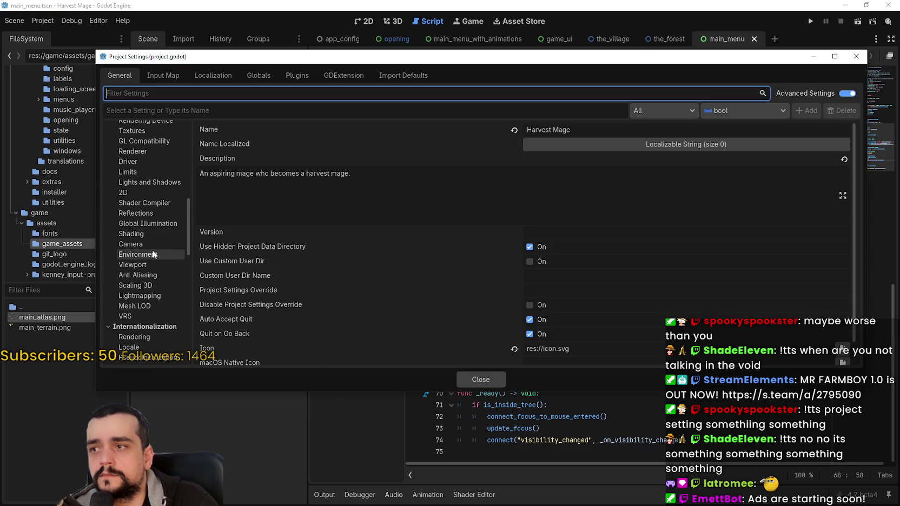
{"action": "scroll", "coordinate": [152, 249], "scroll_direction": "down", "scroll_amount": 2}
{"action": "scroll", "coordinate": [152, 250], "scroll_direction": "down", "scroll_amount": 2}
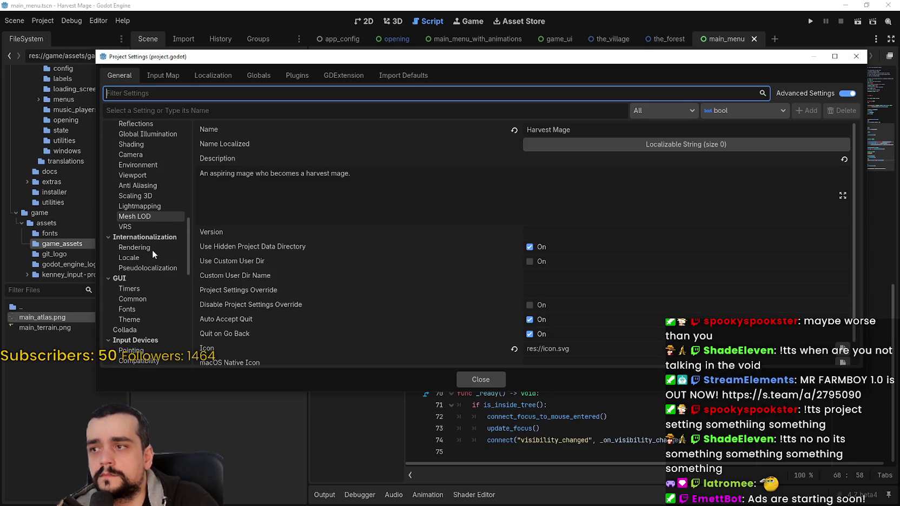
{"action": "scroll", "coordinate": [152, 250], "scroll_direction": "down", "scroll_amount": 1}
{"action": "scroll", "coordinate": [153, 250], "scroll_direction": "up", "scroll_amount": 8}
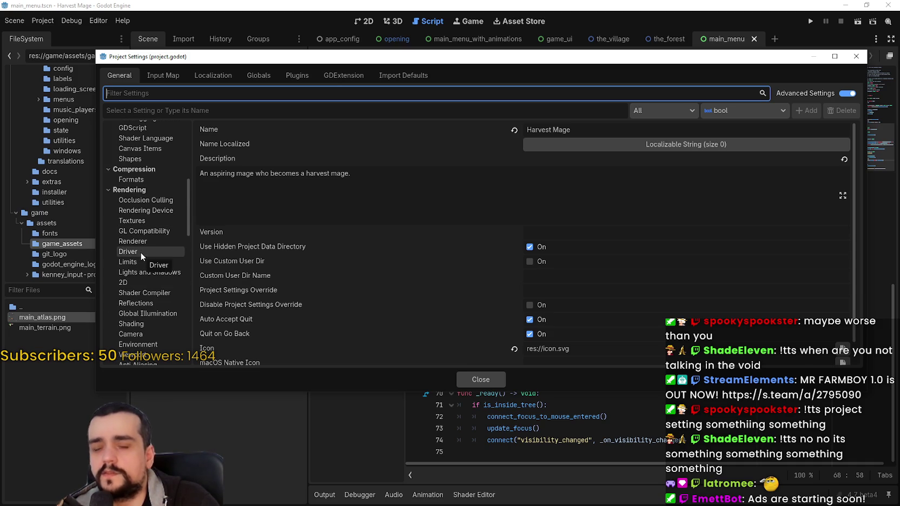
{"action": "left_click", "coordinate": [147, 206]}
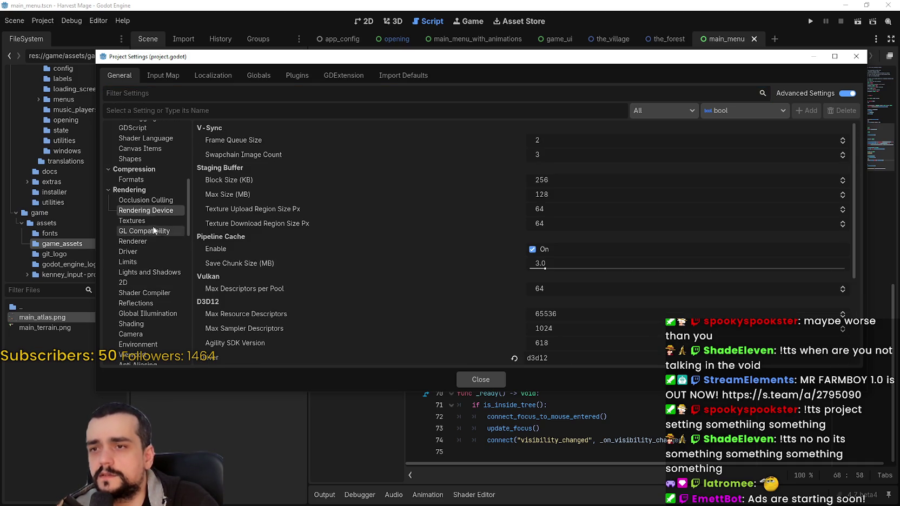
{"action": "left_click", "coordinate": [152, 220]}
{"action": "left_click", "coordinate": [154, 231]}
{"action": "left_click", "coordinate": [154, 250]}
{"action": "left_click", "coordinate": [150, 242]}
{"action": "left_click", "coordinate": [141, 252]}
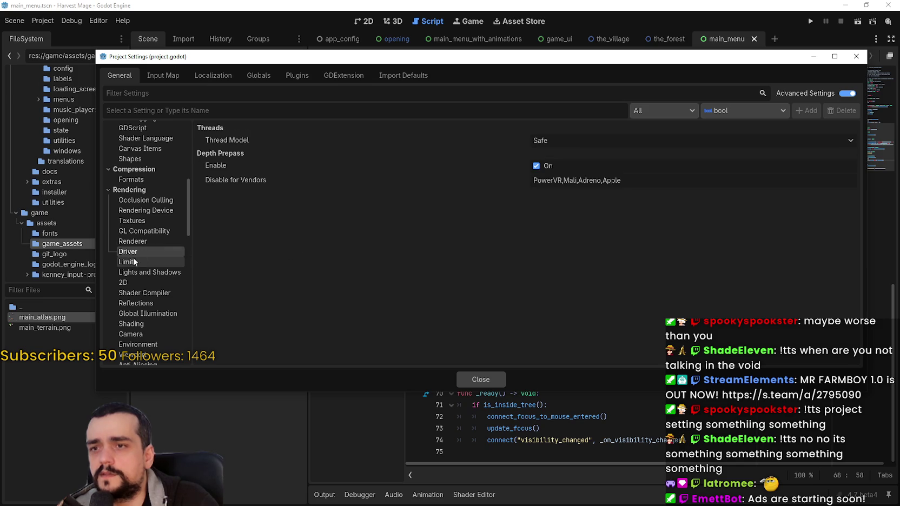
{"action": "left_click", "coordinate": [132, 261]}
{"action": "left_click", "coordinate": [147, 272]}
{"action": "left_click", "coordinate": [149, 231]}
{"action": "left_click", "coordinate": [156, 219]}
{"action": "left_click", "coordinate": [157, 211]}
- Revert Driver and Driver.windows from d3d12 to vulkan, then restart the editor
{"action": "scroll", "coordinate": [501, 305], "scroll_direction": "down", "scroll_amount": 3}
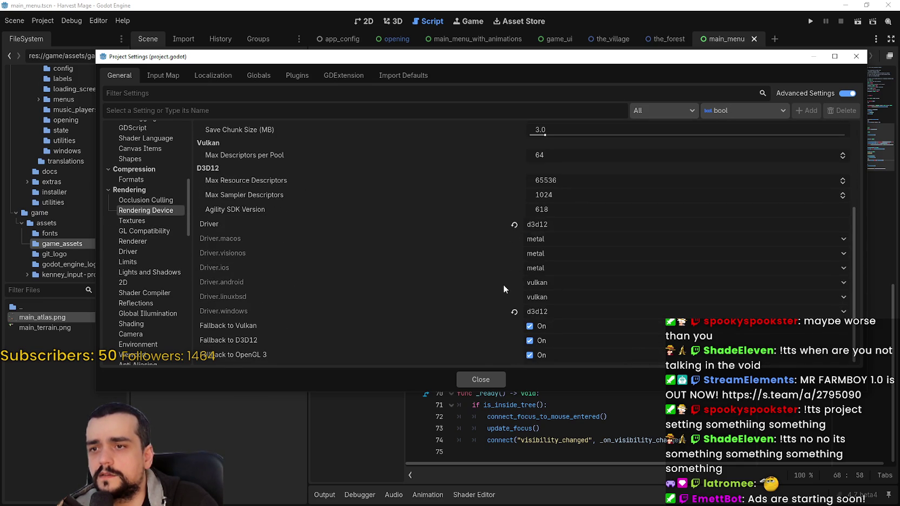
{"action": "left_click", "coordinate": [514, 225]}
{"action": "left_click", "coordinate": [514, 312]}
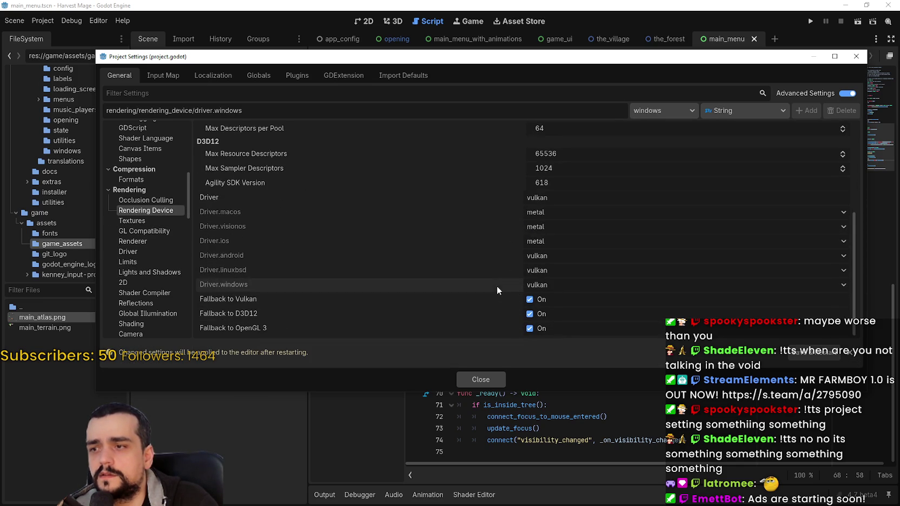
{"action": "left_click", "coordinate": [822, 352]}
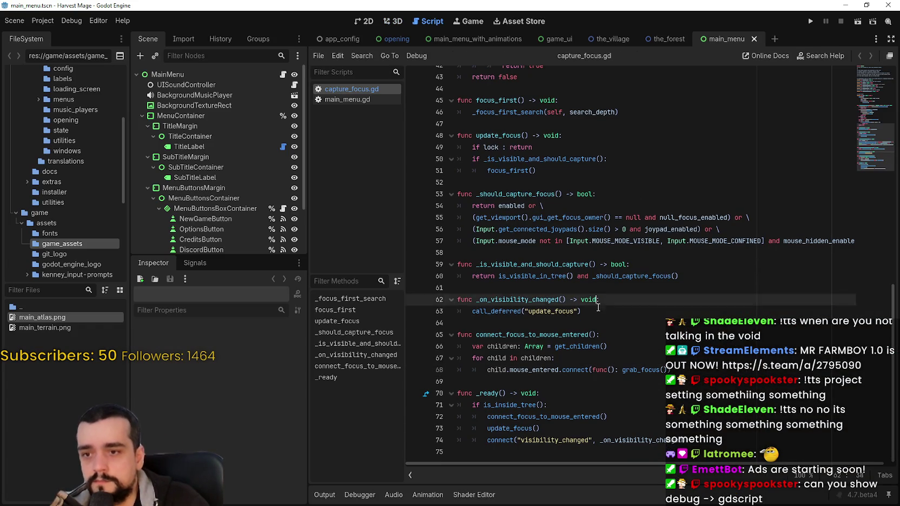
{"action": "left_click", "coordinate": [33, 22]}
{"action": "left_click", "coordinate": [46, 30]}
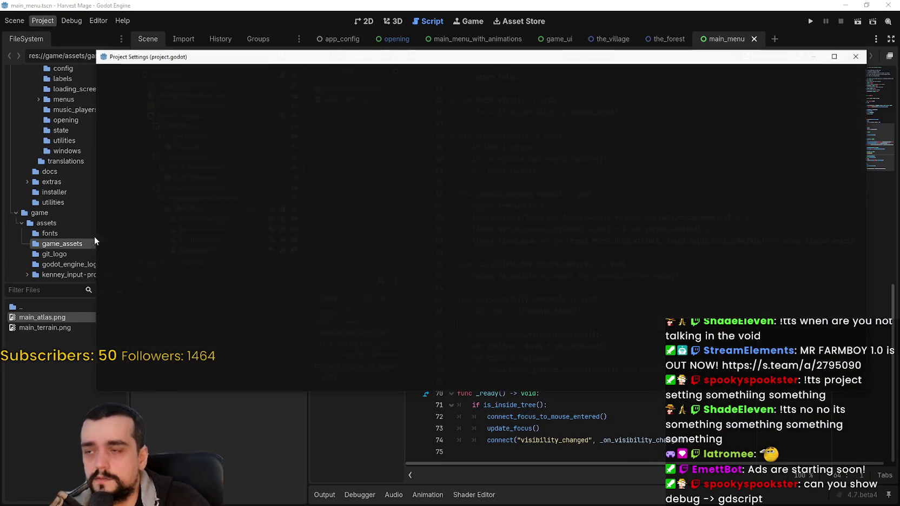
{"action": "scroll", "coordinate": [157, 274], "scroll_direction": "down", "scroll_amount": 3}
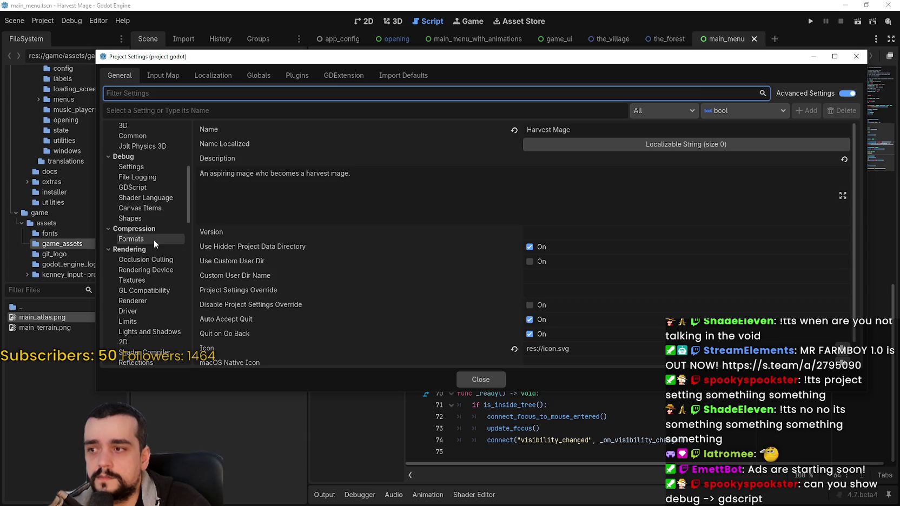
{"action": "left_click", "coordinate": [153, 240]}
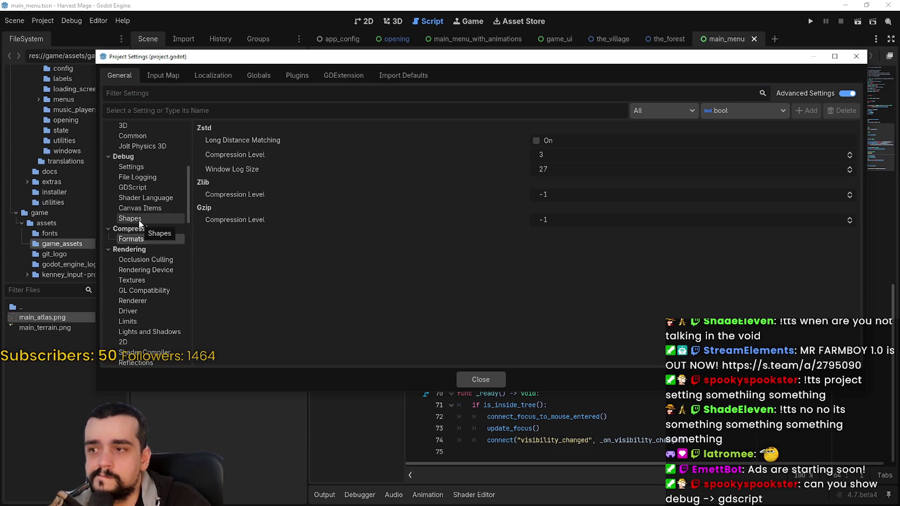
{"action": "left_click", "coordinate": [154, 187]}
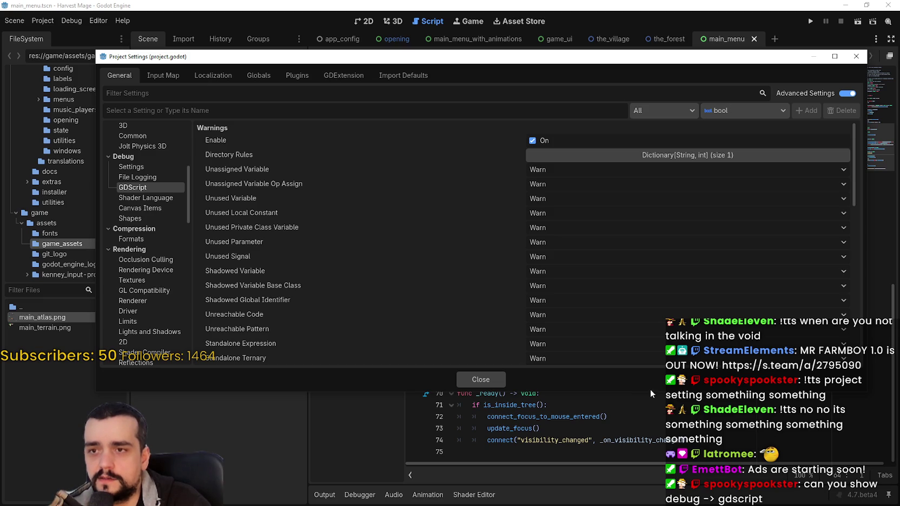
{"action": "scroll", "coordinate": [754, 243], "scroll_direction": "down", "scroll_amount": 1}
{"action": "scroll", "coordinate": [754, 243], "scroll_direction": "down", "scroll_amount": 10}
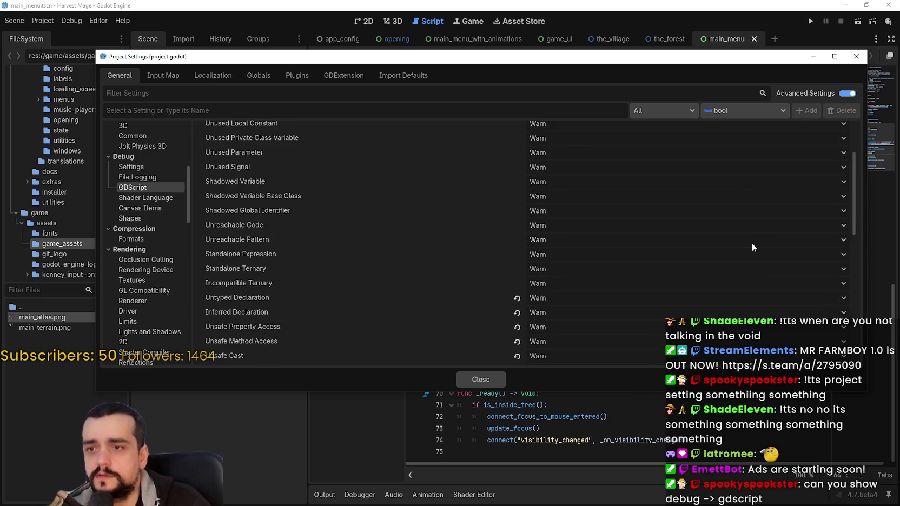
{"action": "scroll", "coordinate": [733, 241], "scroll_direction": "down", "scroll_amount": 4}
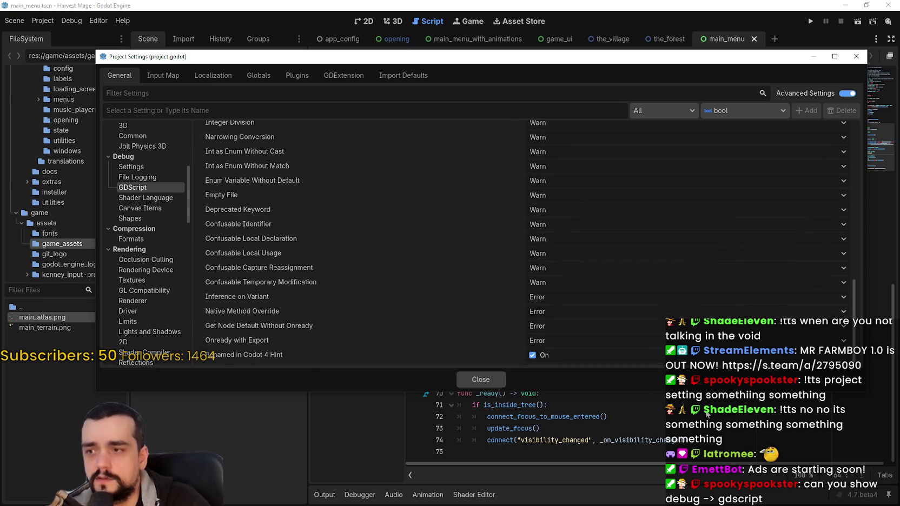
{"action": "scroll", "coordinate": [636, 349], "scroll_direction": "up", "scroll_amount": 3}
{"action": "scroll", "coordinate": [633, 344], "scroll_direction": "up", "scroll_amount": 12}
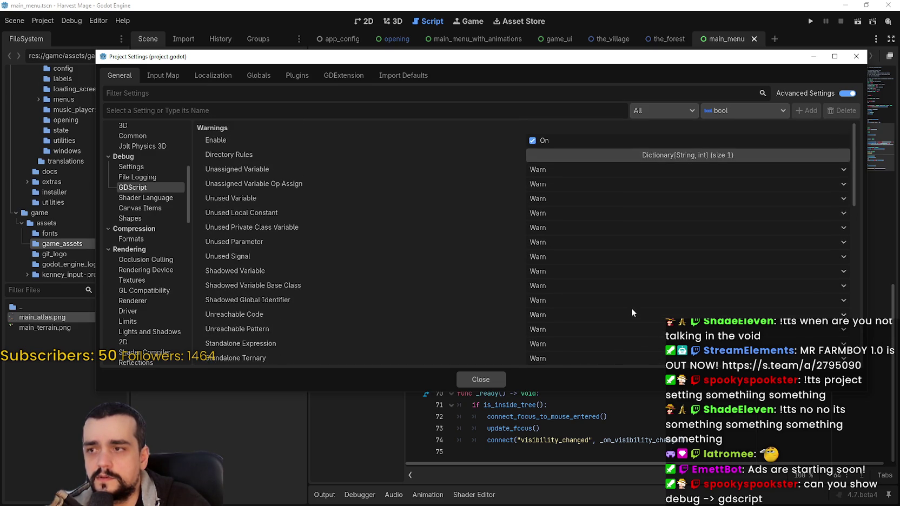
{"action": "scroll", "coordinate": [629, 307], "scroll_direction": "down", "scroll_amount": 10}
{"action": "key", "text": "Escape"}
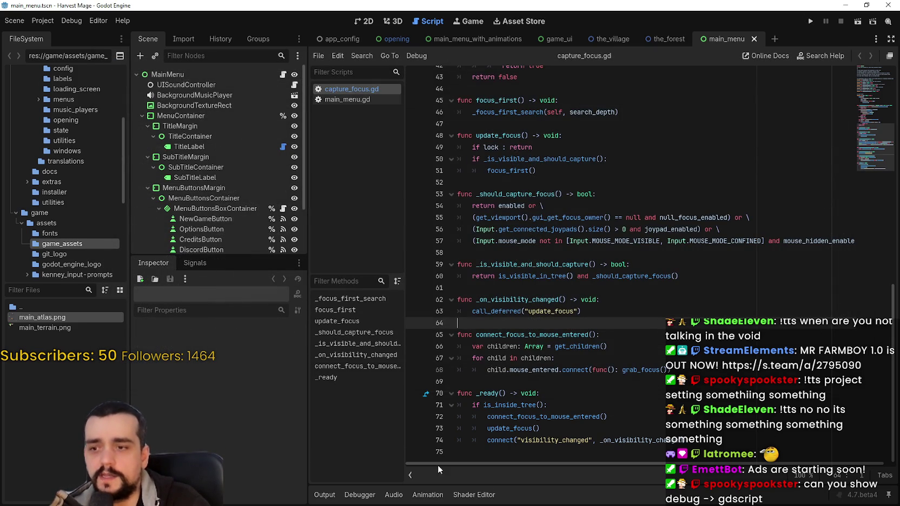
{"action": "left_click", "coordinate": [359, 495]}
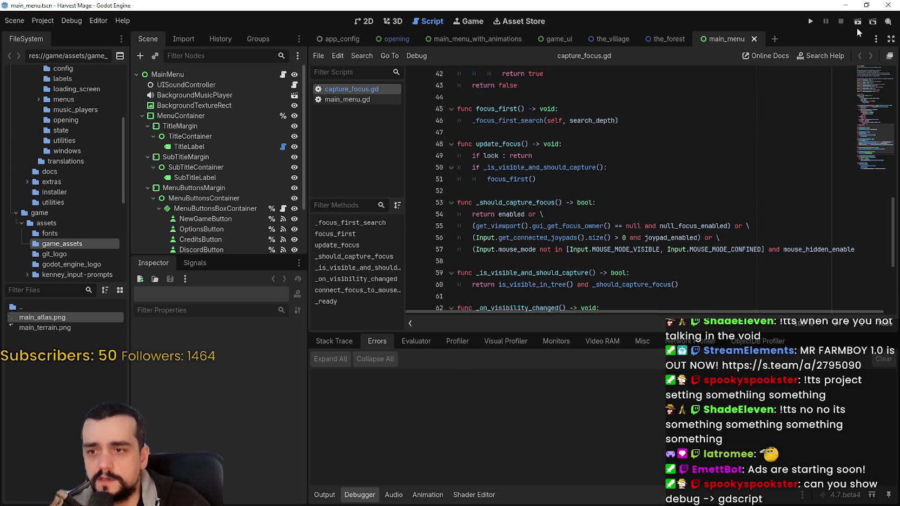
- Run the project, open the Debugger's error list, and jump to the last warning's source line
{"action": "left_click", "coordinate": [810, 22]}
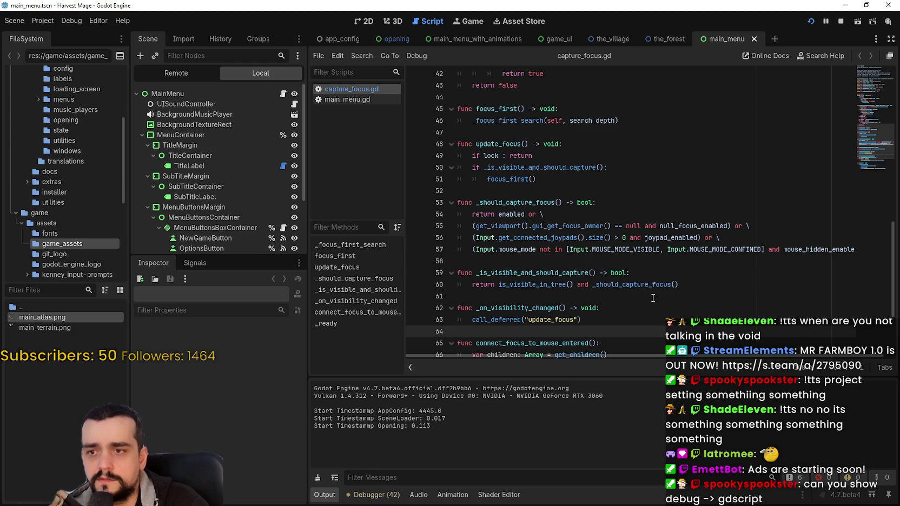
{"action": "left_click", "coordinate": [595, 308]}
{"action": "scroll", "coordinate": [595, 308], "scroll_direction": "down", "scroll_amount": 3}
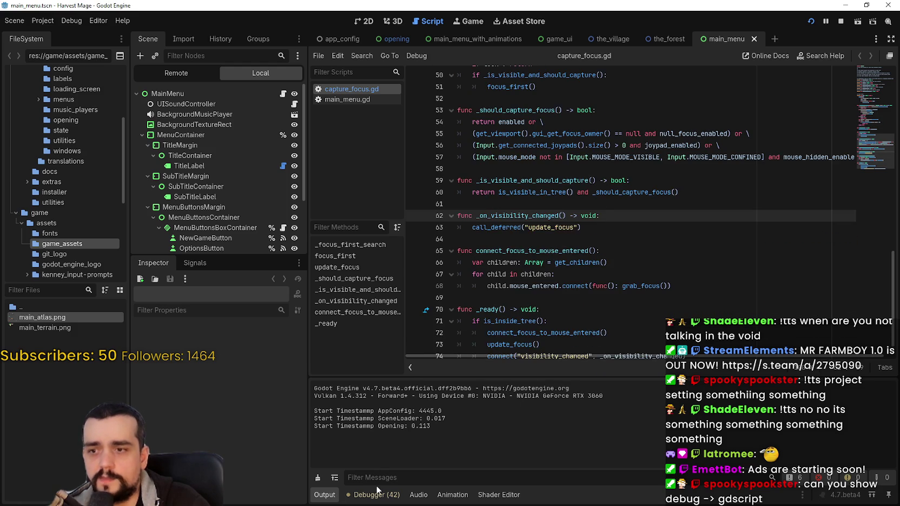
{"action": "left_click", "coordinate": [379, 494]}
{"action": "scroll", "coordinate": [405, 475], "scroll_direction": "down", "scroll_amount": 10}
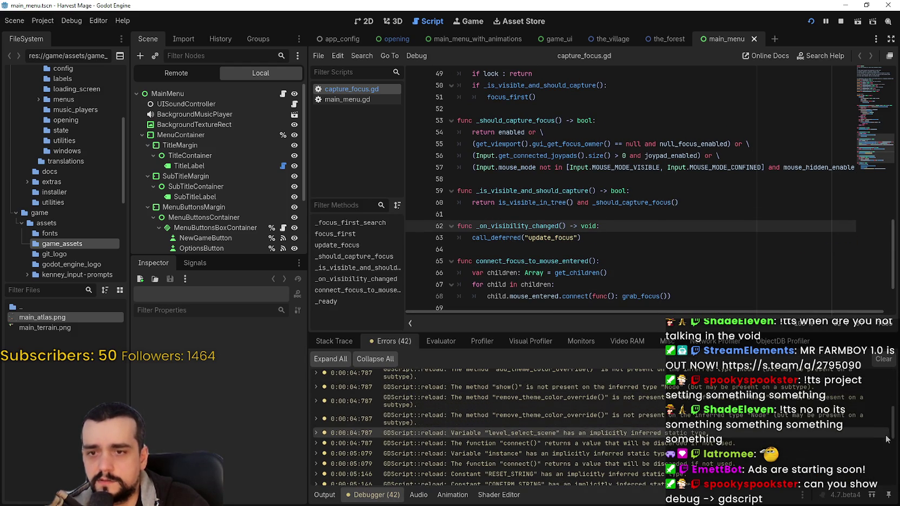
{"action": "scroll", "coordinate": [893, 425], "scroll_direction": "down", "scroll_amount": 5}
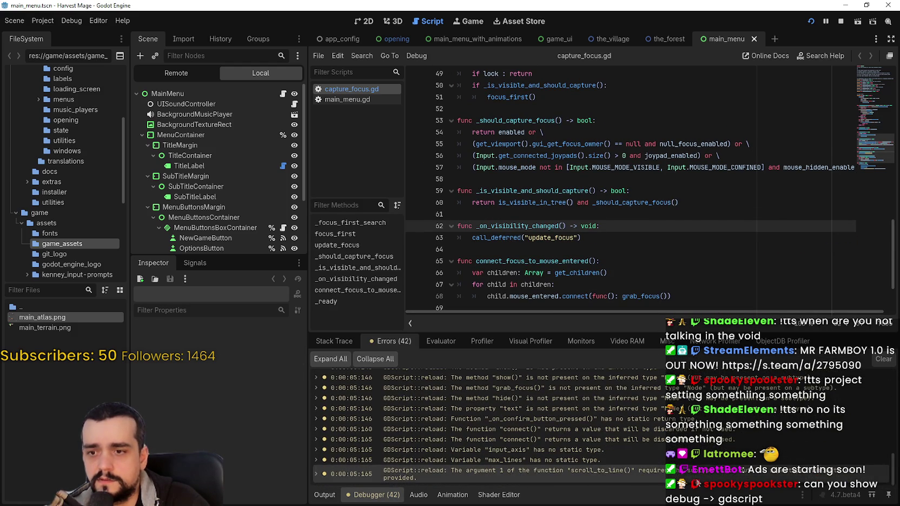
{"action": "left_click", "coordinate": [696, 474]}
{"action": "left_click", "coordinate": [607, 176]}
{"action": "key", "text": "Up"}
{"action": "key", "text": "Up"}
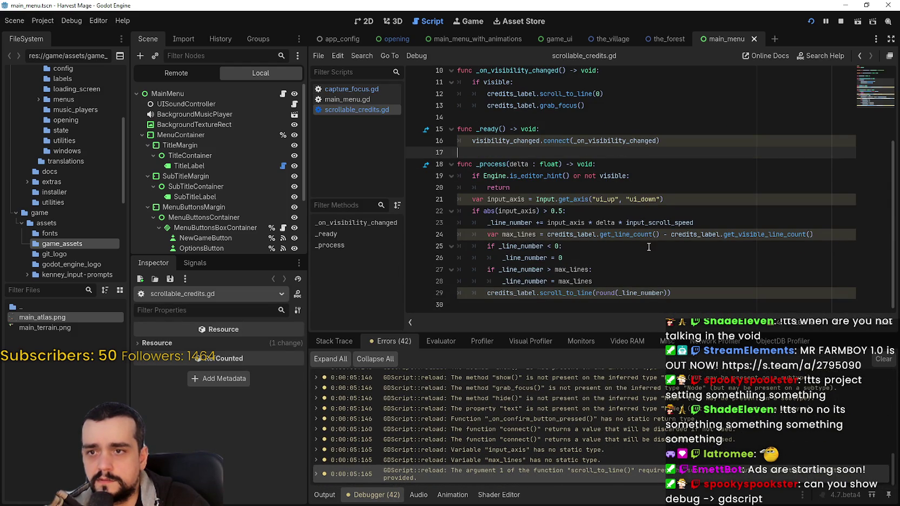
{"action": "left_click", "coordinate": [667, 196]}
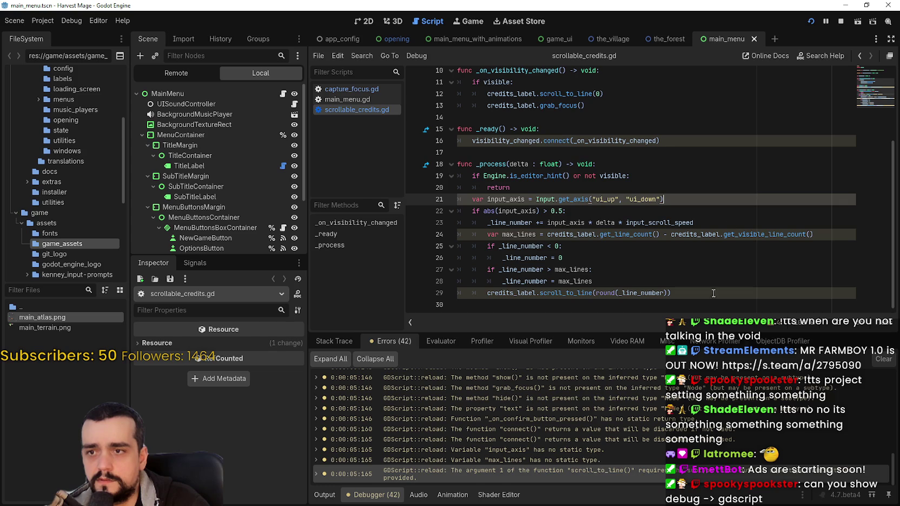
- Step through scrollable_credits.gd warnings on lines 24, 21 and 16, then reset_game_control.gd line 18
{"action": "left_click", "coordinate": [603, 460]}
{"action": "left_click", "coordinate": [602, 450]}
{"action": "left_click", "coordinate": [605, 439]}
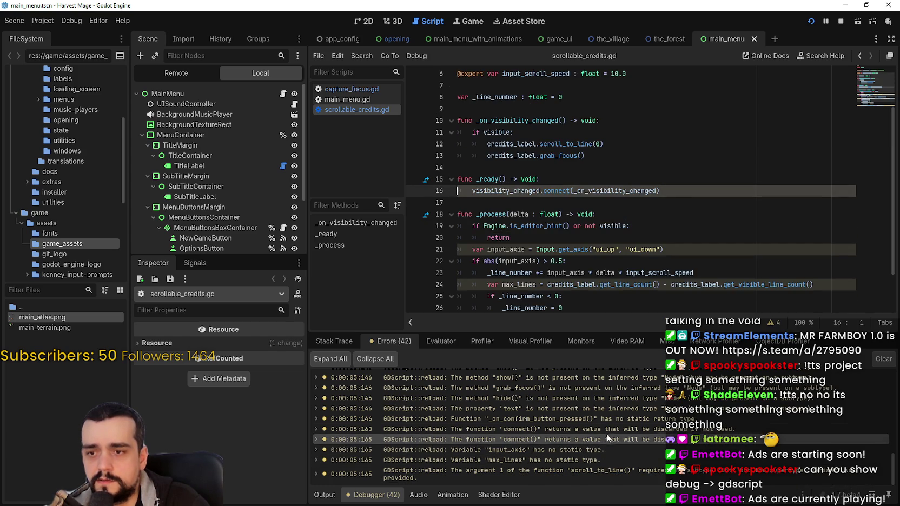
{"action": "left_click", "coordinate": [606, 411]}
{"action": "left_click", "coordinate": [608, 389]}
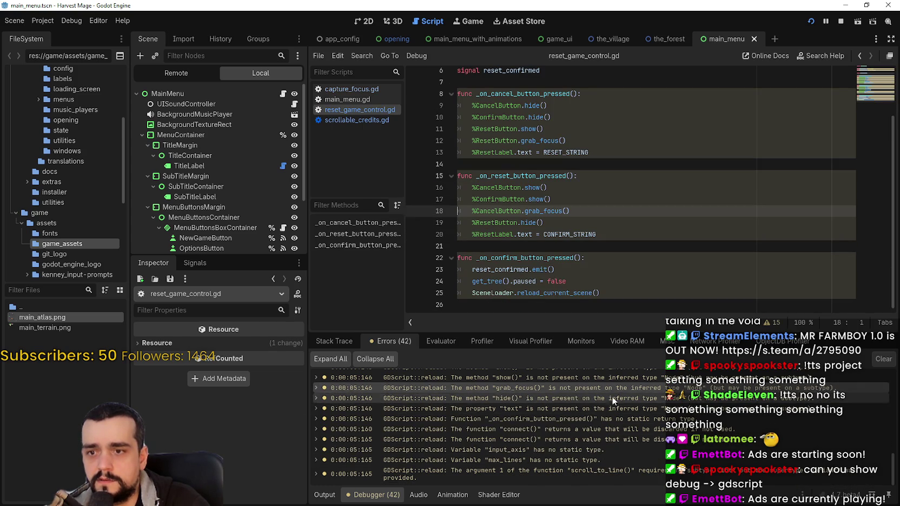
- Jump to reset_game_control.gd's top warnings and main_menu_with_animations.gd lines 99 and 70
{"action": "scroll", "coordinate": [616, 414], "scroll_direction": "up", "scroll_amount": 3}
{"action": "scroll", "coordinate": [622, 405], "scroll_direction": "up", "scroll_amount": 2}
{"action": "left_click", "coordinate": [622, 405]}
{"action": "scroll", "coordinate": [622, 405], "scroll_direction": "up", "scroll_amount": 2}
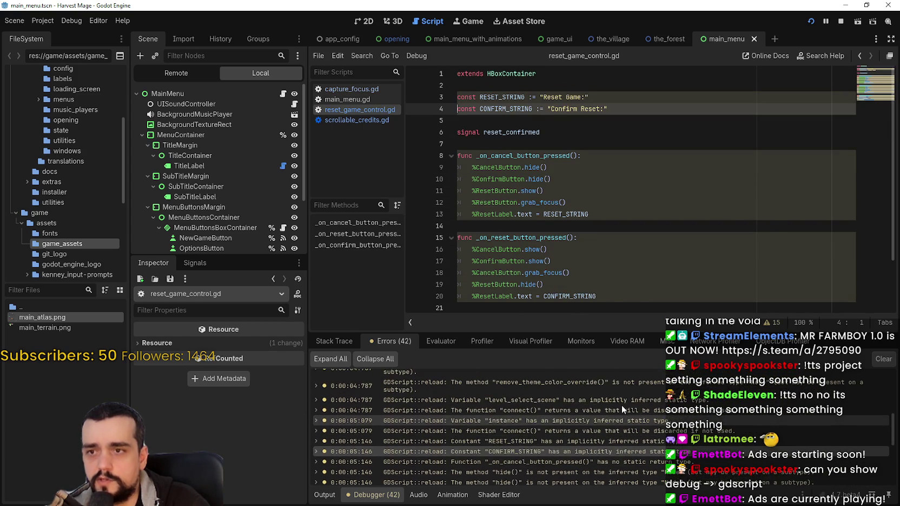
{"action": "left_click", "coordinate": [622, 405]}
{"action": "scroll", "coordinate": [622, 406], "scroll_direction": "up", "scroll_amount": 2}
{"action": "left_click", "coordinate": [625, 397]}
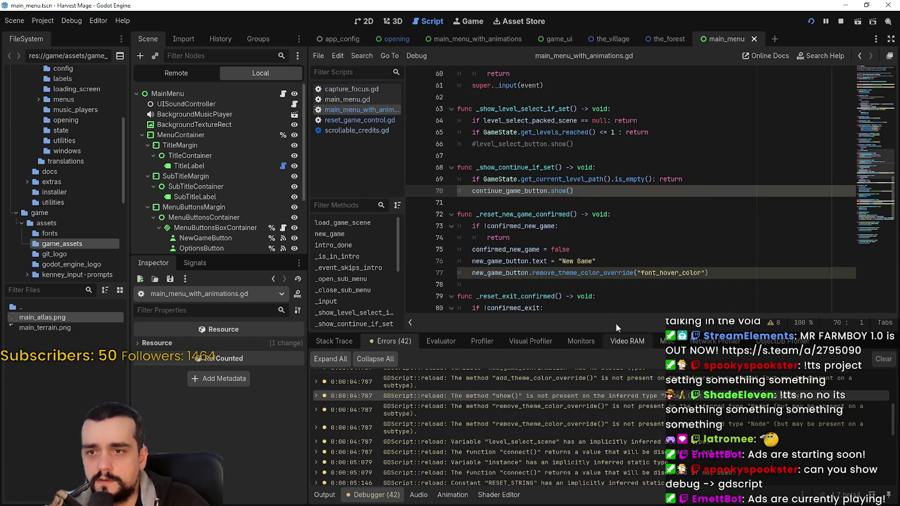
- Open capture_focus.gd and place the caret at the end of line 65
{"action": "left_click", "coordinate": [377, 91]}
{"action": "left_click", "coordinate": [727, 259]}
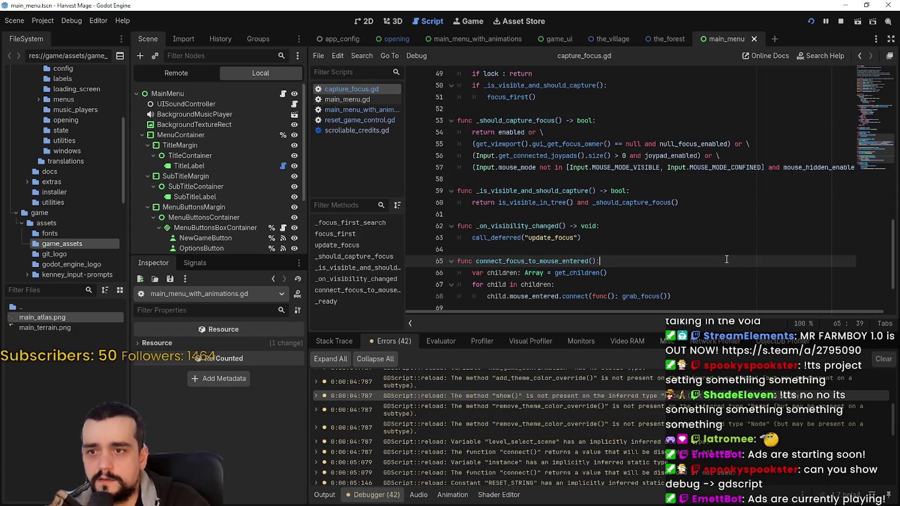
{"action": "scroll", "coordinate": [863, 155], "scroll_direction": "up", "scroll_amount": 2}
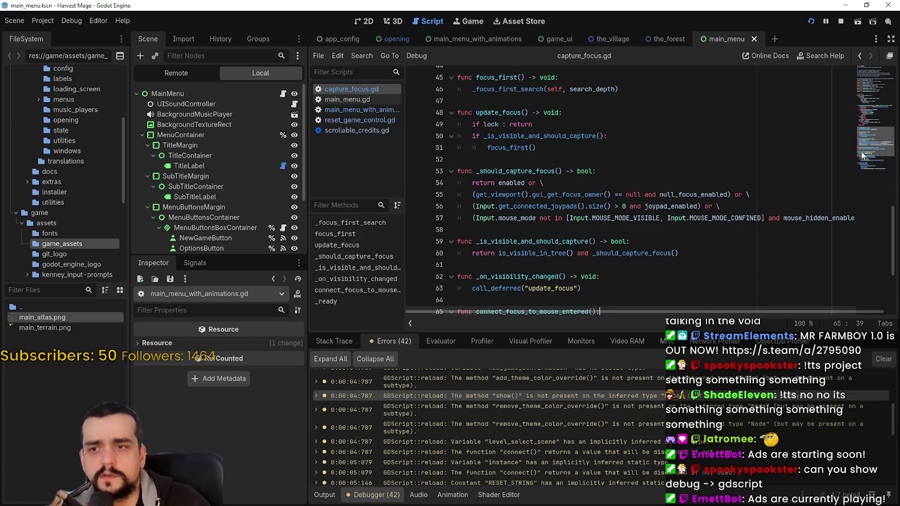
{"action": "mouse_move", "coordinate": [862, 155]}
{"action": "left_mouse_down"}
{"action": "mouse_move", "coordinate": [855, 162]}
{"action": "mouse_move", "coordinate": [846, 83]}
{"action": "mouse_move", "coordinate": [835, 162]}
{"action": "left_mouse_up"}
{"action": "scroll", "coordinate": [611, 423], "scroll_direction": "up", "scroll_amount": 3}
- Review the continue_game_button warning on line 14, then game_state.gd warnings from line 52 to FILE_PATH on line 5
{"action": "left_click", "coordinate": [610, 409]}
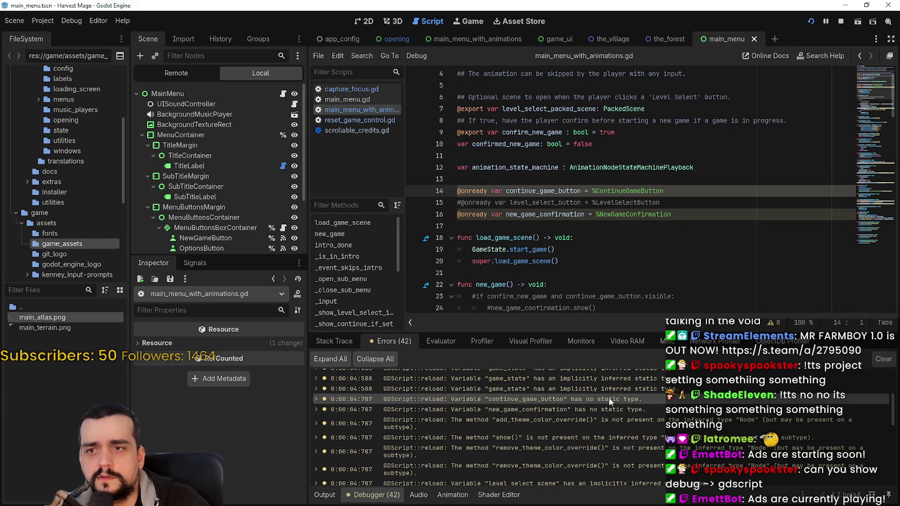
{"action": "scroll", "coordinate": [611, 385], "scroll_direction": "up", "scroll_amount": 2}
{"action": "left_click", "coordinate": [606, 395]}
{"action": "scroll", "coordinate": [607, 395], "scroll_direction": "up", "scroll_amount": 3}
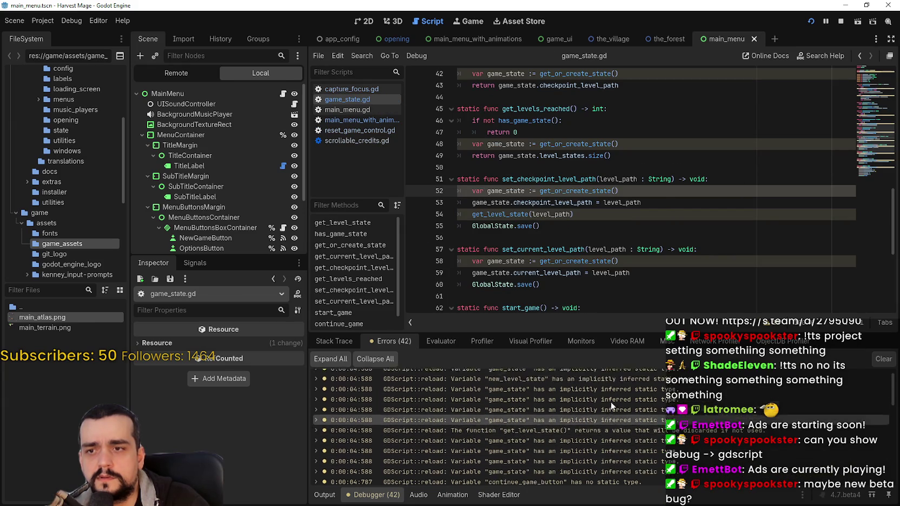
{"action": "left_click", "coordinate": [615, 410]}
{"action": "left_click", "coordinate": [616, 387]}
{"action": "left_click", "coordinate": [616, 377]}
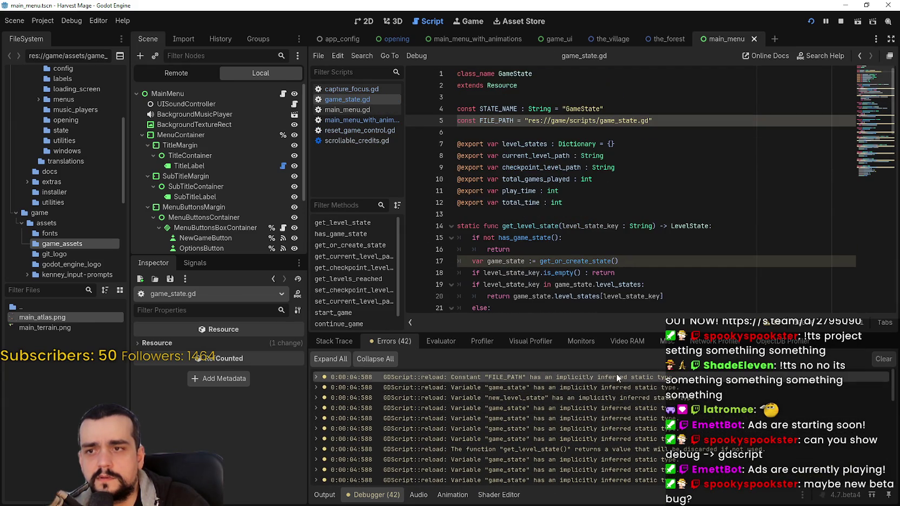
- Jump to reset_game_control.gd line 10 and scrollable_credits.gd's input_axis and max_lines (line 24) warnings
{"action": "scroll", "coordinate": [611, 432], "scroll_direction": "down", "scroll_amount": 5}
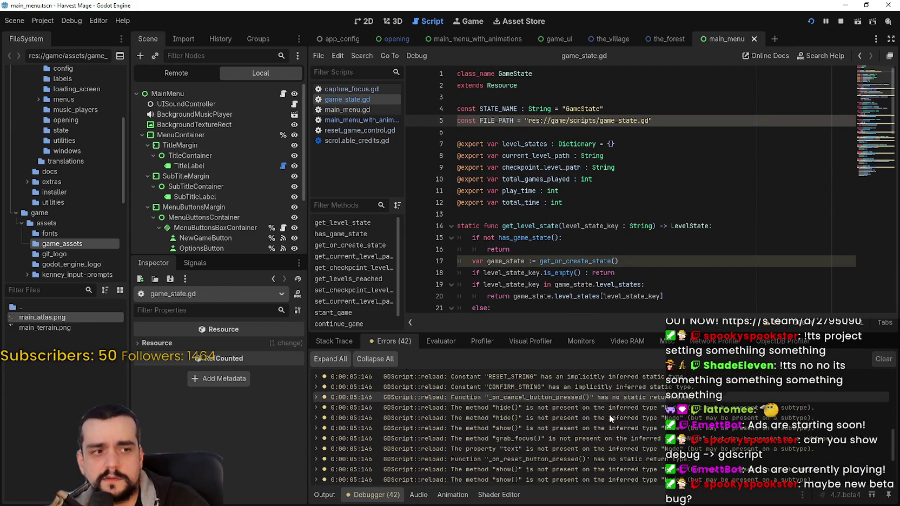
{"action": "left_click", "coordinate": [609, 417]}
{"action": "scroll", "coordinate": [608, 427], "scroll_direction": "down", "scroll_amount": 5}
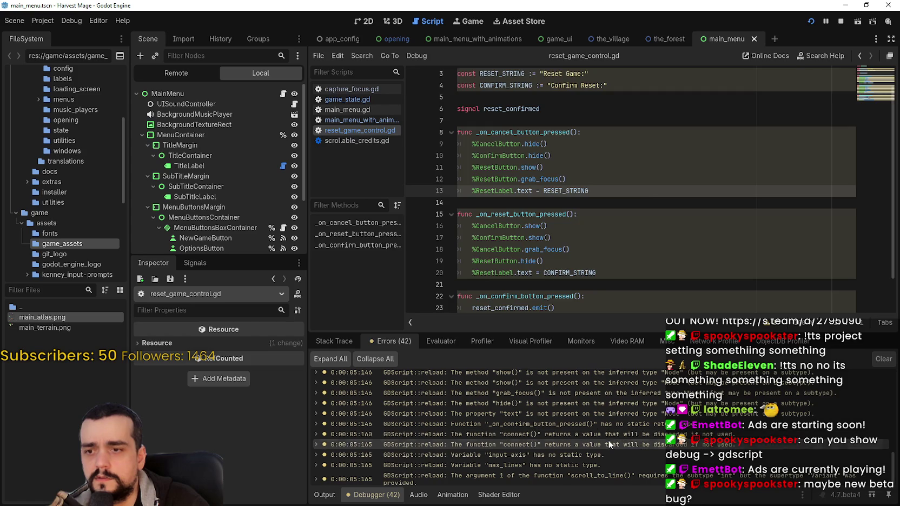
{"action": "left_click", "coordinate": [606, 454]}
{"action": "left_click", "coordinate": [604, 465]}
- Step back through earlier warnings to reset_game_control.gd line 22 and the text property warning
{"action": "scroll", "coordinate": [602, 451], "scroll_direction": "down", "scroll_amount": 1}
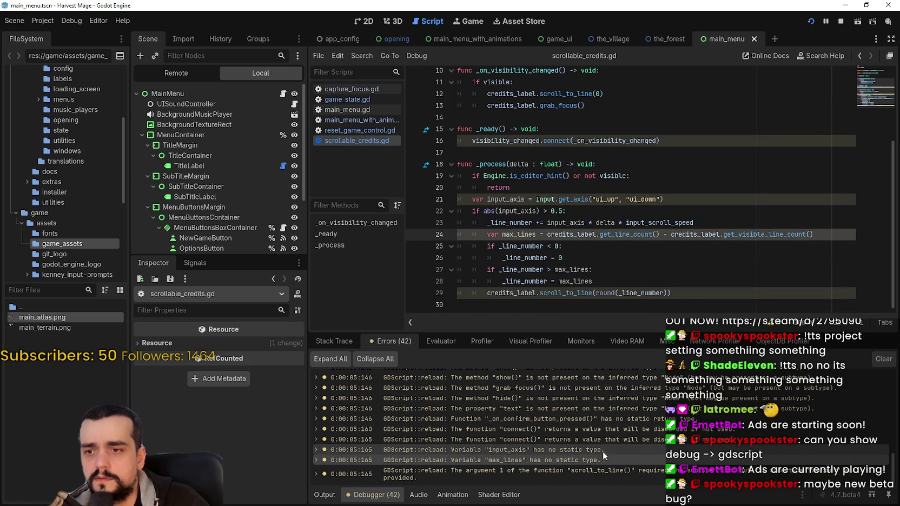
{"action": "left_click", "coordinate": [602, 471]}
{"action": "left_click", "coordinate": [603, 442]}
{"action": "left_click", "coordinate": [602, 429]}
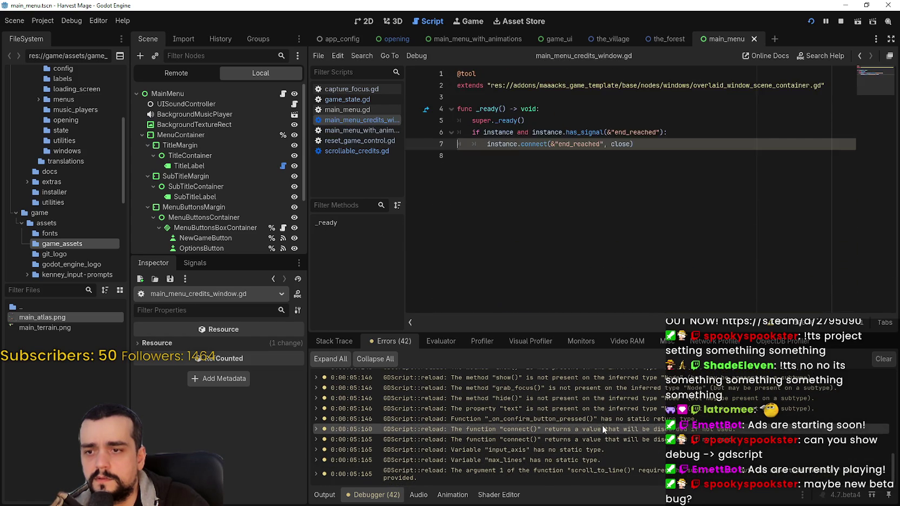
{"action": "left_click", "coordinate": [602, 420]}
{"action": "left_click", "coordinate": [601, 409]}
- Inspect the hide(), grab_focus() line 18 and _on_reset_button_pressed warnings
{"action": "scroll", "coordinate": [606, 419], "scroll_direction": "up", "scroll_amount": 2}
{"action": "left_click", "coordinate": [608, 439]}
{"action": "left_click", "coordinate": [609, 429]}
{"action": "left_click", "coordinate": [607, 411]}
{"action": "left_click", "coordinate": [609, 416]}
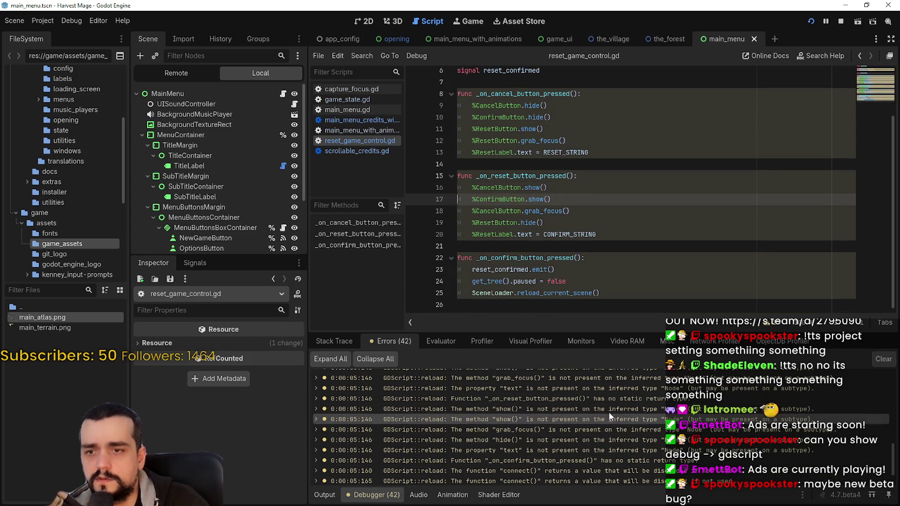
{"action": "left_click", "coordinate": [608, 400]}
- Inspect the RESET_STRING, grab_focus line 12 and _on_cancel_button_pressed warnings
{"action": "scroll", "coordinate": [608, 409], "scroll_direction": "up", "scroll_amount": 2}
{"action": "left_click", "coordinate": [610, 406]}
{"action": "left_click", "coordinate": [615, 433]}
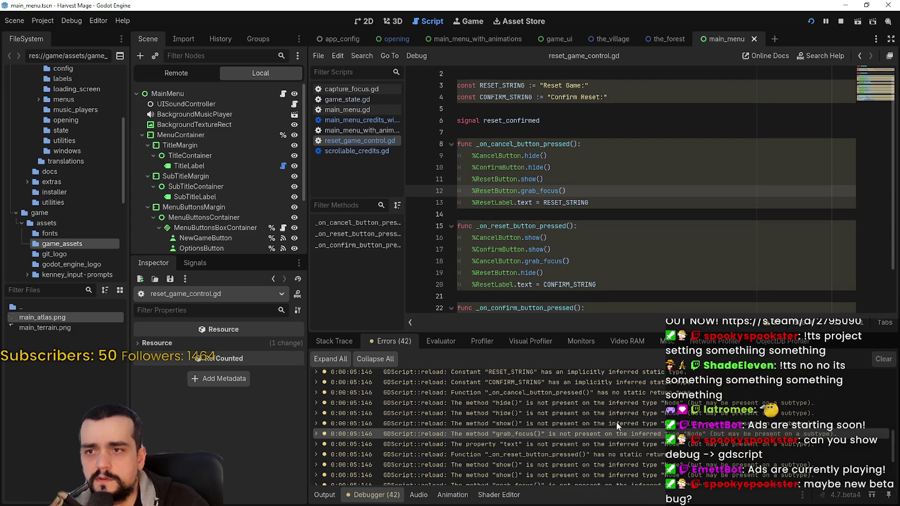
{"action": "left_click", "coordinate": [613, 422]}
{"action": "left_click", "coordinate": [613, 413]}
{"action": "left_click", "coordinate": [612, 404]}
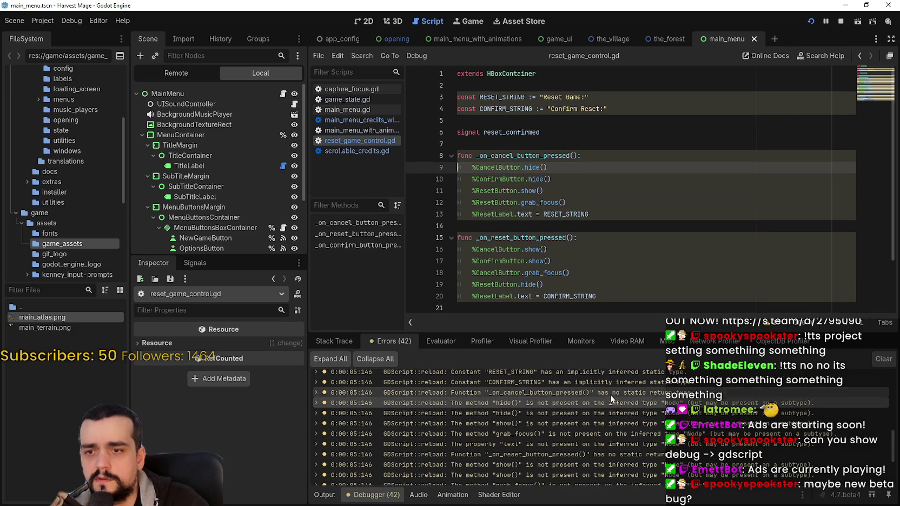
{"action": "left_click", "coordinate": [610, 394]}
- Review the connect() warning at line 99 and the level_select_scene warning on line 97
{"action": "scroll", "coordinate": [610, 394], "scroll_direction": "up", "scroll_amount": 1}
{"action": "scroll", "coordinate": [610, 394], "scroll_direction": "up", "scroll_amount": 2}
{"action": "left_click", "coordinate": [621, 441]}
{"action": "left_click", "coordinate": [620, 425]}
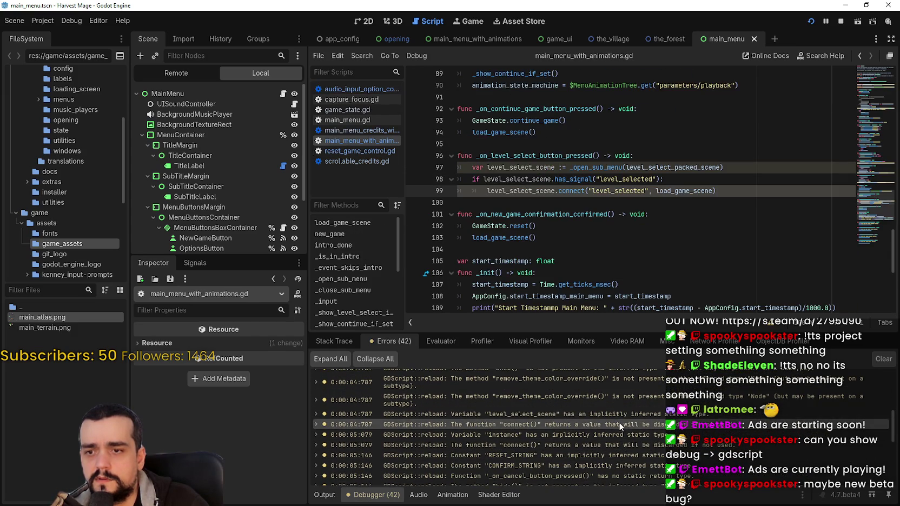
{"action": "left_click", "coordinate": [619, 444]}
{"action": "left_click", "coordinate": [617, 414]}
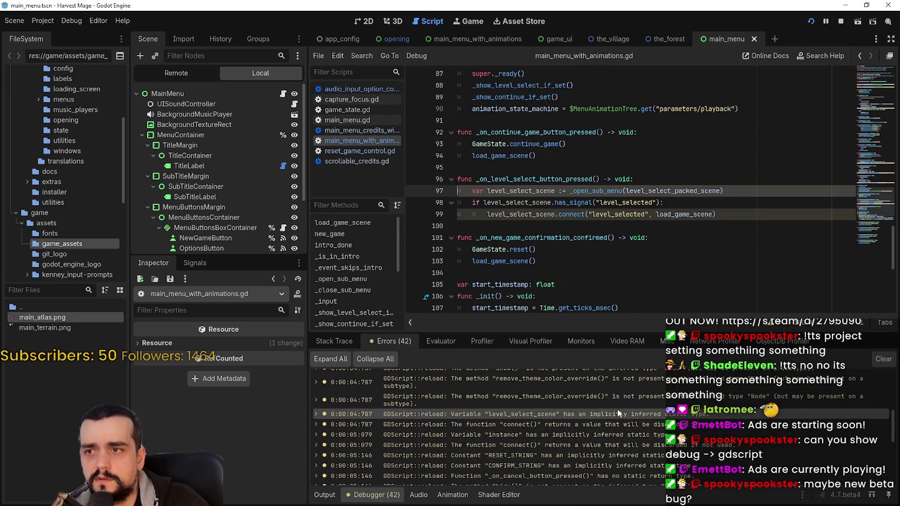
- Step through main menu warnings on lines 77 and 70 up to the continue_game_button declaration on line 14
{"action": "scroll", "coordinate": [612, 442], "scroll_direction": "up", "scroll_amount": 1}
{"action": "left_click", "coordinate": [613, 411]}
{"action": "scroll", "coordinate": [610, 435], "scroll_direction": "up", "scroll_amount": 3}
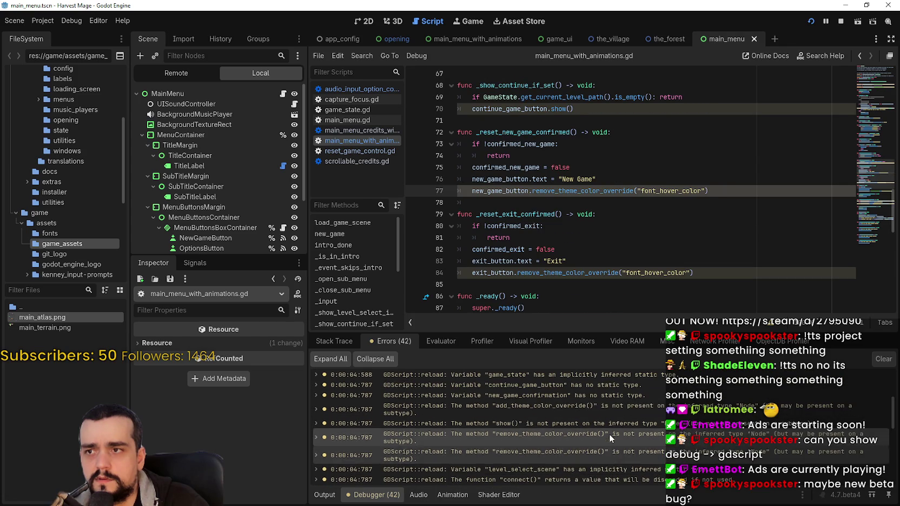
{"action": "left_click", "coordinate": [608, 423]}
{"action": "left_click", "coordinate": [605, 406]}
{"action": "scroll", "coordinate": [603, 427], "scroll_direction": "up", "scroll_amount": 1}
{"action": "left_click", "coordinate": [601, 412]}
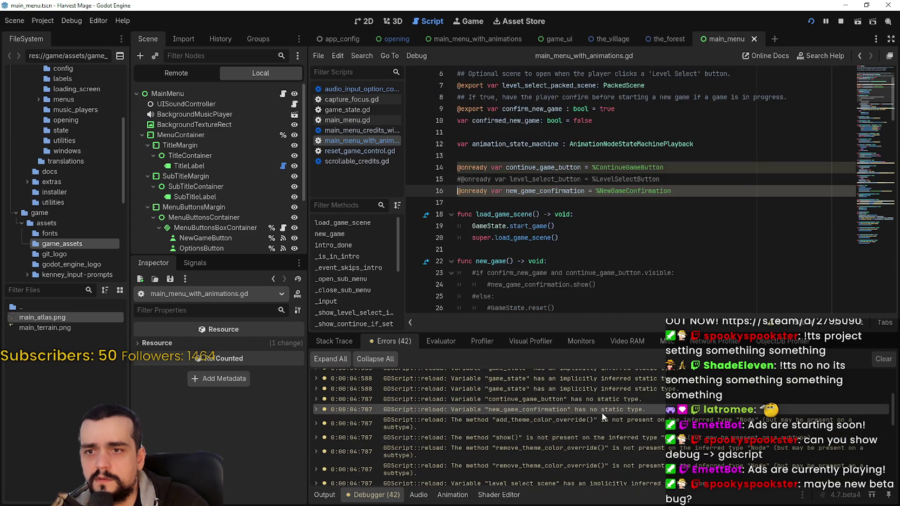
{"action": "left_click", "coordinate": [600, 401]}
- Step through game_state.gd warnings on lines 63, 22 and 17
{"action": "scroll", "coordinate": [599, 425], "scroll_direction": "up", "scroll_amount": 3}
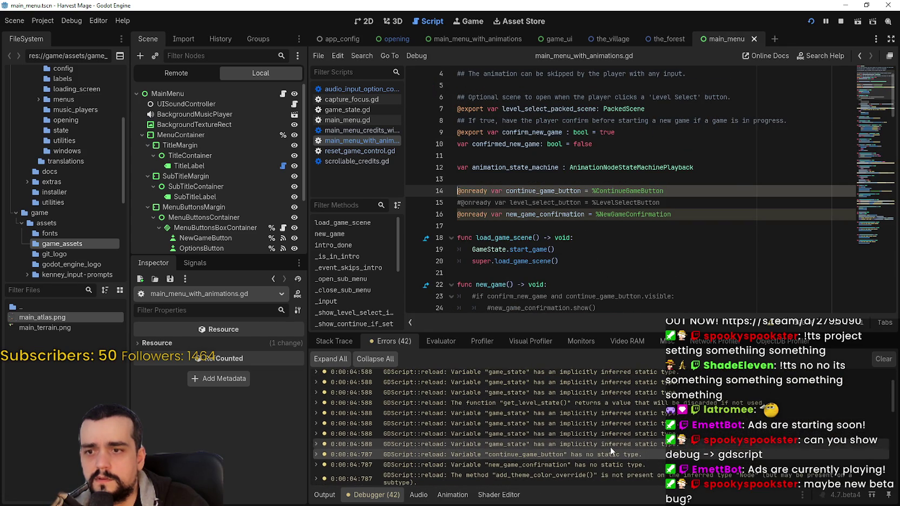
{"action": "left_click", "coordinate": [607, 437]}
{"action": "left_click", "coordinate": [606, 425]}
{"action": "left_click", "coordinate": [606, 413]}
{"action": "scroll", "coordinate": [606, 430], "scroll_direction": "up", "scroll_amount": 3}
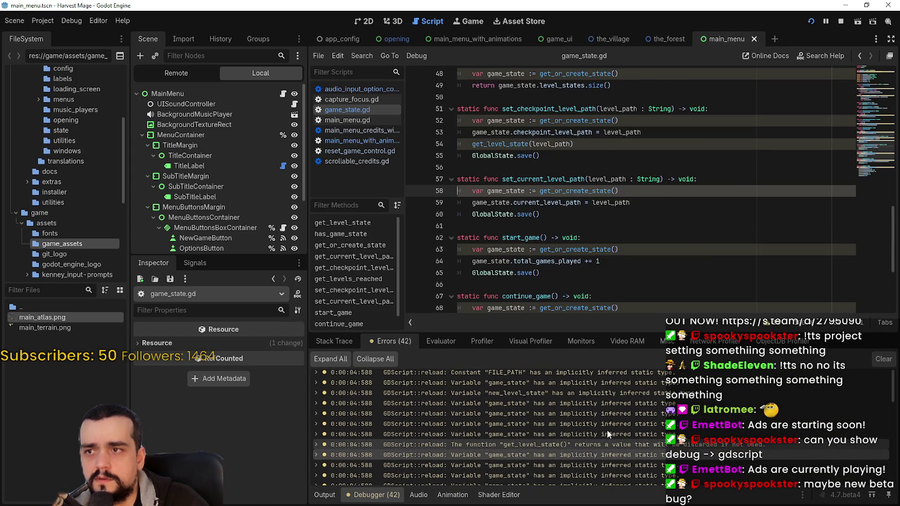
{"action": "left_click", "coordinate": [607, 430]}
{"action": "left_click", "coordinate": [606, 400]}
{"action": "left_click", "coordinate": [601, 382]}
- Check one more game_state warning, then return to capture_focus.gd and bring up its file actions menu
{"action": "scroll", "coordinate": [596, 419], "scroll_direction": "down", "scroll_amount": 3}
{"action": "left_click", "coordinate": [602, 400]}
{"action": "scroll", "coordinate": [602, 401], "scroll_direction": "down", "scroll_amount": 1}
{"action": "left_click", "coordinate": [369, 101]}
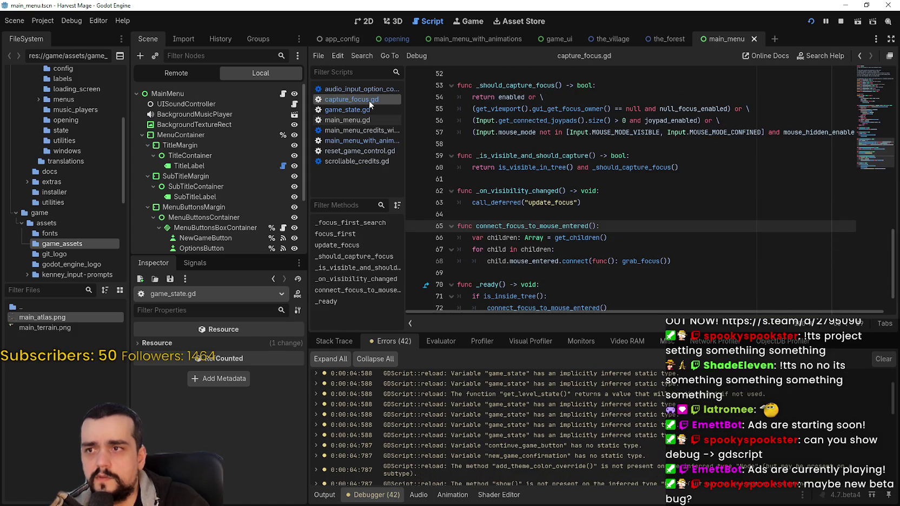
{"action": "right_click", "coordinate": [373, 102]}
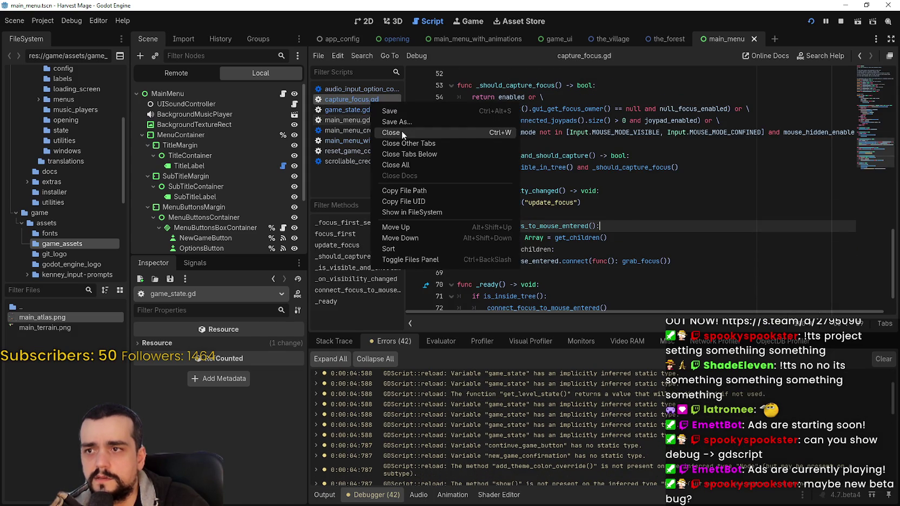
- Close capture_focus.gd, filter files by 'capture', reopen capture_mouse.gd and capture_focus.gd, then rerun the project
{"action": "left_click", "coordinate": [402, 130]}
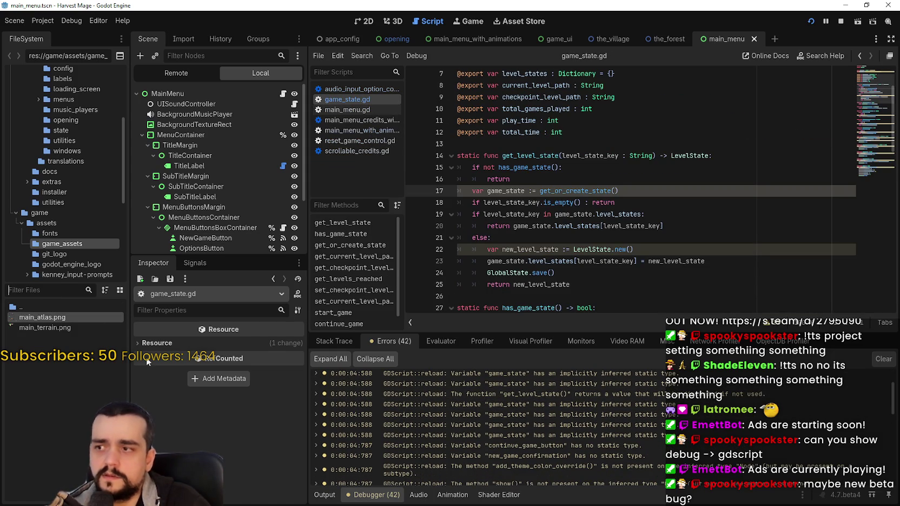
{"action": "type", "text": "capture"}
{"action": "double_click", "coordinate": [51, 307]}
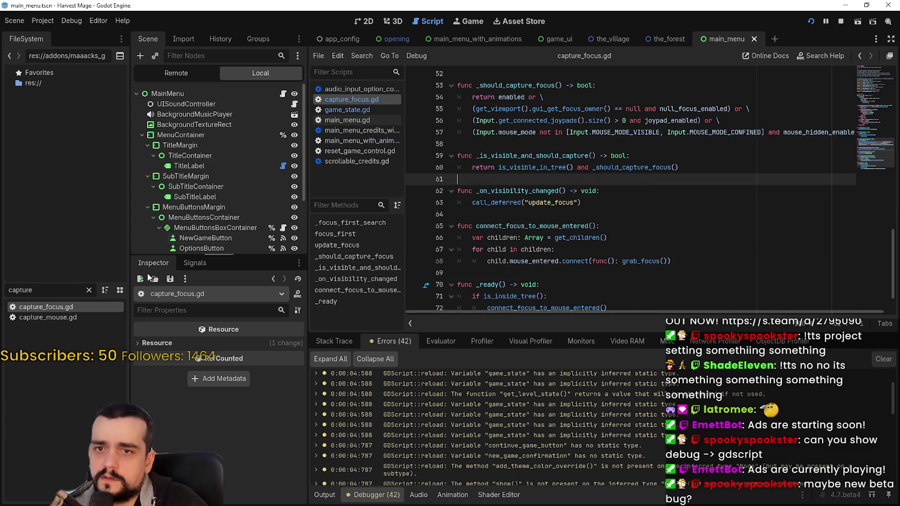
{"action": "double_click", "coordinate": [62, 317]}
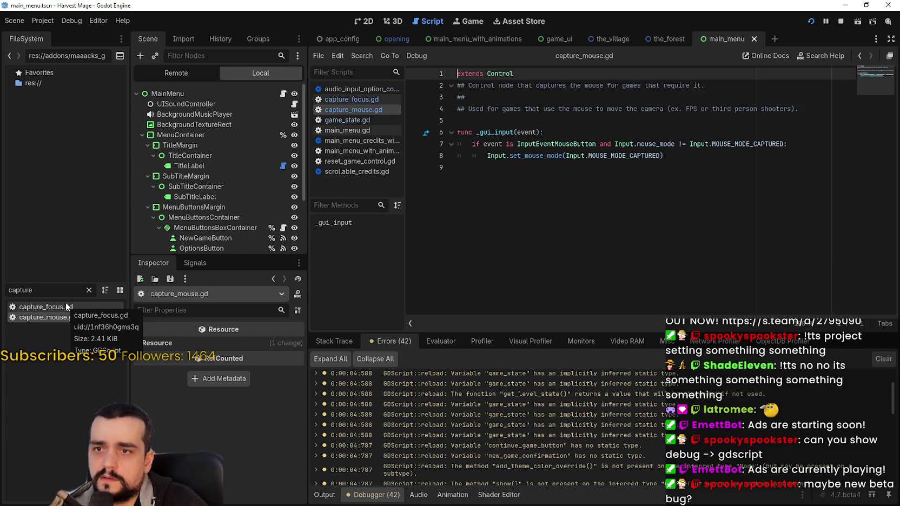
{"action": "double_click", "coordinate": [66, 306]}
{"action": "scroll", "coordinate": [632, 197], "scroll_direction": "down", "scroll_amount": 2}
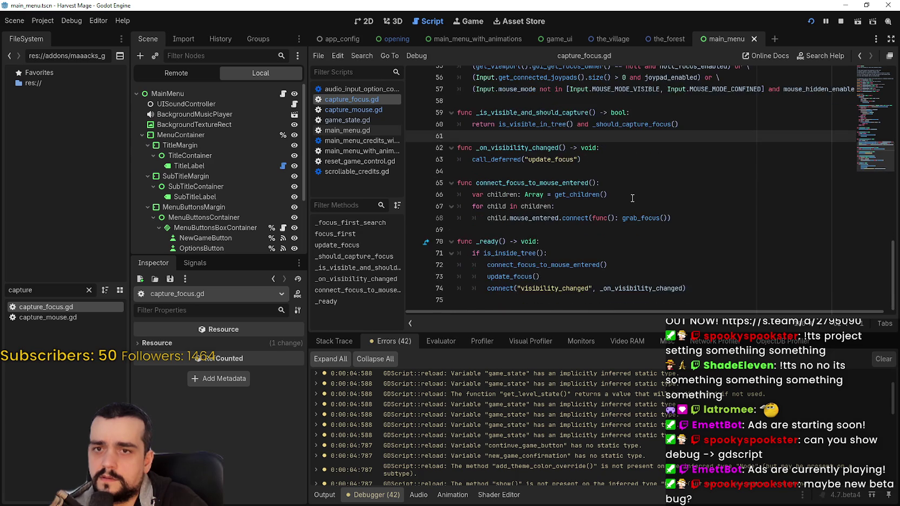
{"action": "scroll", "coordinate": [758, 97], "scroll_direction": "up", "scroll_amount": 2}
{"action": "left_click", "coordinate": [811, 22]}
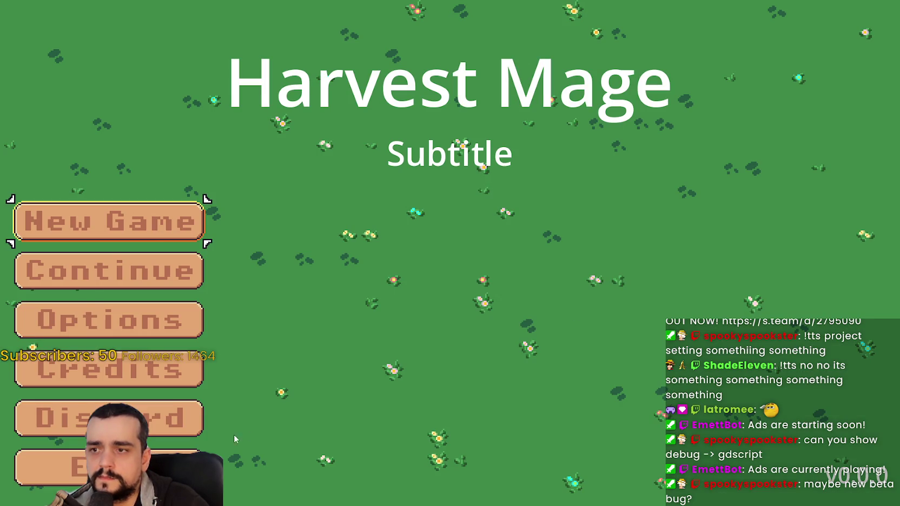
- Quit the game, open the Debugger's Errors list, and jump to the reset_game_control.gd grab_focus error
{"action": "left_click", "coordinate": [32, 466]}
{"action": "left_click_drag", "start_coordinate": [612, 225], "coordinate": [458, 214]}
{"action": "scroll", "coordinate": [487, 217], "scroll_direction": "down", "scroll_amount": 1}
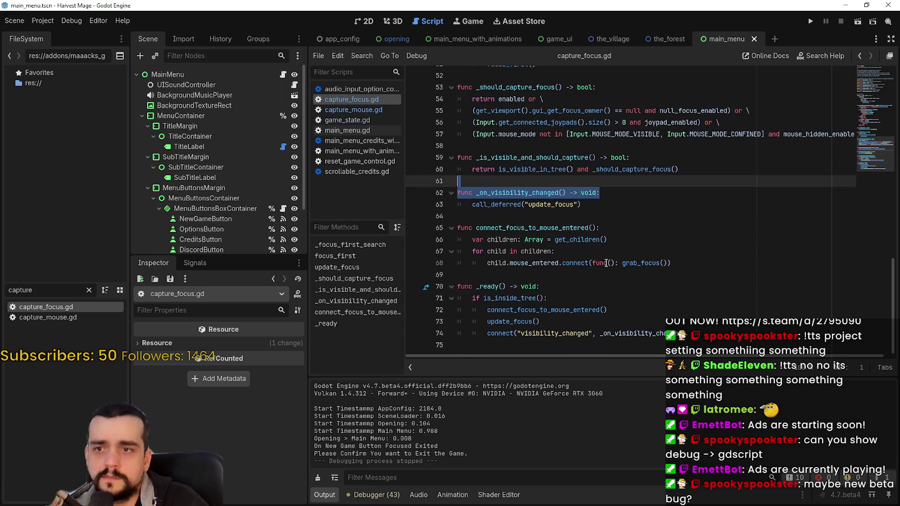
{"action": "left_click", "coordinate": [373, 495]}
{"action": "scroll", "coordinate": [533, 416], "scroll_direction": "down", "scroll_amount": 10}
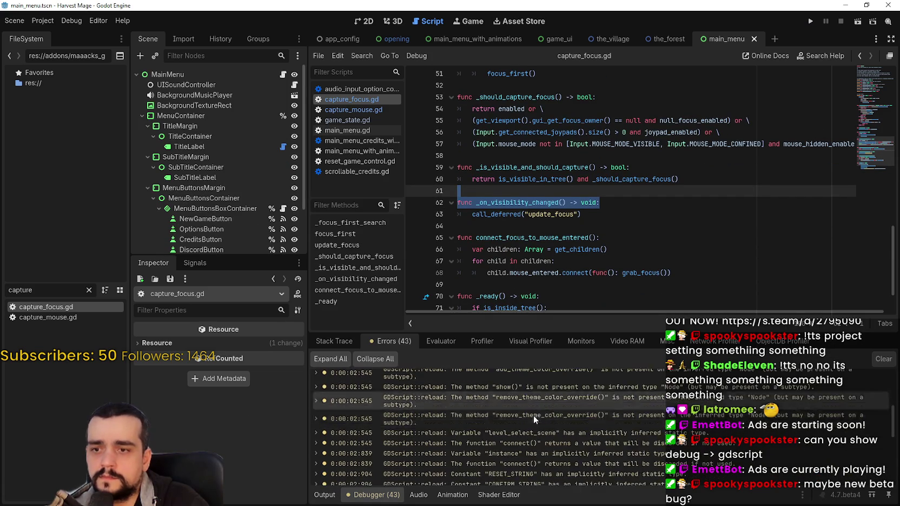
{"action": "scroll", "coordinate": [533, 409], "scroll_direction": "up", "scroll_amount": 3}
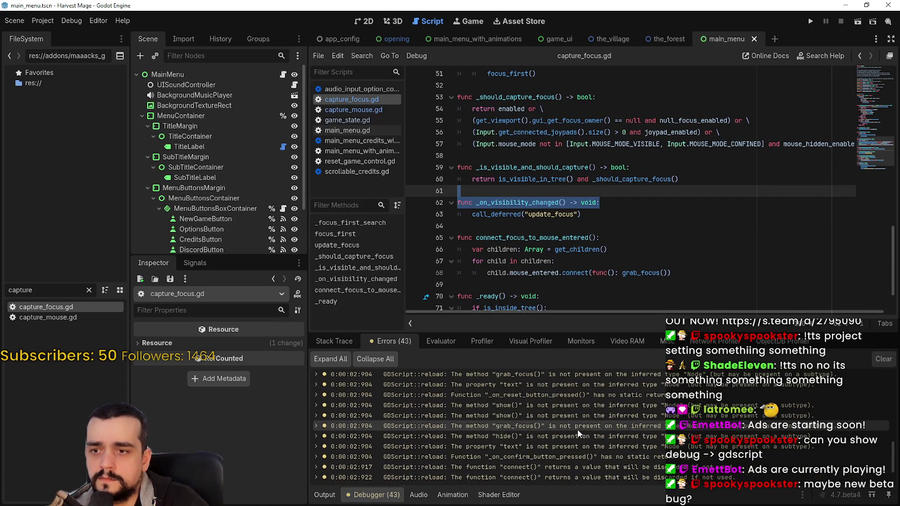
{"action": "double_click", "coordinate": [605, 427]}
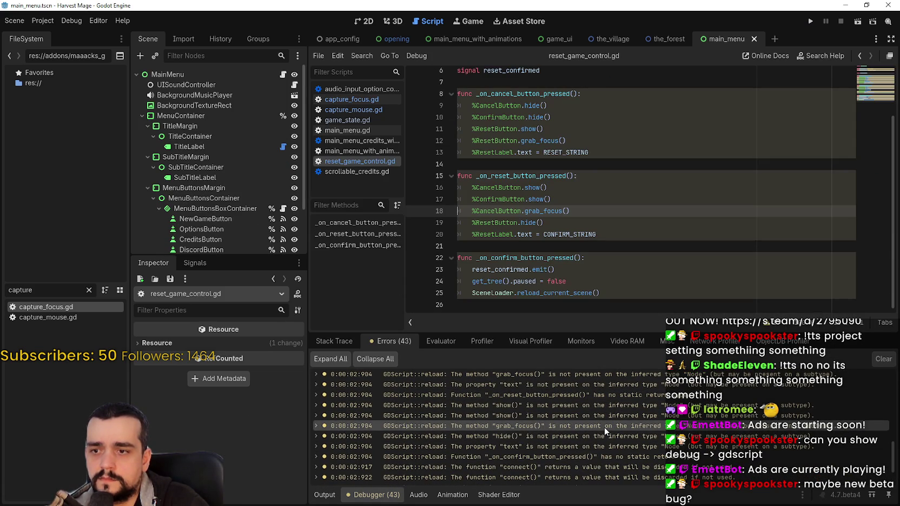
{"action": "scroll", "coordinate": [703, 419], "scroll_direction": "down", "scroll_amount": 3}
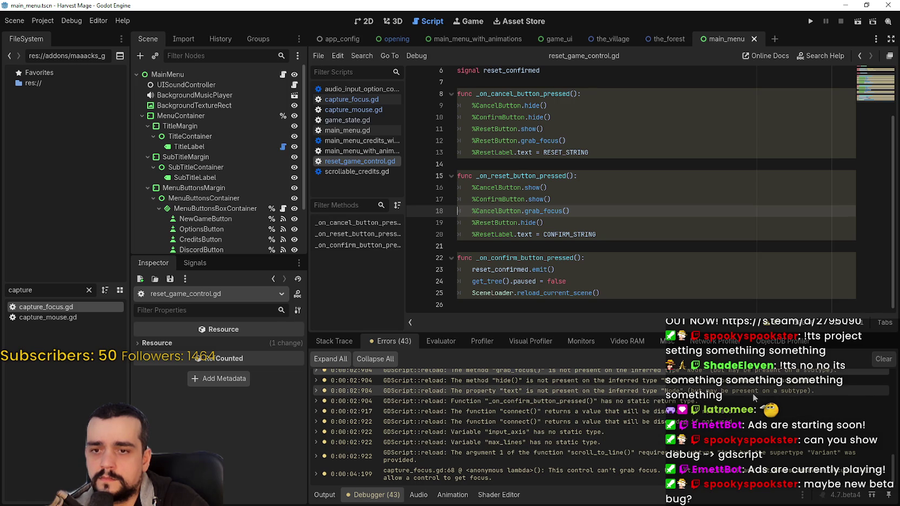
- Check the max_lines and scroll_to_line errors, then open capture_focus.gd line 68's can't-grab-focus error at the for loop
{"action": "double_click", "coordinate": [703, 442]}
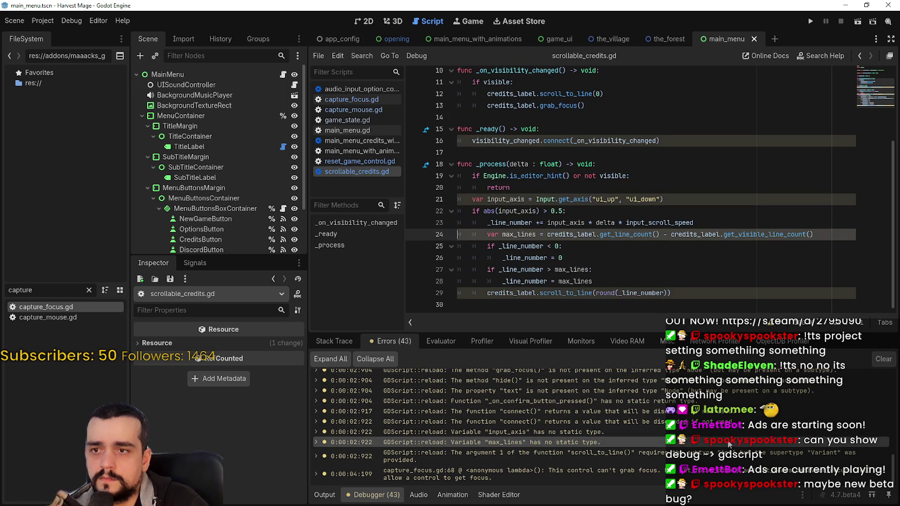
{"action": "double_click", "coordinate": [729, 444]}
{"action": "scroll", "coordinate": [644, 236], "scroll_direction": "up", "scroll_amount": 3}
{"action": "scroll", "coordinate": [644, 236], "scroll_direction": "down", "scroll_amount": 5}
{"action": "double_click", "coordinate": [553, 471]}
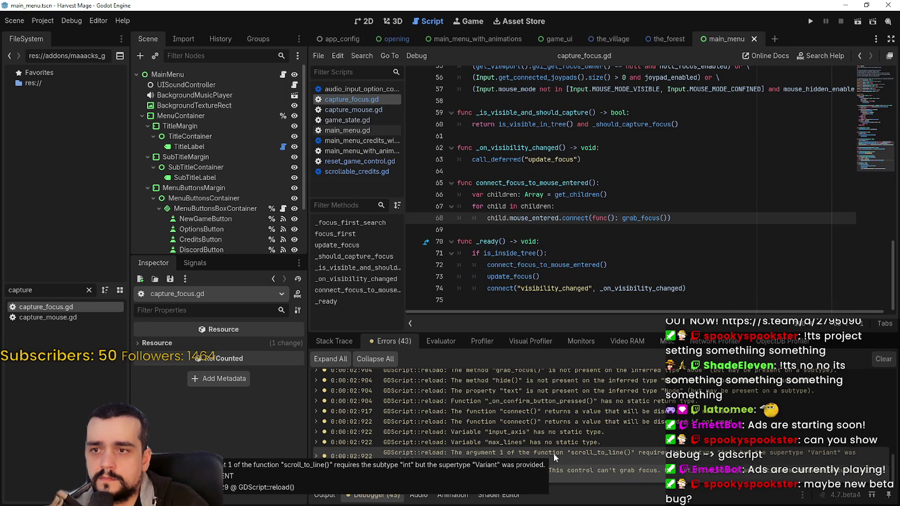
{"action": "key", "text": "Up"}
{"action": "key", "text": "Up"}
{"action": "key", "text": "Up"}
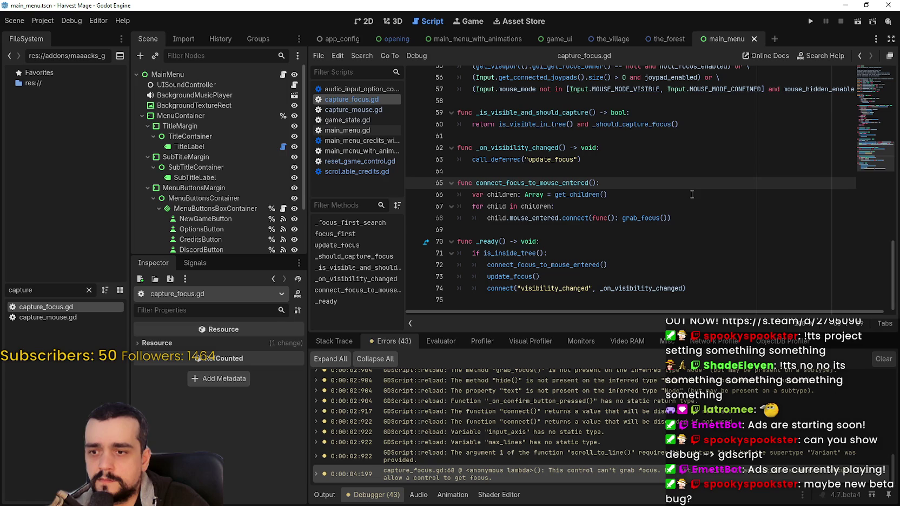
{"action": "left_click", "coordinate": [590, 206]}
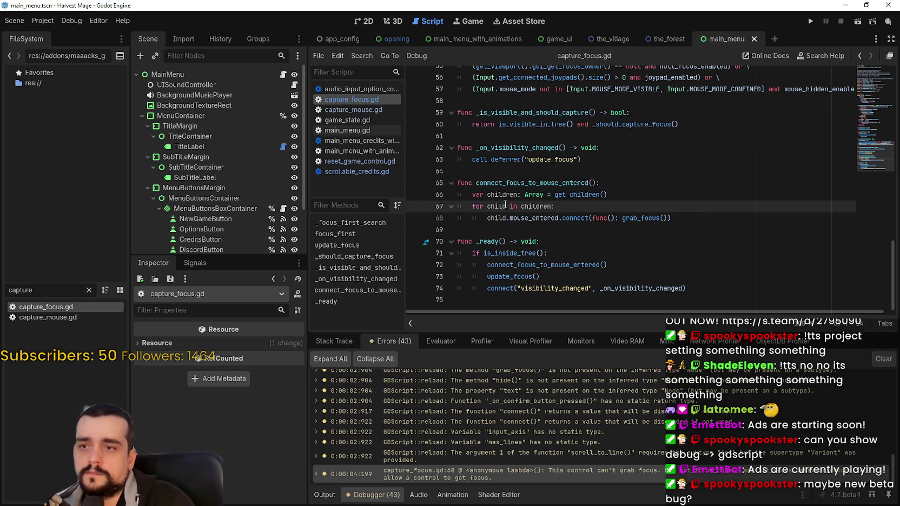
- Wrap the grab_focus connect line in 'if child is Button:', save capture_focus.gd, and run the game
{"action": "left_click", "coordinate": [575, 207]}
{"action": "key", "text": "Return"}
{"action": "type", "text": "ch"}
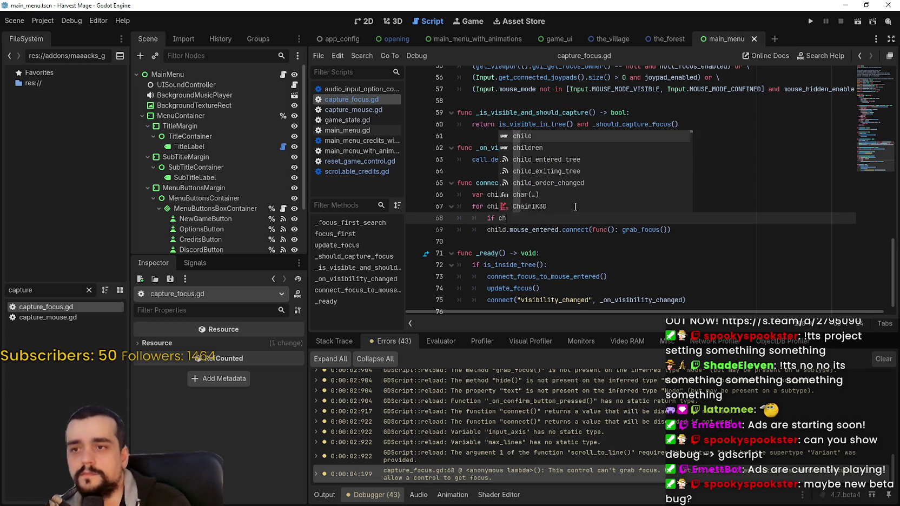
{"action": "type", "text": "ild is Button"}
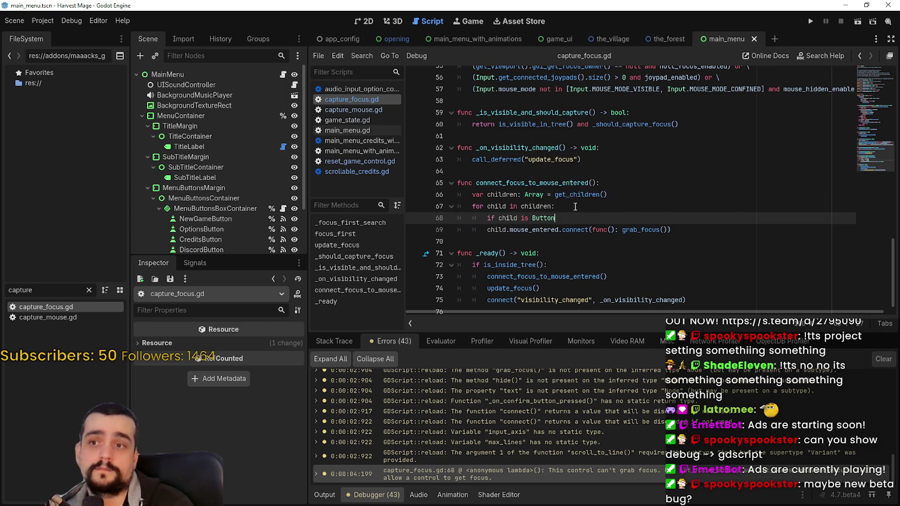
{"action": "type", "text": ":"}
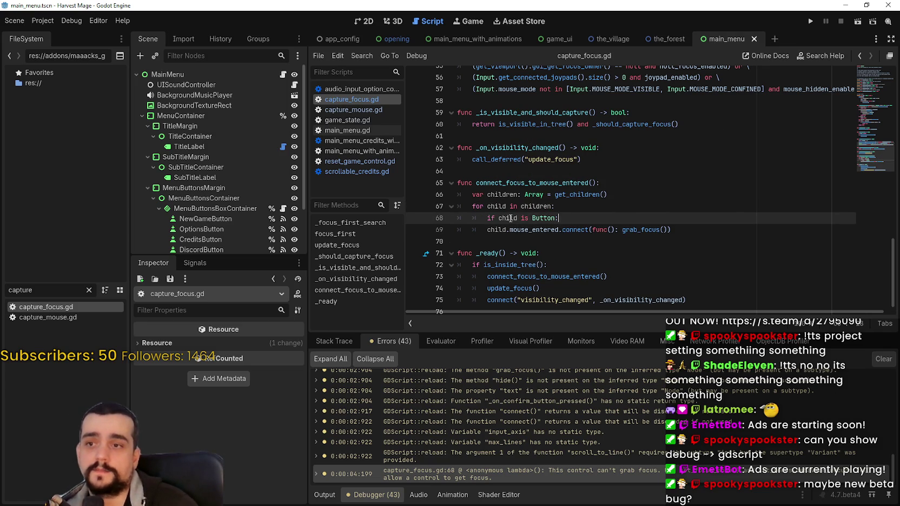
{"action": "key", "text": "Down"}
{"action": "key", "text": "Home"}
{"action": "key", "text": "Tab"}
{"action": "left_click", "coordinate": [651, 250]}
{"action": "key", "text": "ctrl+s"}
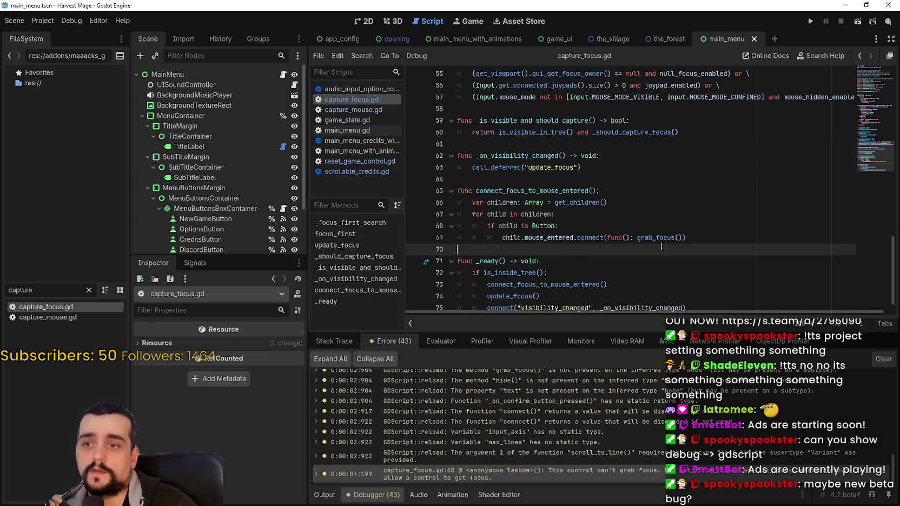
{"action": "left_click", "coordinate": [810, 22]}
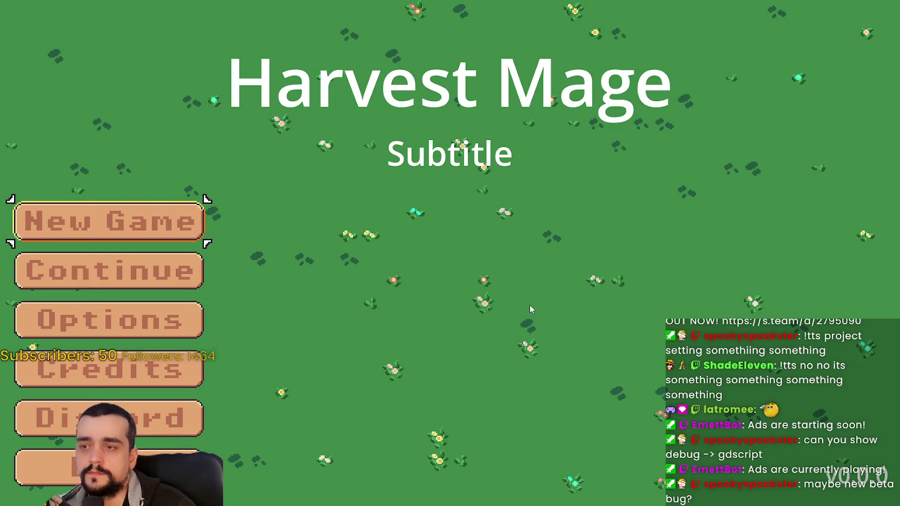
- Stop the game, set a breakpoint on line 69 of capture_focus.gd, and relaunch with F5
{"action": "key", "text": "F8"}
{"action": "left_click", "coordinate": [440, 262]}
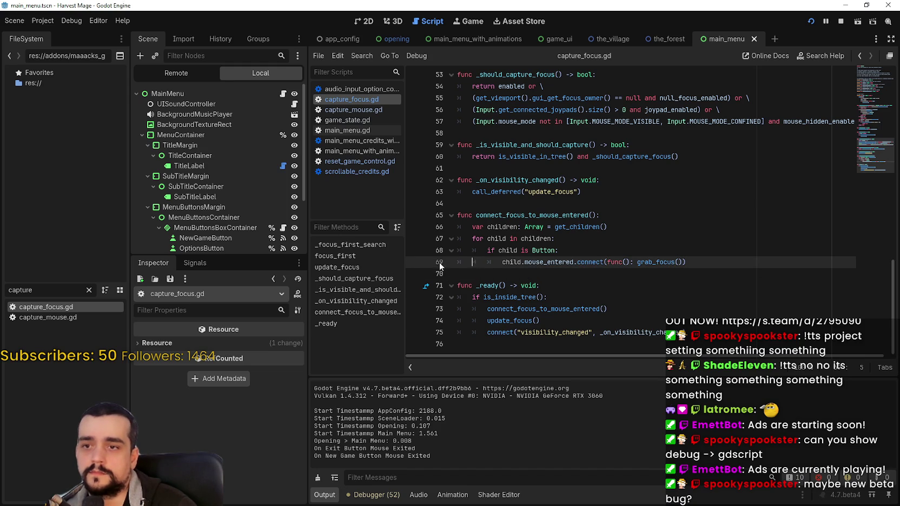
{"action": "key", "text": "End"}
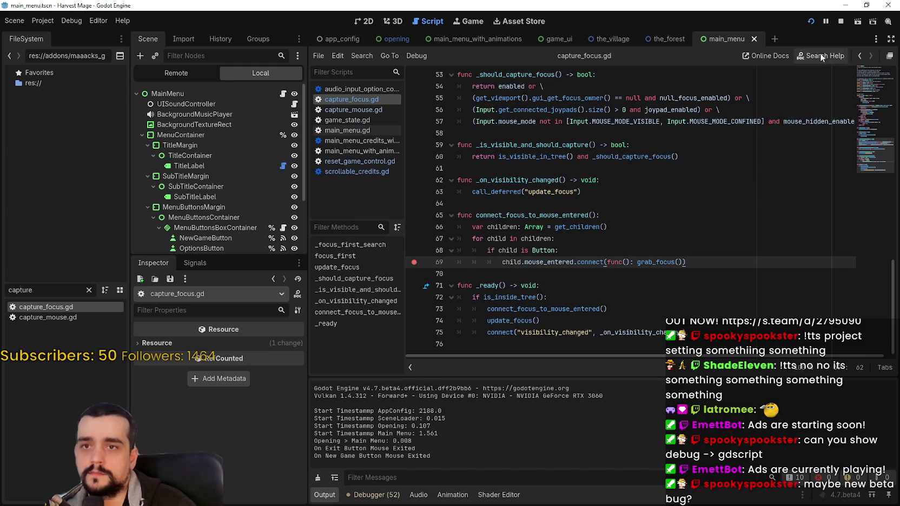
{"action": "left_click", "coordinate": [838, 22]}
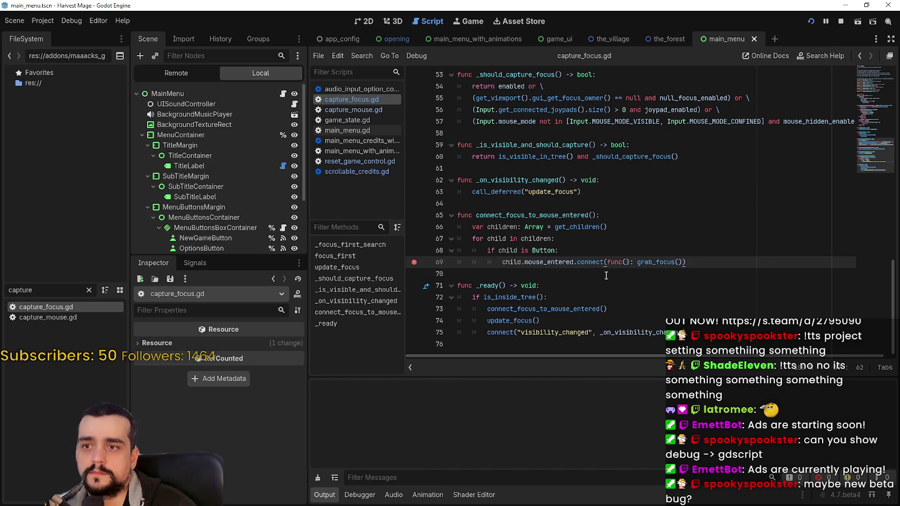
{"action": "key", "text": "F5"}
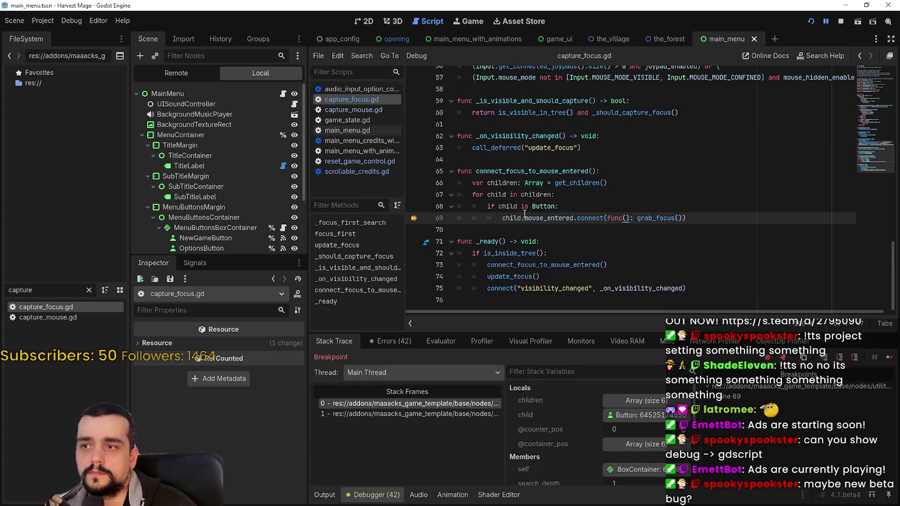
- Continue from the breakpoint and inspect the children: NewGameButton, OptionsButton, ExitButton, DiscordButton, ContinueGameButton
{"action": "scroll", "coordinate": [253, 198], "scroll_direction": "down", "scroll_amount": 3}
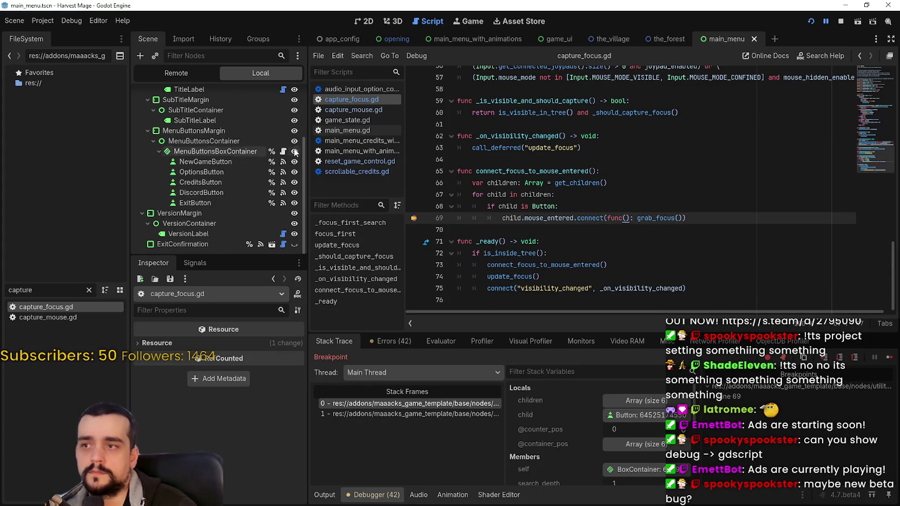
{"action": "left_click", "coordinate": [888, 359]}
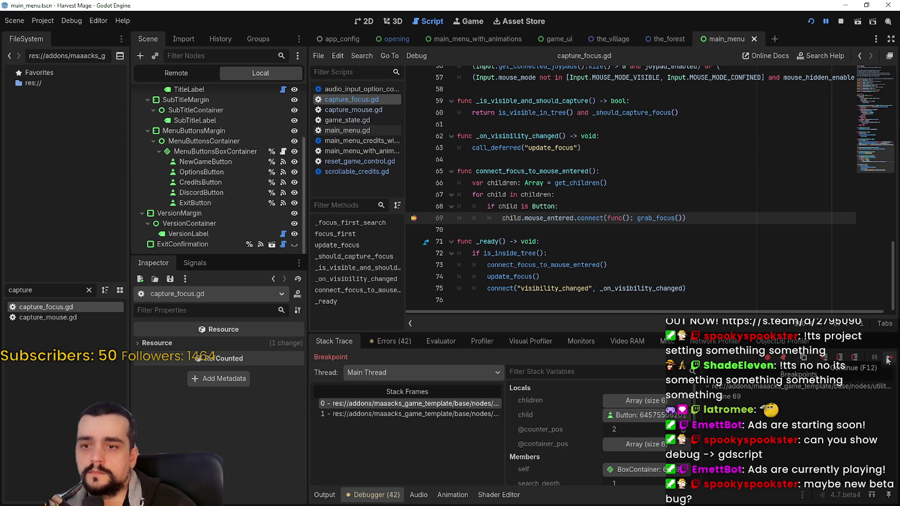
{"action": "left_click", "coordinate": [650, 402]}
{"action": "scroll", "coordinate": [622, 411], "scroll_direction": "down", "scroll_amount": 2}
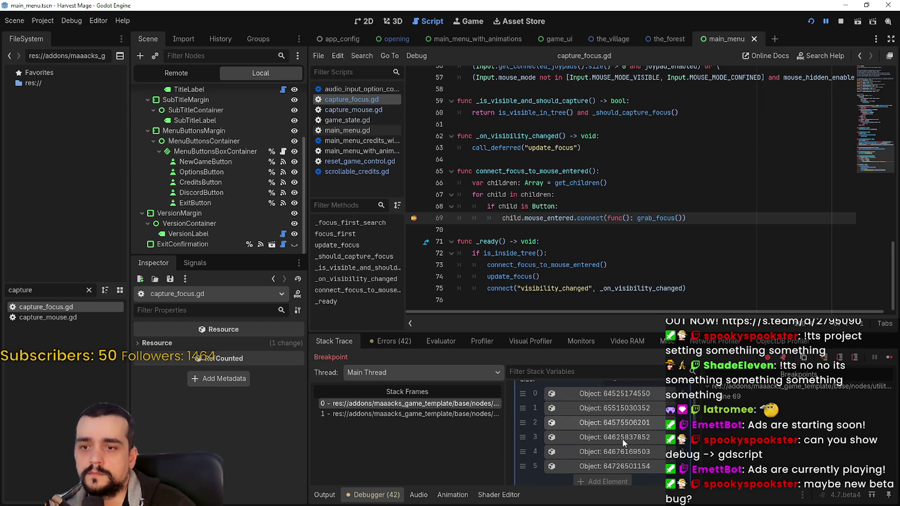
{"action": "left_click", "coordinate": [612, 394]}
{"action": "left_click", "coordinate": [595, 408]}
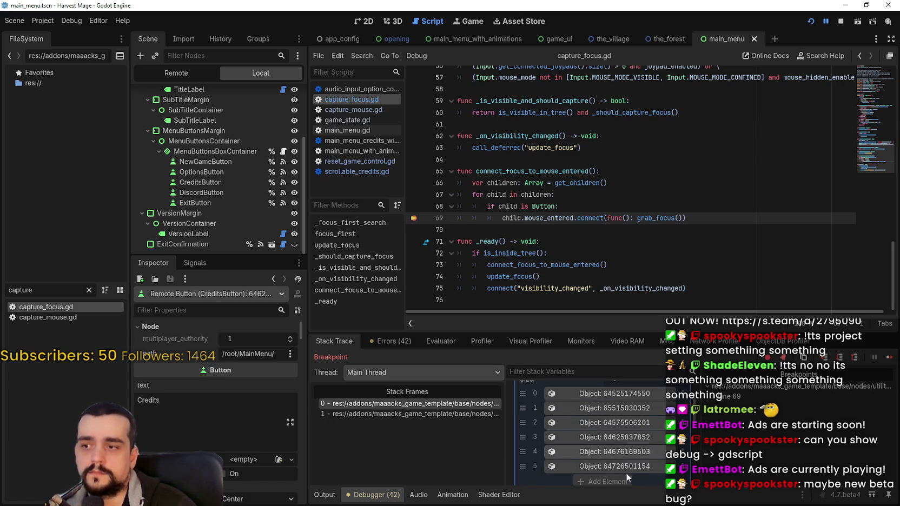
{"action": "scroll", "coordinate": [614, 459], "scroll_direction": "down", "scroll_amount": 3}
{"action": "left_click", "coordinate": [600, 431]}
{"action": "scroll", "coordinate": [600, 431], "scroll_direction": "up", "scroll_amount": 3}
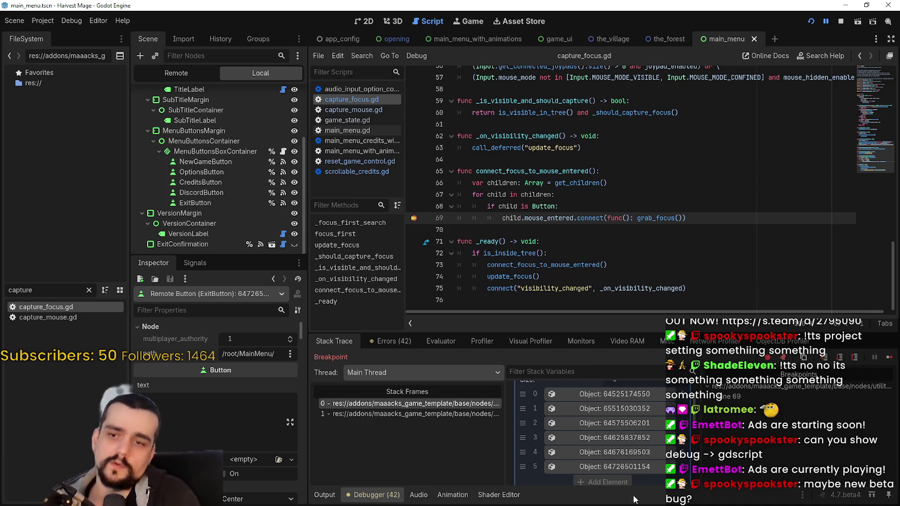
{"action": "left_click", "coordinate": [630, 437]}
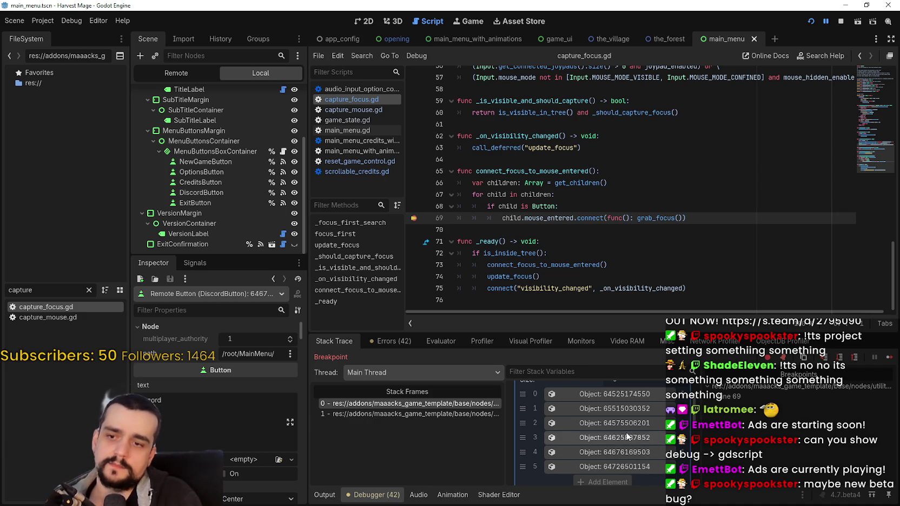
{"action": "left_click", "coordinate": [617, 422]}
{"action": "left_click", "coordinate": [600, 409]}
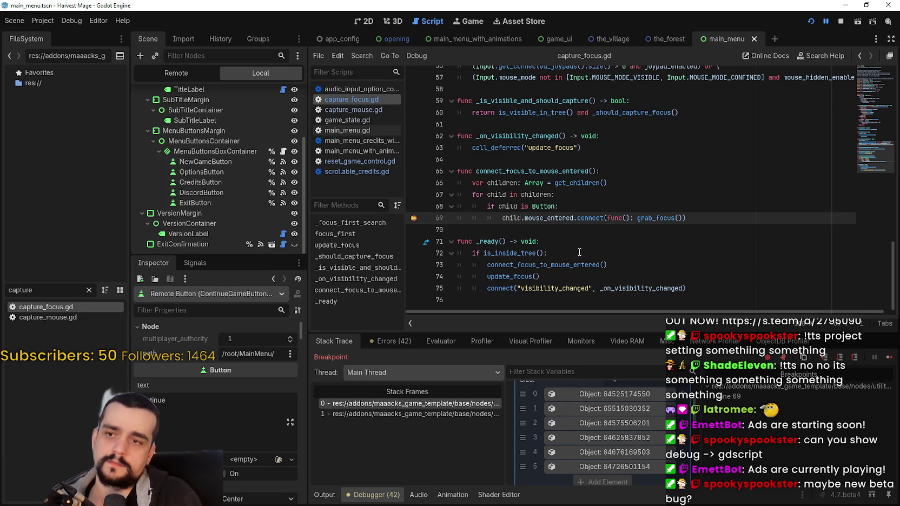
- Select mouse_entered in the script, then show OptionsButton's signals in the Node panel
{"action": "left_click", "coordinate": [565, 232]}
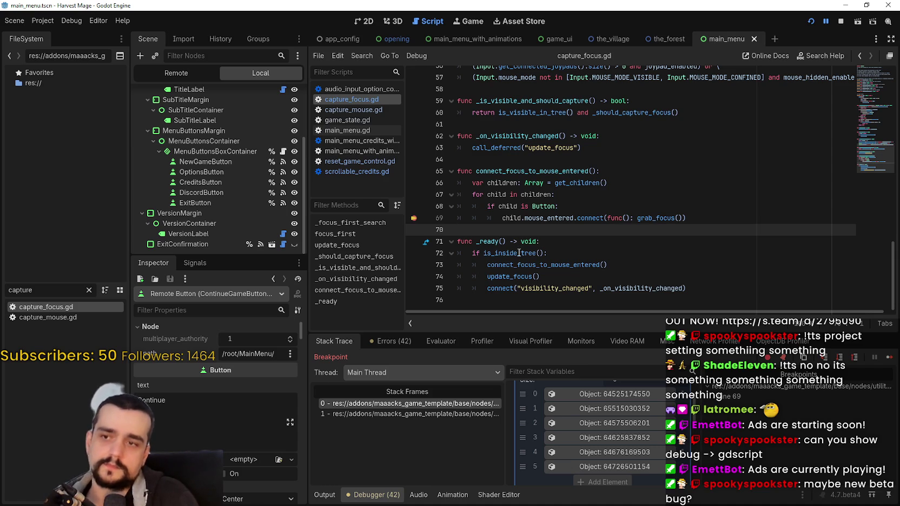
{"action": "double_click", "coordinate": [562, 219]}
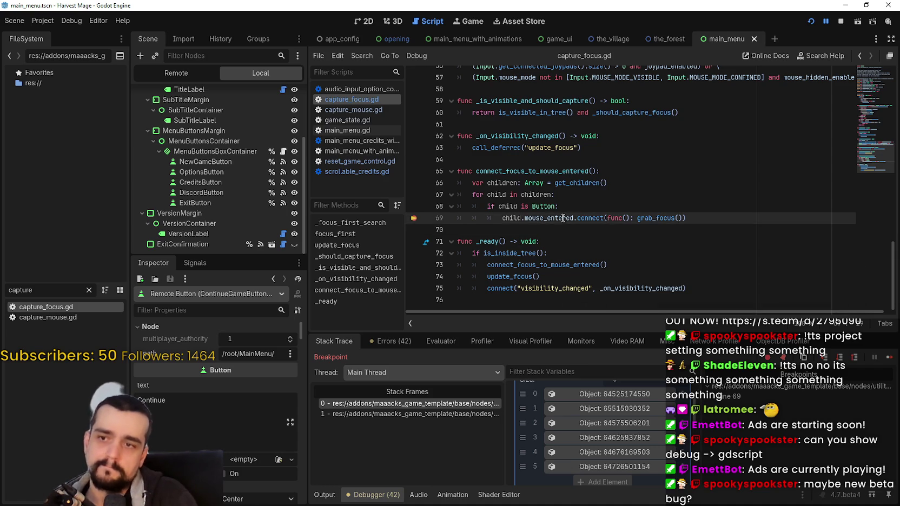
{"action": "left_click", "coordinate": [204, 172]}
{"action": "left_click", "coordinate": [194, 263]}
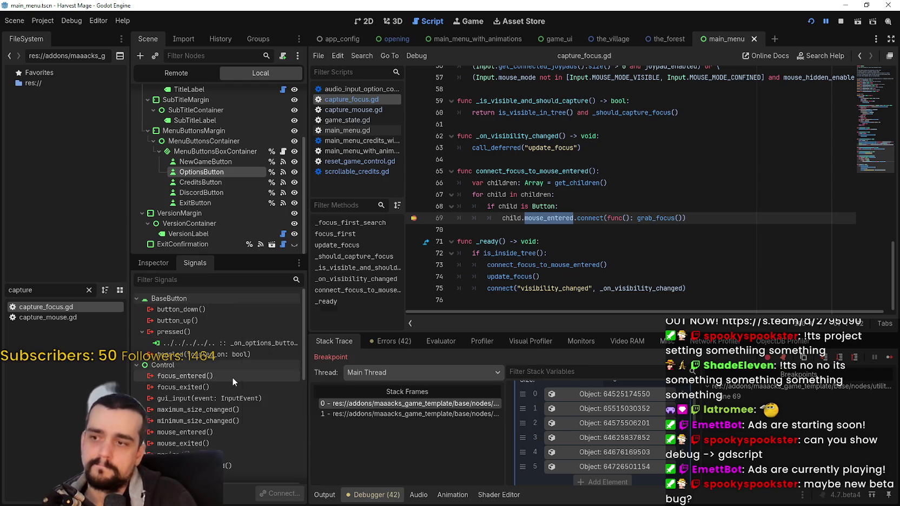
- Collapse the children array and load the 'child' local OptionsButton, text 'Options', into the Inspector
{"action": "scroll", "coordinate": [249, 441], "scroll_direction": "down", "scroll_amount": 2}
{"action": "scroll", "coordinate": [248, 433], "scroll_direction": "down", "scroll_amount": 2}
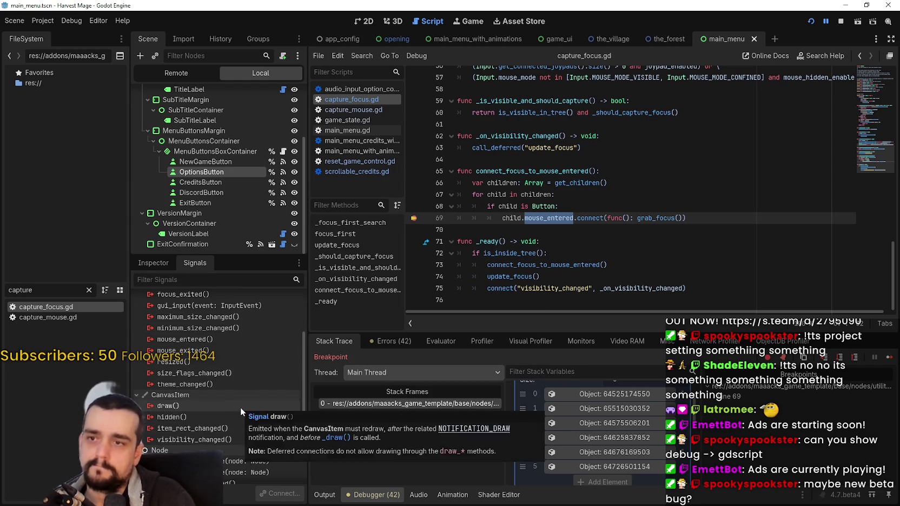
{"action": "scroll", "coordinate": [241, 408], "scroll_direction": "down", "scroll_amount": 1}
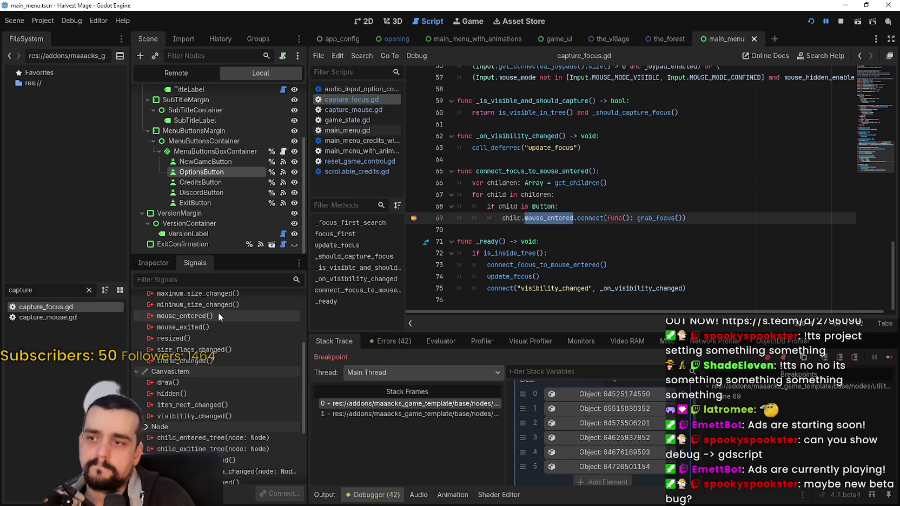
{"action": "mouse_move", "coordinate": [218, 313]}
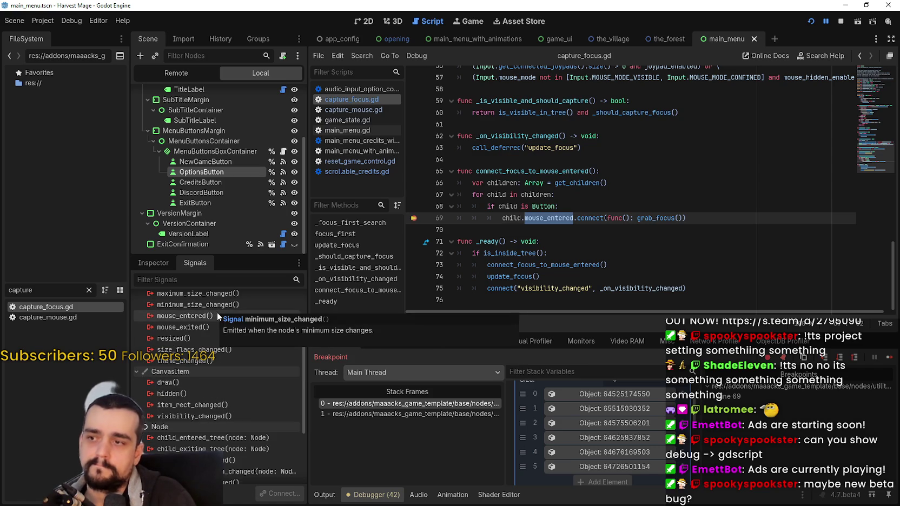
{"action": "scroll", "coordinate": [604, 411], "scroll_direction": "up", "scroll_amount": 3}
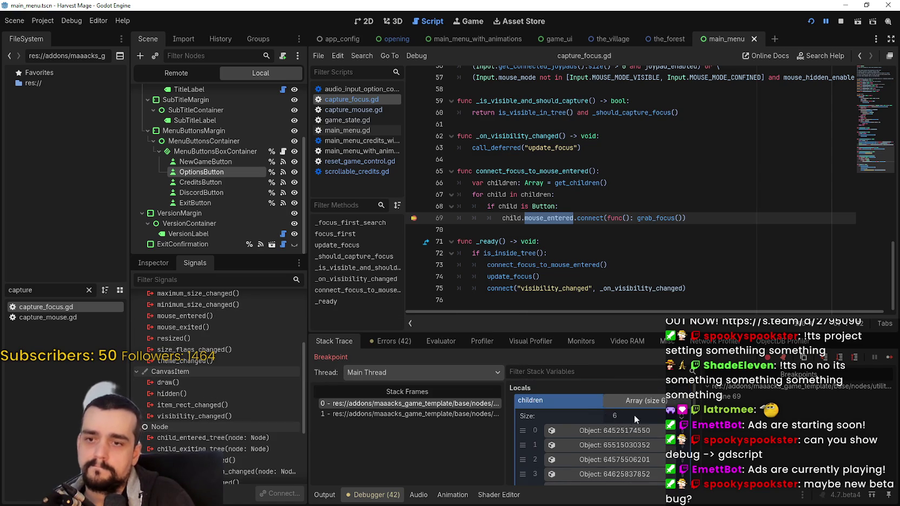
{"action": "left_click", "coordinate": [637, 401]}
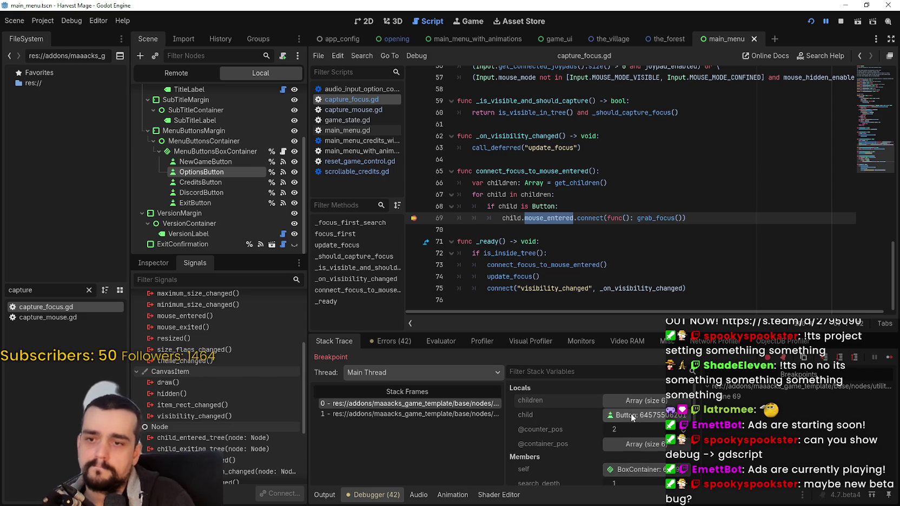
{"action": "left_click", "coordinate": [633, 415]}
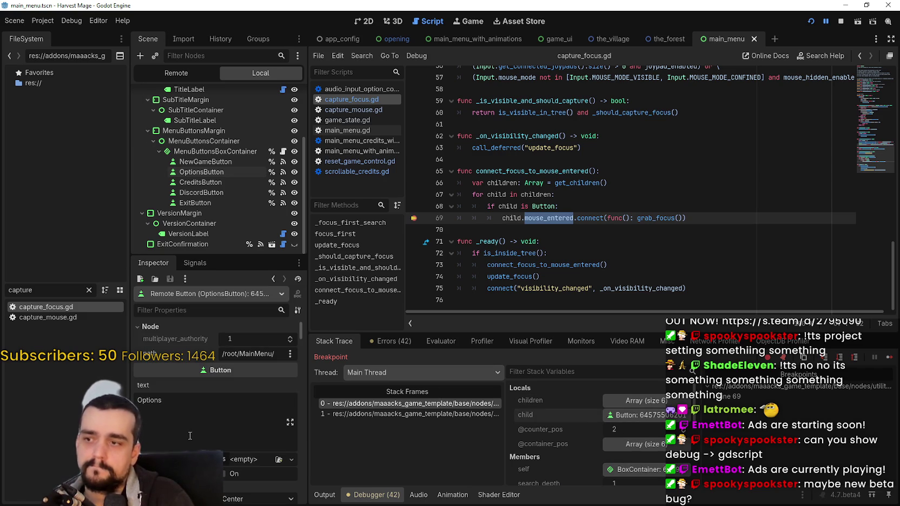
{"action": "scroll", "coordinate": [564, 445], "scroll_direction": "down", "scroll_amount": 3}
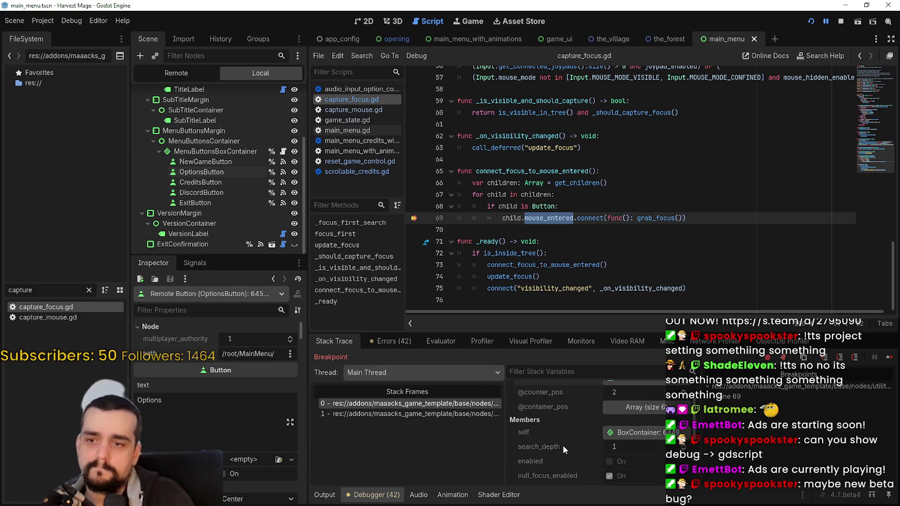
{"action": "scroll", "coordinate": [562, 442], "scroll_direction": "down", "scroll_amount": 2}
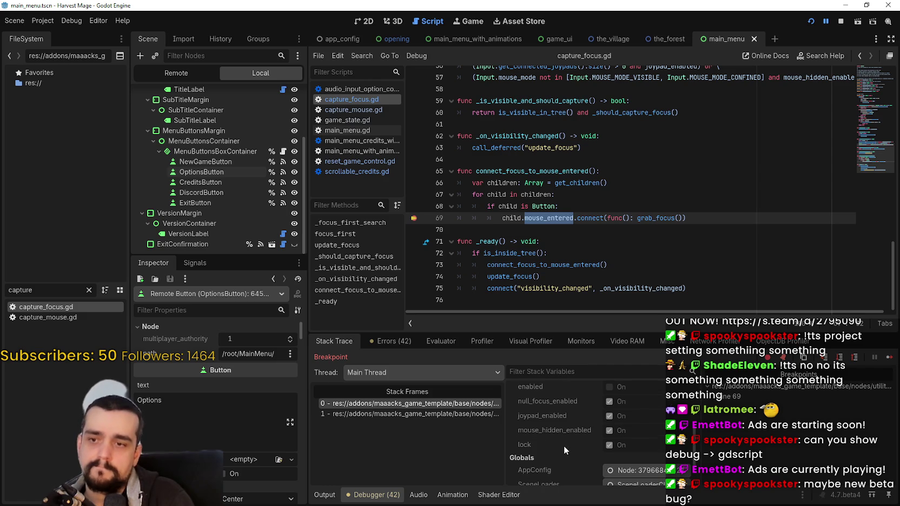
{"action": "scroll", "coordinate": [564, 445], "scroll_direction": "down", "scroll_amount": 2}
{"action": "scroll", "coordinate": [564, 442], "scroll_direction": "up", "scroll_amount": 7}
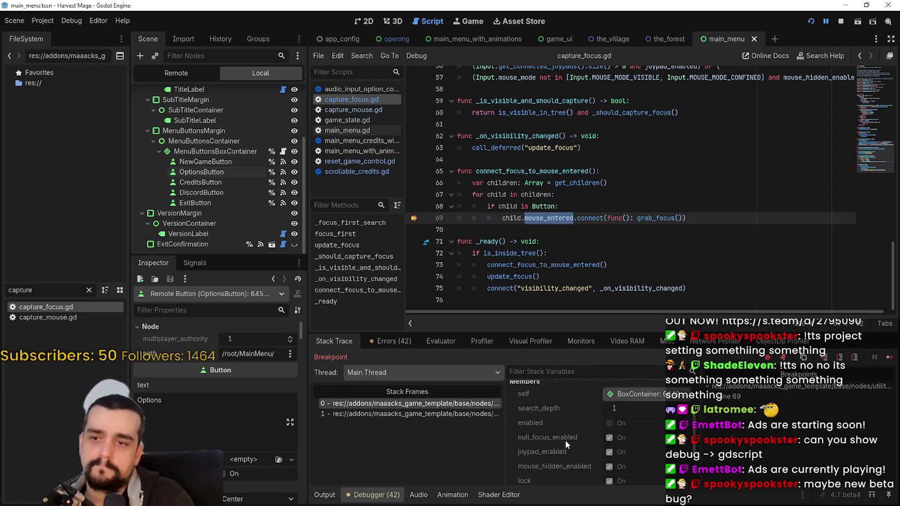
{"action": "scroll", "coordinate": [616, 425], "scroll_direction": "up", "scroll_amount": 1}
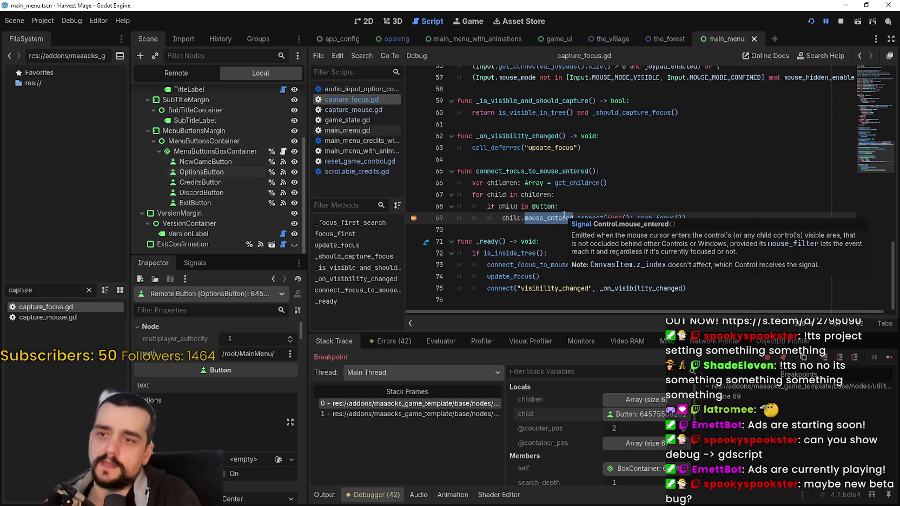
- Select the grab_focus lambda on line 69 and compare stack frame 1 (line 73) with frame 0
{"action": "mouse_move", "coordinate": [563, 218]}
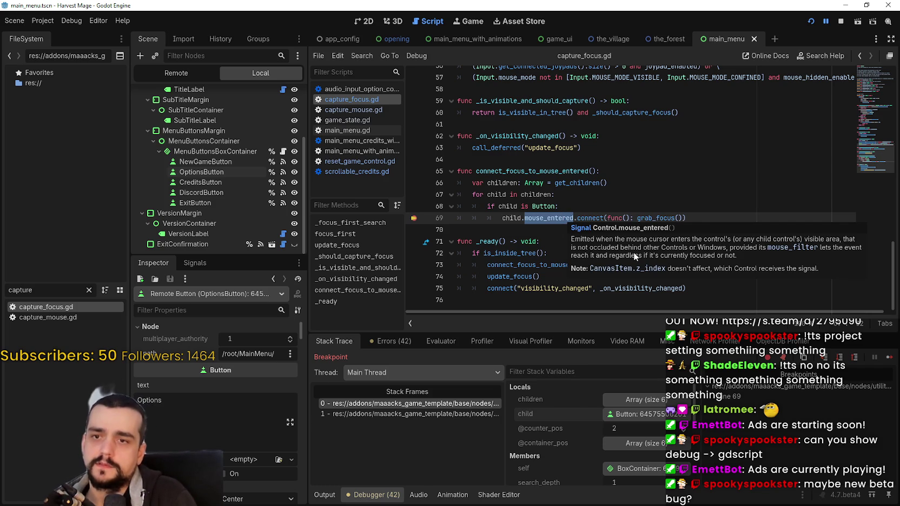
{"action": "left_click_drag", "start_coordinate": [607, 218], "coordinate": [678, 218]}
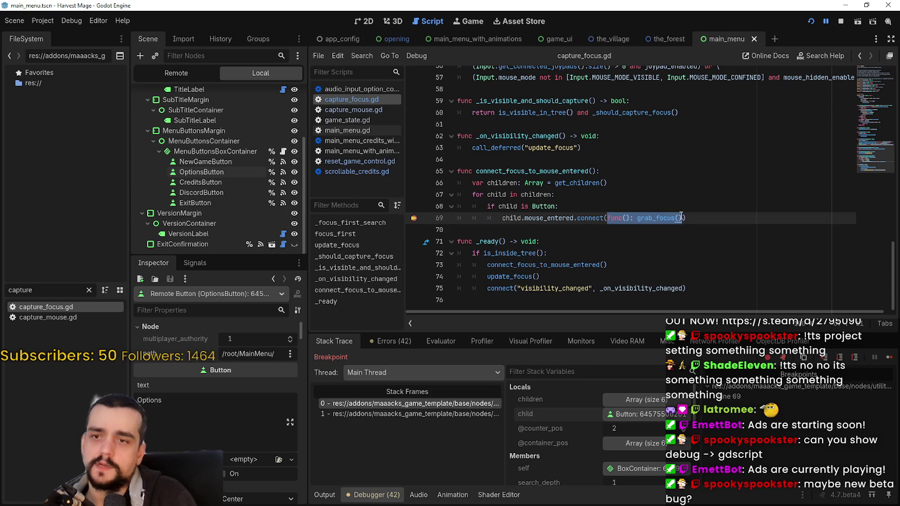
{"action": "left_click", "coordinate": [615, 225]}
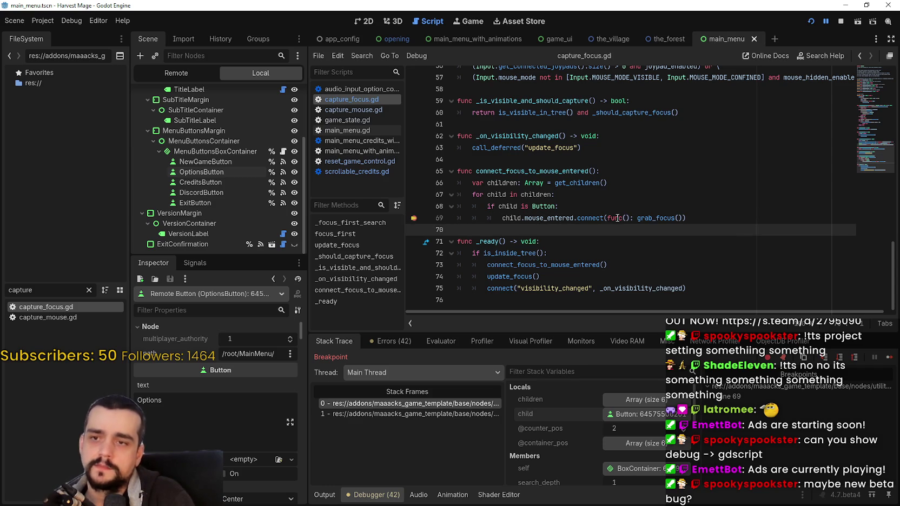
{"action": "left_click_drag", "start_coordinate": [606, 218], "coordinate": [679, 217]}
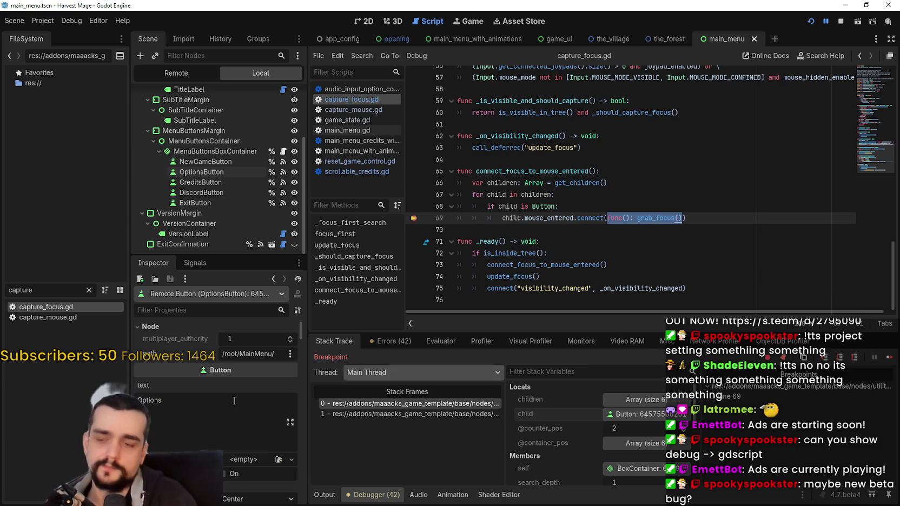
{"action": "left_click", "coordinate": [365, 414]}
{"action": "left_click", "coordinate": [379, 404]}
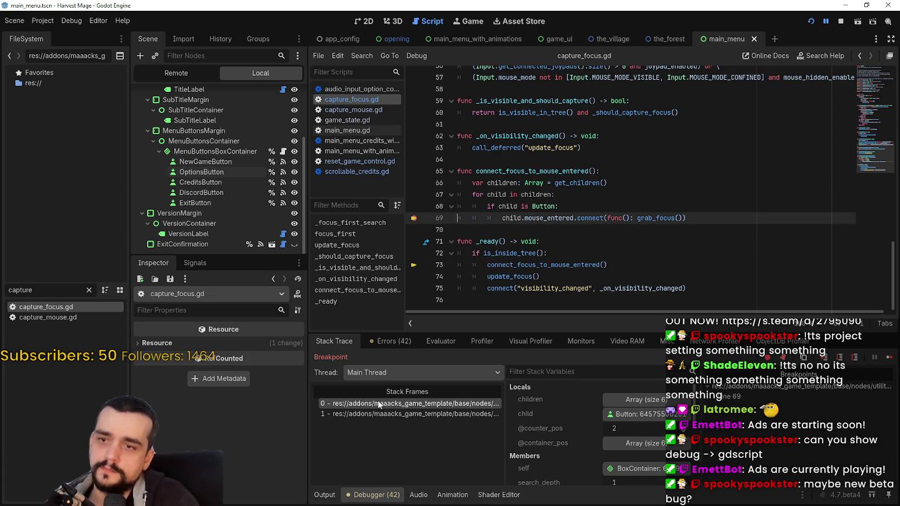
- Continue three times past the line 69 breakpoint so the main menu runs
{"action": "left_click", "coordinate": [889, 357]}
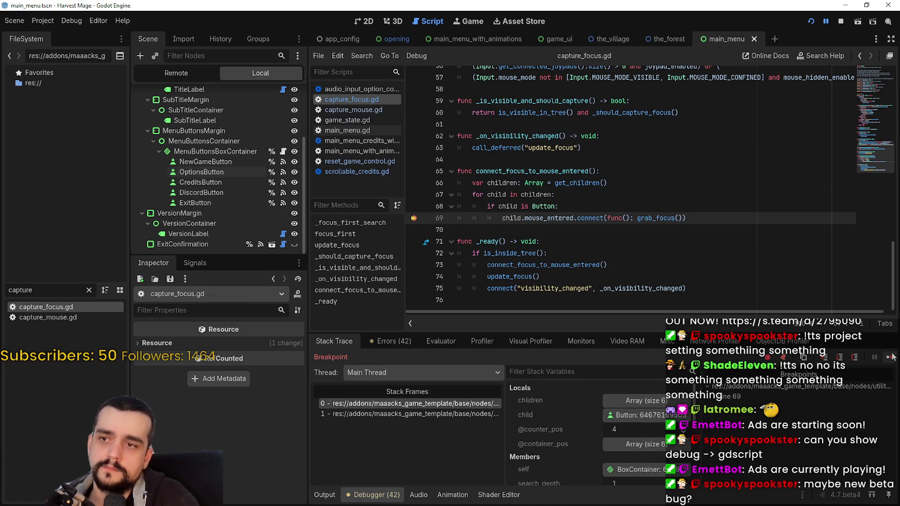
{"action": "left_click", "coordinate": [890, 357]}
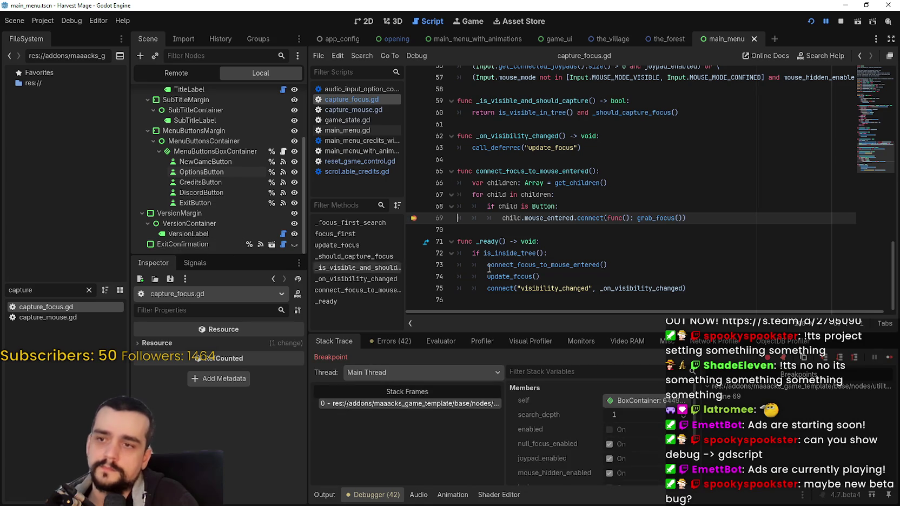
{"action": "left_click", "coordinate": [888, 358]}
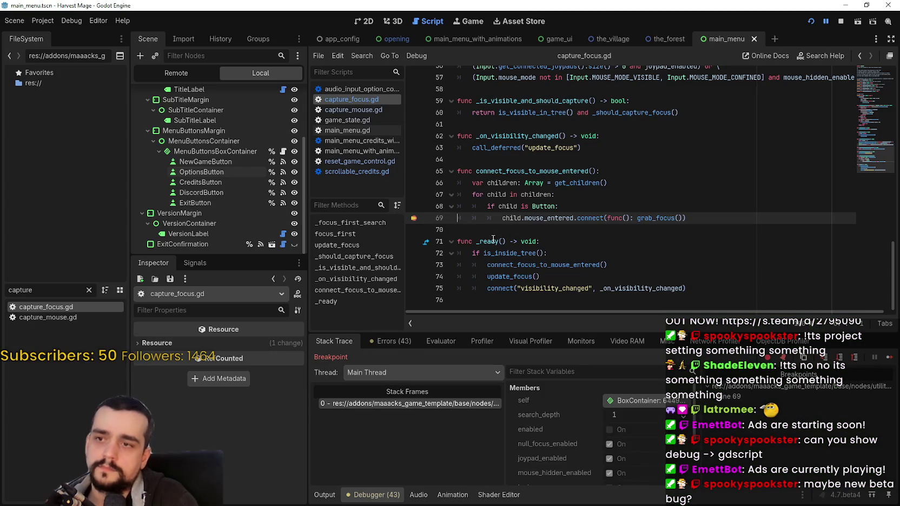
- Resume with F12, confirm arrow keys move focus New Game → Options → New Game, then go to the browser
{"action": "left_click", "coordinate": [493, 240]}
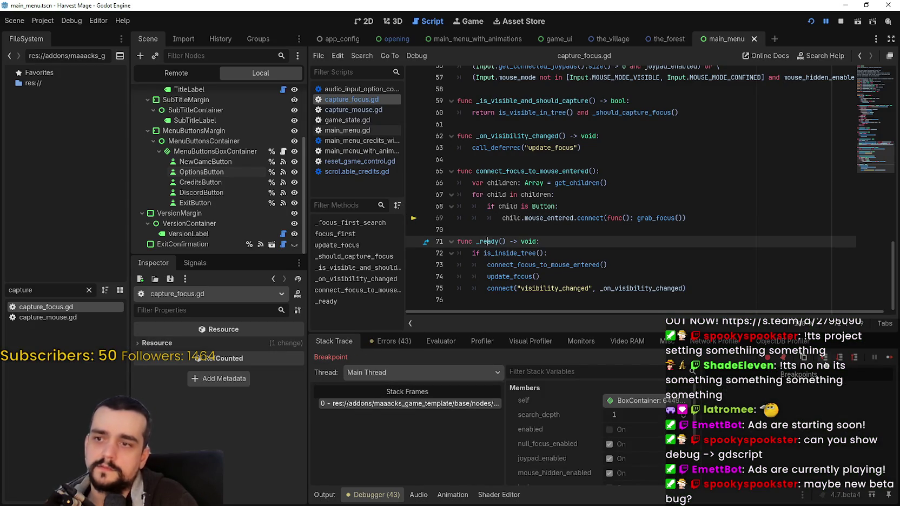
{"action": "key", "text": "F12"}
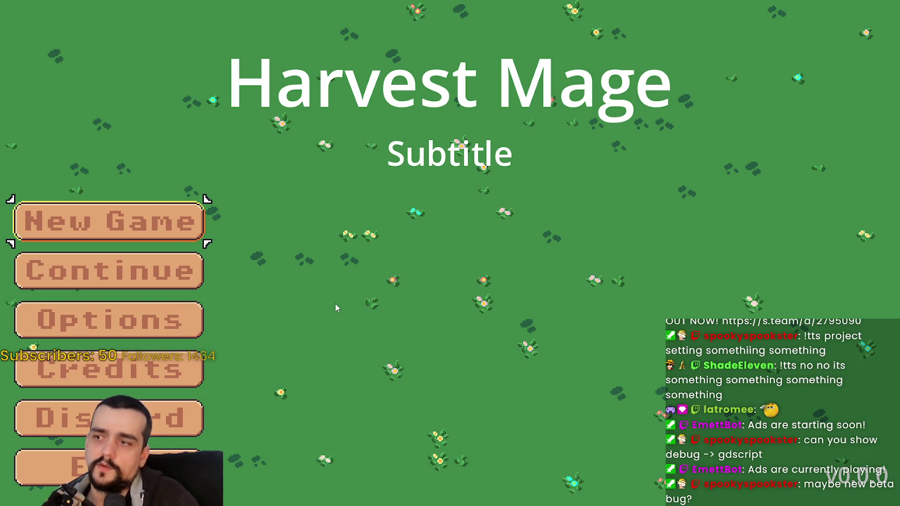
{"action": "key", "text": "Down"}
{"action": "key", "text": "Down"}
{"action": "key", "text": "Up"}
{"action": "key", "text": "Up"}
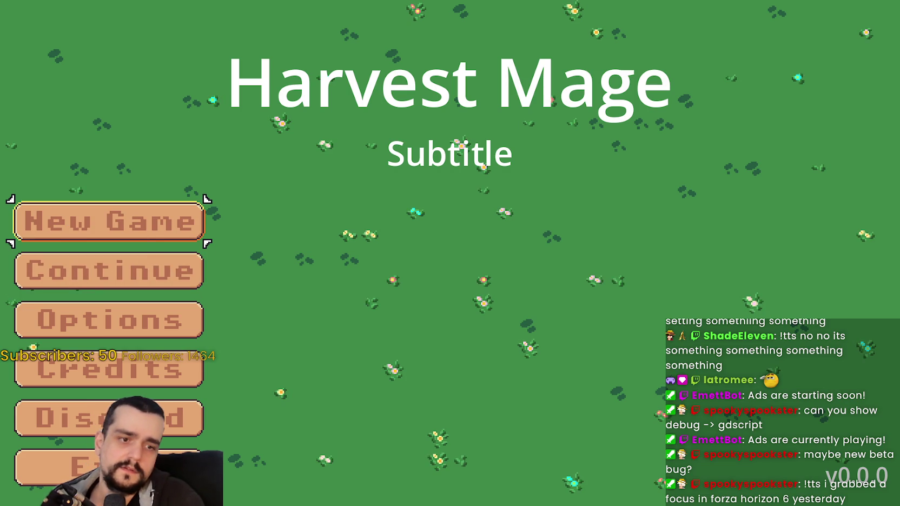
{"action": "key", "text": "alt+Tab"}
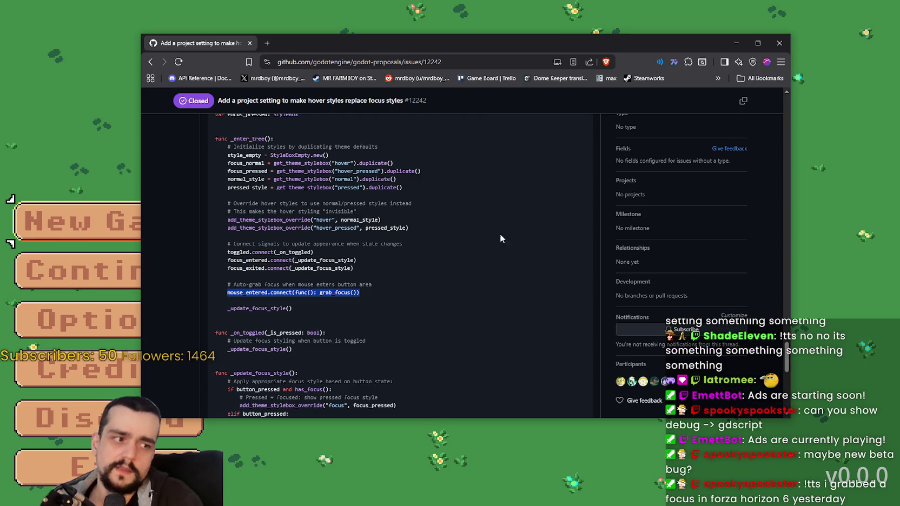
- Scroll the proposal's code to the auto-grab focus lines and drag the browser window right beside the game
{"action": "scroll", "coordinate": [371, 322], "scroll_direction": "down", "scroll_amount": 3}
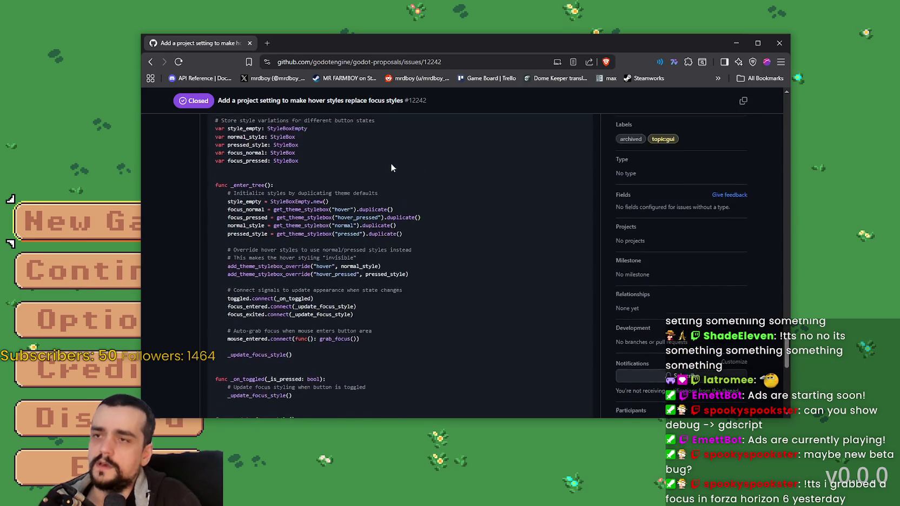
{"action": "left_click_drag", "start_coordinate": [348, 47], "coordinate": [483, 30]}
{"action": "scroll", "coordinate": [427, 265], "scroll_direction": "up", "scroll_amount": 1}
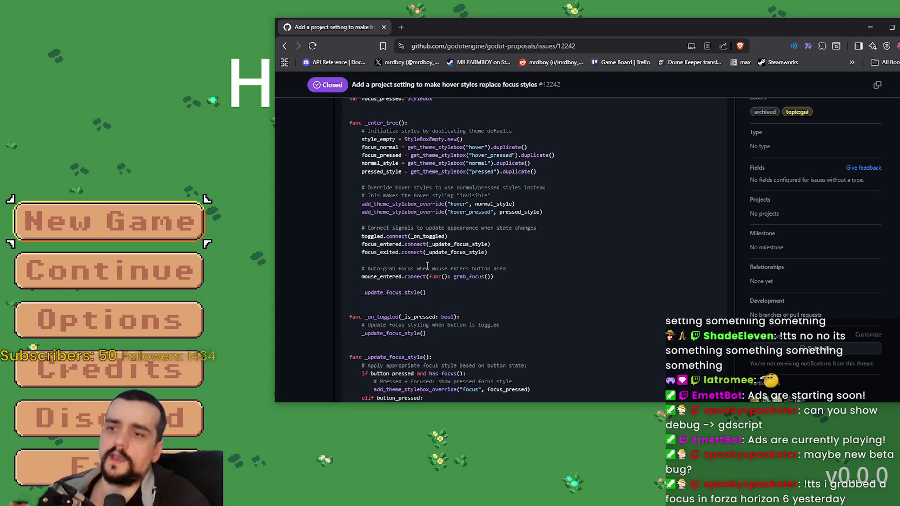
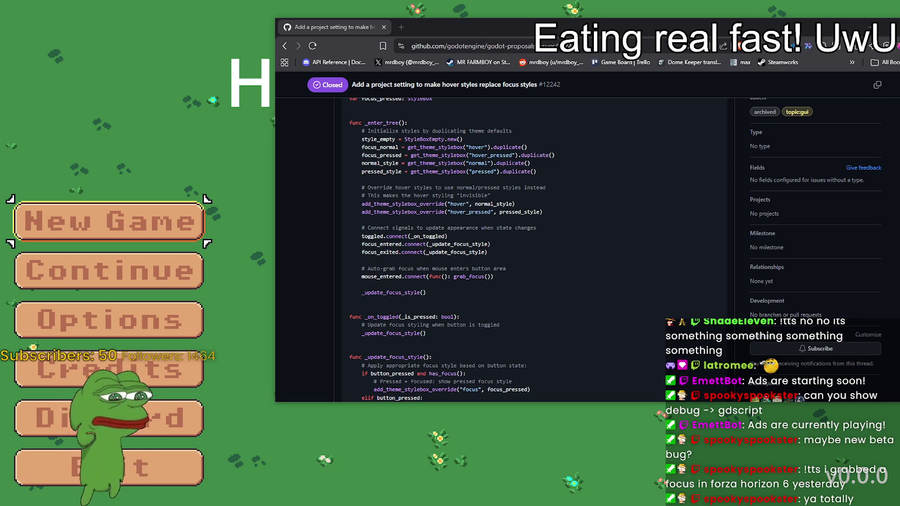
- Drag the Daily Dose Of Internet YouTube window over the GitHub proposal #12242 page
{"action": "left_click_drag", "start_coordinate": [491, 0], "coordinate": [644, 19]}
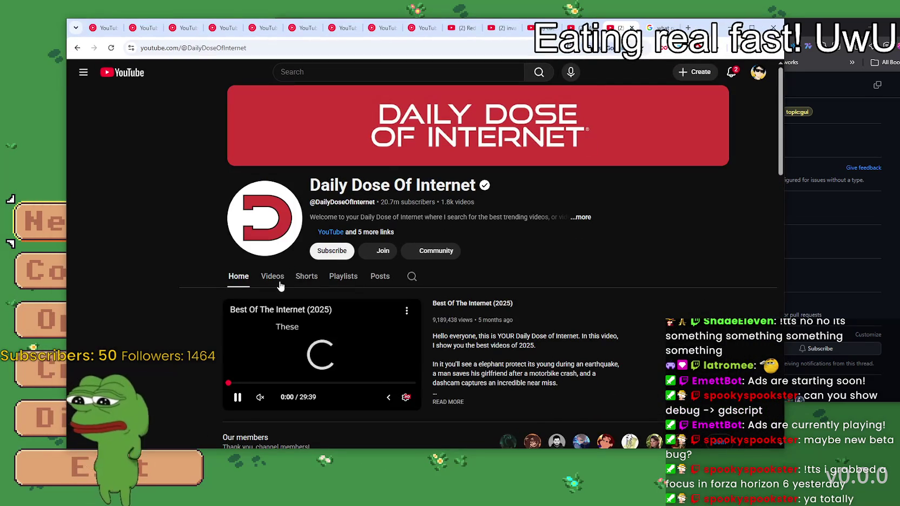
- Show the Daily Dose Of Internet Videos list, collapse the sidebar to icons, and shift the window right
{"action": "left_click", "coordinate": [281, 283]}
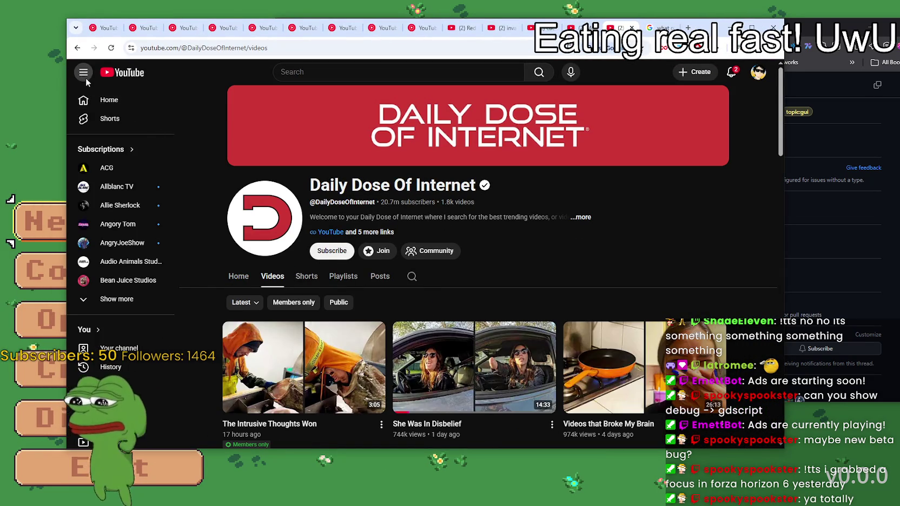
{"action": "left_click", "coordinate": [86, 77]}
{"action": "scroll", "coordinate": [479, 280], "scroll_direction": "down", "scroll_amount": 1}
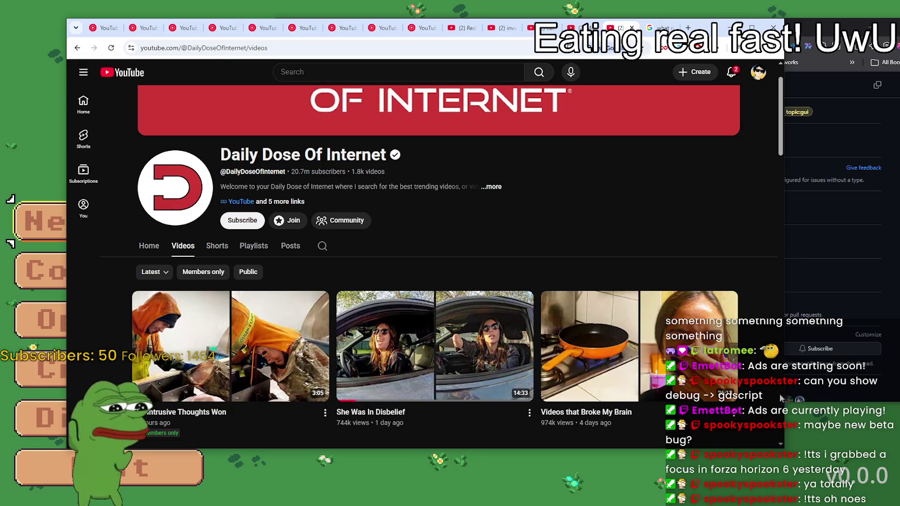
{"action": "left_click_drag", "start_coordinate": [707, 30], "coordinate": [733, 24]}
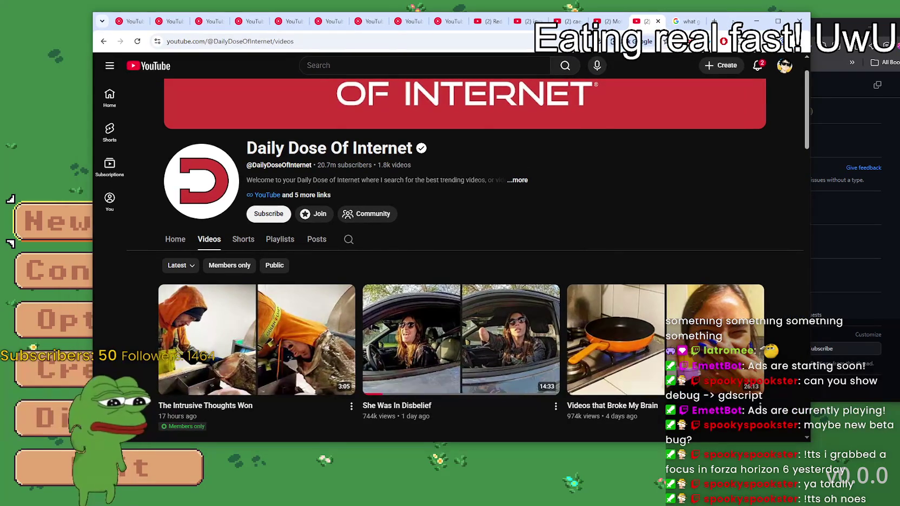
{"action": "scroll", "coordinate": [310, 245], "scroll_direction": "down", "scroll_amount": 2}
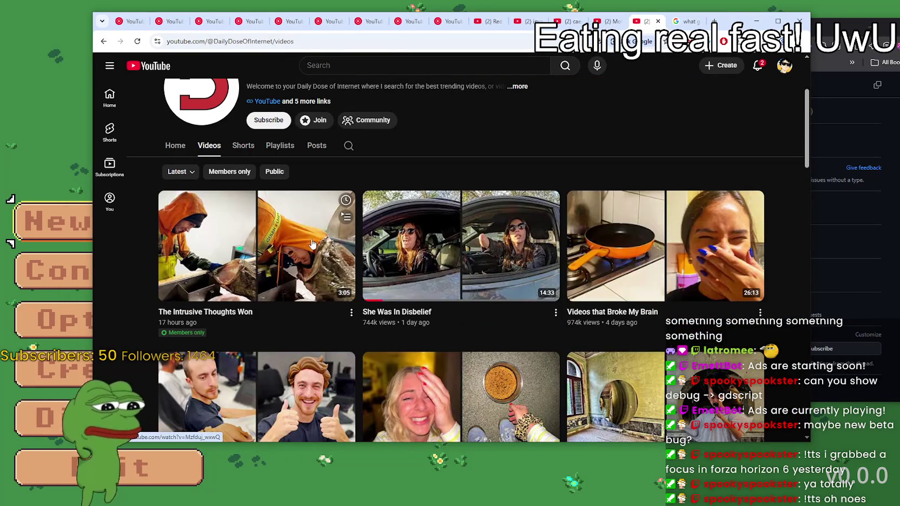
{"action": "mouse_move", "coordinate": [477, 247]}
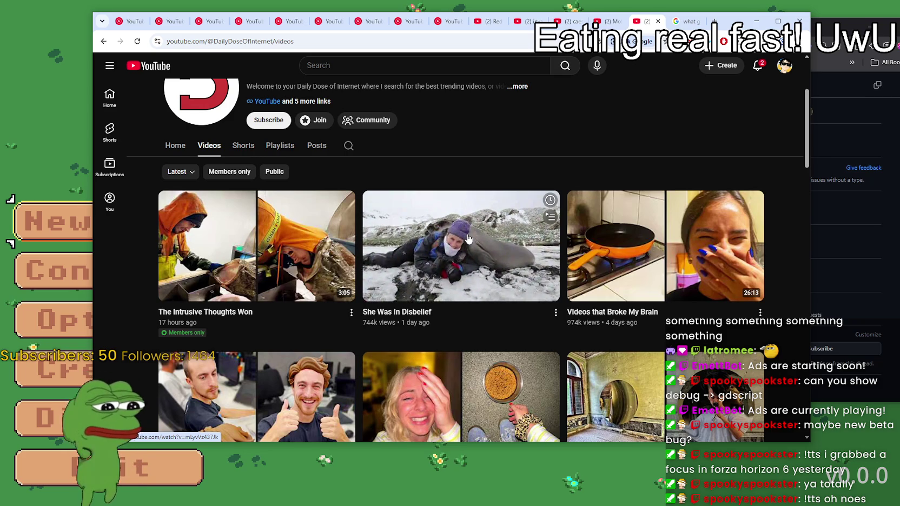
{"action": "scroll", "coordinate": [661, 264], "scroll_direction": "down", "scroll_amount": 2}
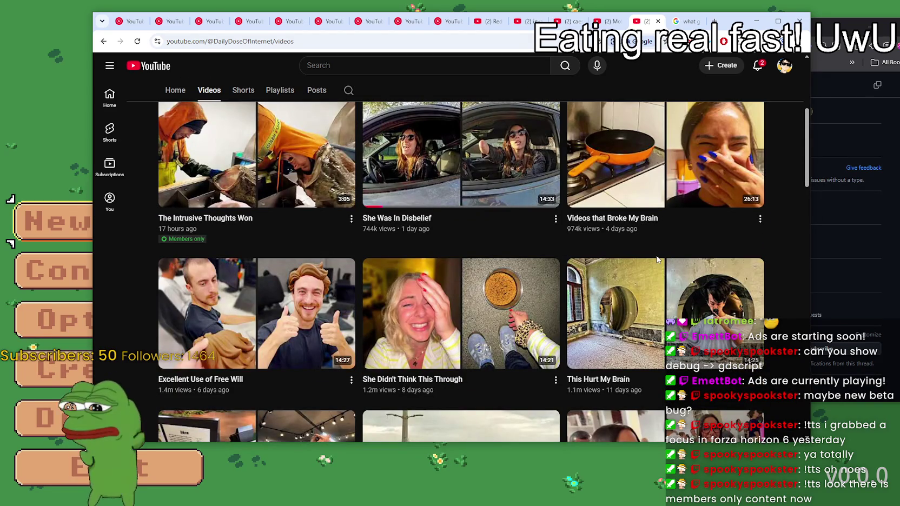
{"action": "scroll", "coordinate": [622, 255], "scroll_direction": "down", "scroll_amount": 4}
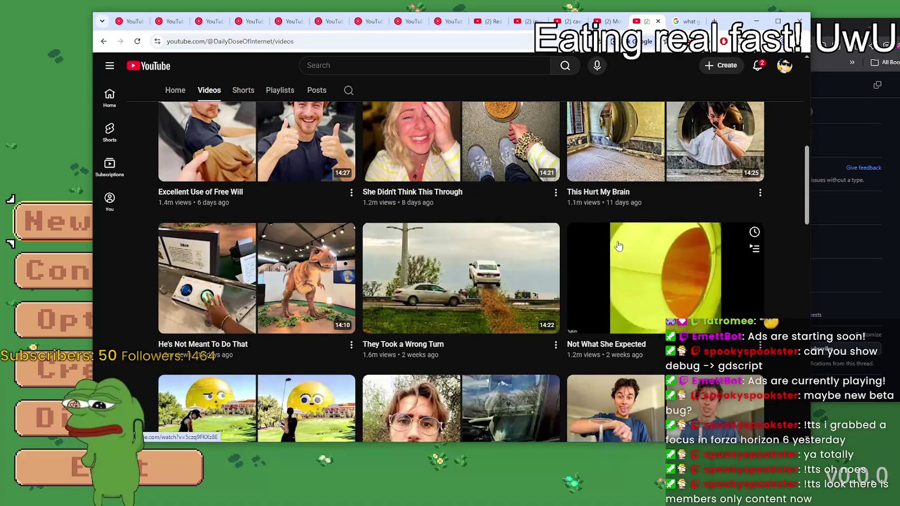
{"action": "scroll", "coordinate": [229, 264], "scroll_direction": "up", "scroll_amount": 5}
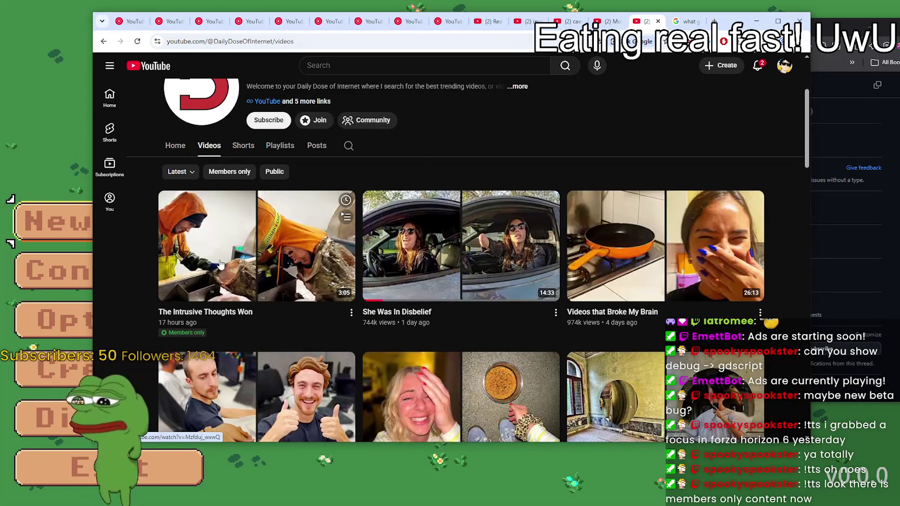
{"action": "scroll", "coordinate": [230, 264], "scroll_direction": "down", "scroll_amount": 7}
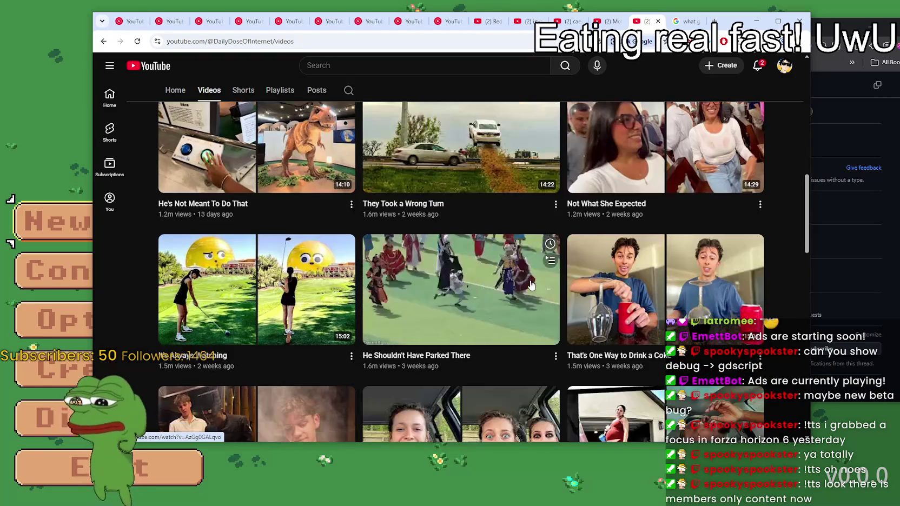
{"action": "mouse_move", "coordinate": [575, 280]}
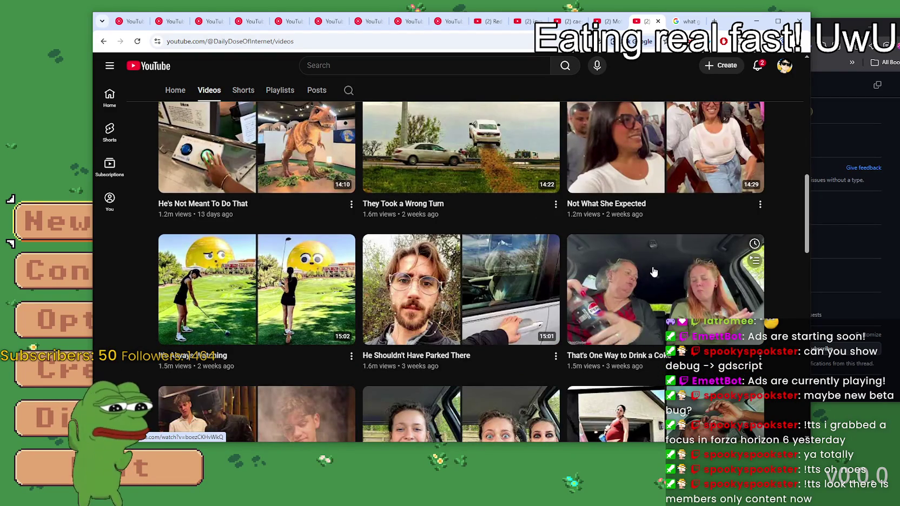
{"action": "scroll", "coordinate": [652, 272], "scroll_direction": "down", "scroll_amount": 3}
{"action": "scroll", "coordinate": [636, 275], "scroll_direction": "down", "scroll_amount": 2}
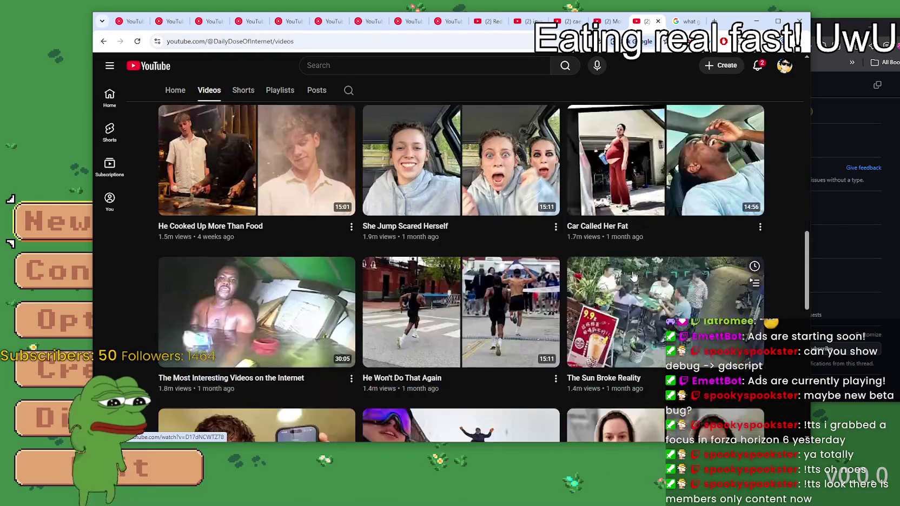
{"action": "scroll", "coordinate": [635, 275], "scroll_direction": "down", "scroll_amount": 8}
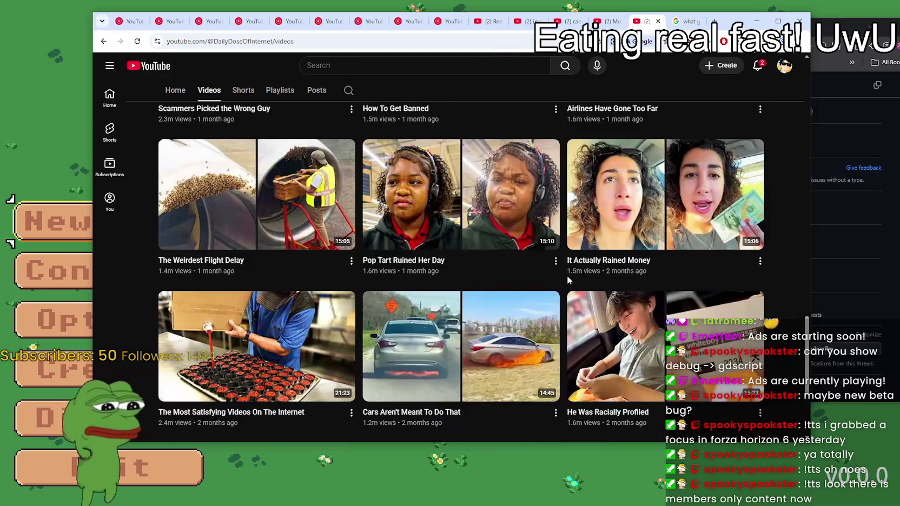
{"action": "scroll", "coordinate": [565, 277], "scroll_direction": "down", "scroll_amount": 4}
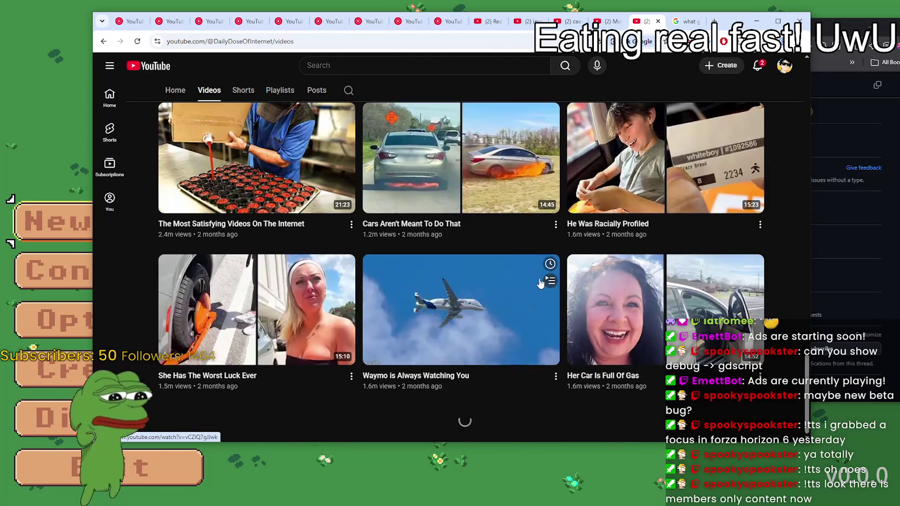
{"action": "scroll", "coordinate": [412, 334], "scroll_direction": "down", "scroll_amount": 2}
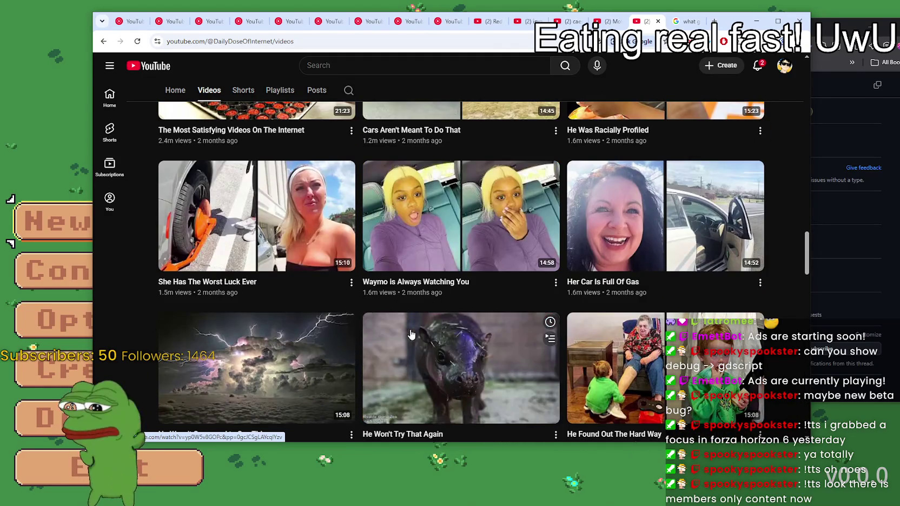
{"action": "scroll", "coordinate": [412, 334], "scroll_direction": "down", "scroll_amount": 2}
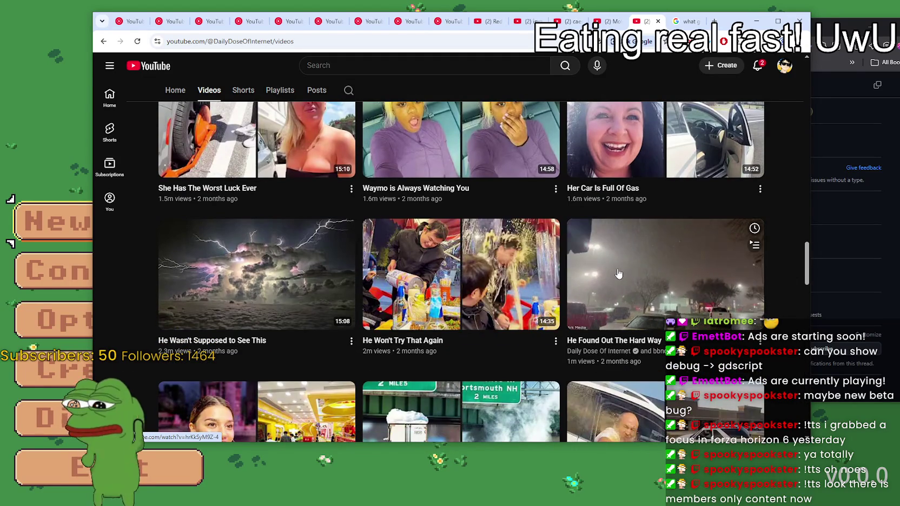
{"action": "scroll", "coordinate": [619, 274], "scroll_direction": "down", "scroll_amount": 3}
{"action": "scroll", "coordinate": [449, 269], "scroll_direction": "down", "scroll_amount": 3}
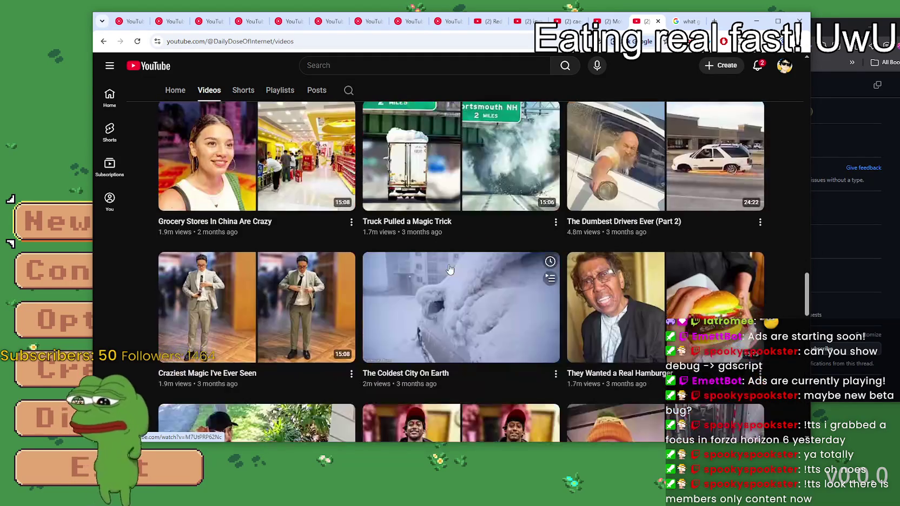
{"action": "scroll", "coordinate": [463, 267], "scroll_direction": "up", "scroll_amount": 2}
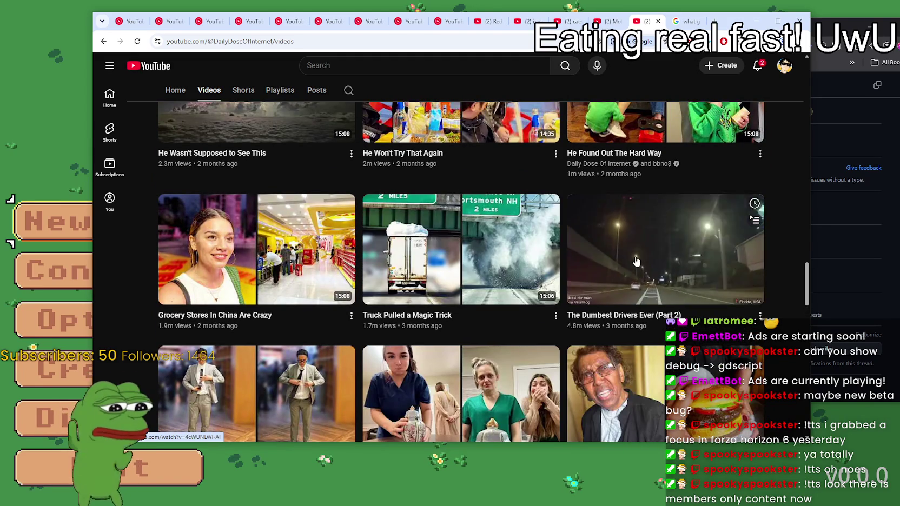
{"action": "scroll", "coordinate": [613, 291], "scroll_direction": "down", "scroll_amount": 4}
{"action": "scroll", "coordinate": [613, 291], "scroll_direction": "down", "scroll_amount": 5}
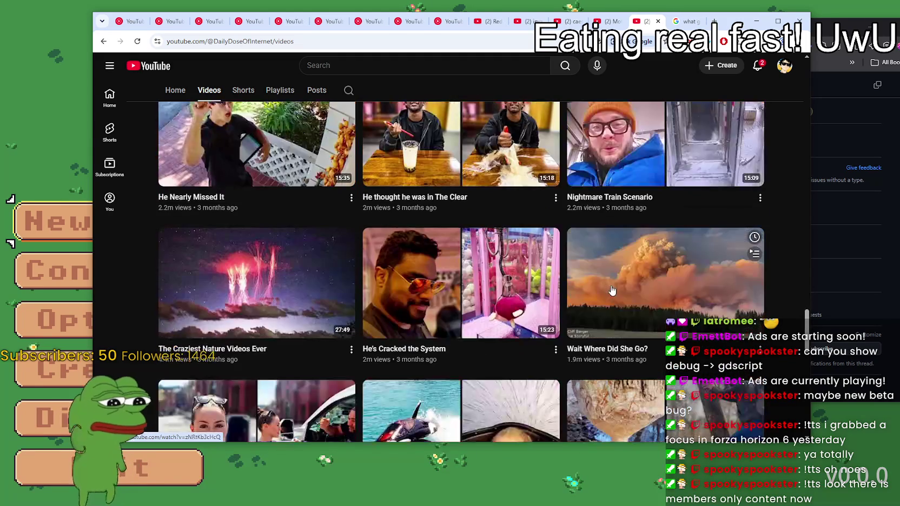
{"action": "scroll", "coordinate": [613, 291], "scroll_direction": "down", "scroll_amount": 6}
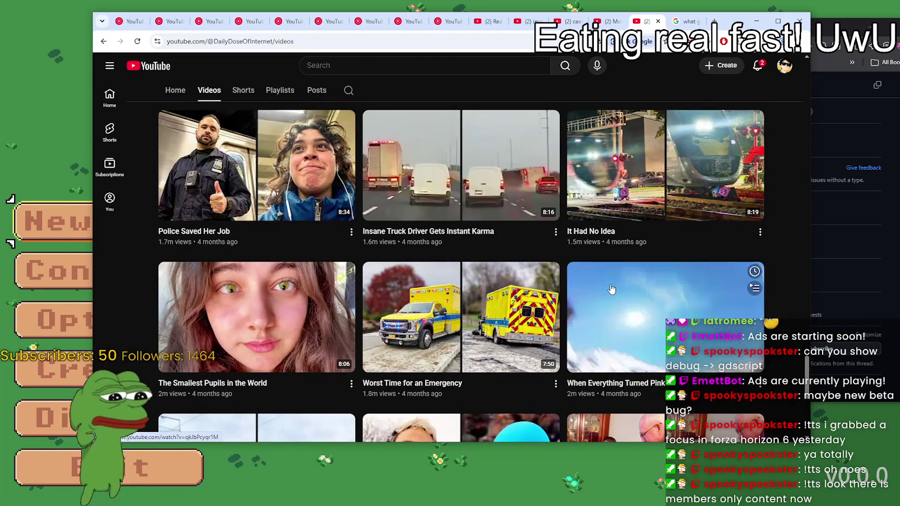
{"action": "scroll", "coordinate": [611, 290], "scroll_direction": "up", "scroll_amount": 2}
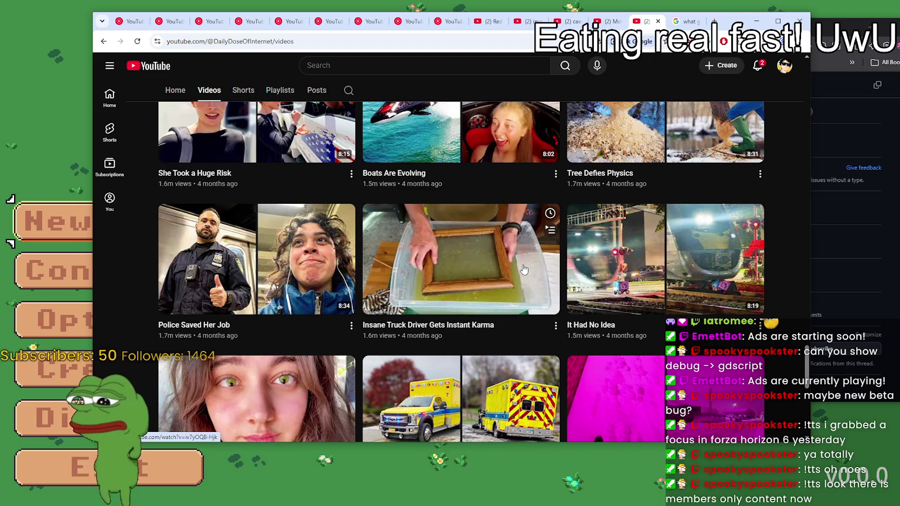
{"action": "mouse_move", "coordinate": [621, 261]}
{"action": "scroll", "coordinate": [621, 261], "scroll_direction": "down", "scroll_amount": 3}
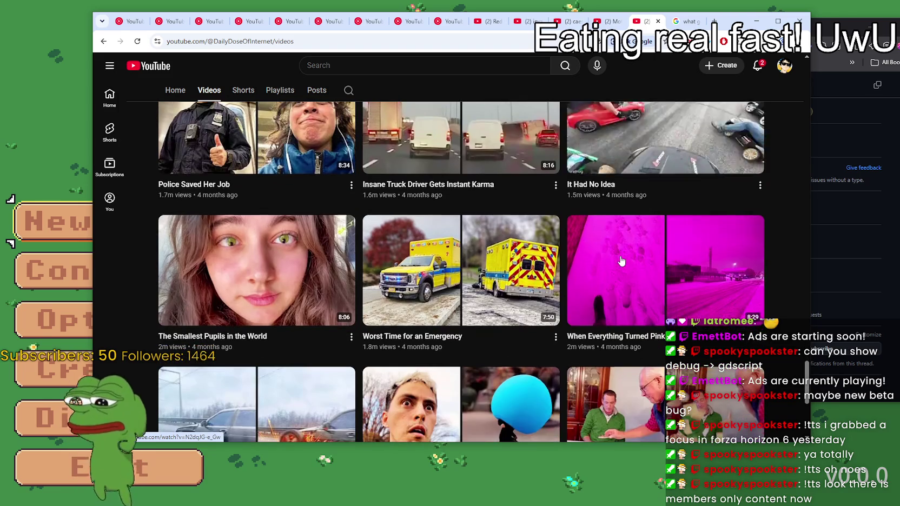
{"action": "scroll", "coordinate": [617, 263], "scroll_direction": "down", "scroll_amount": 1}
{"action": "scroll", "coordinate": [615, 260], "scroll_direction": "down", "scroll_amount": 1}
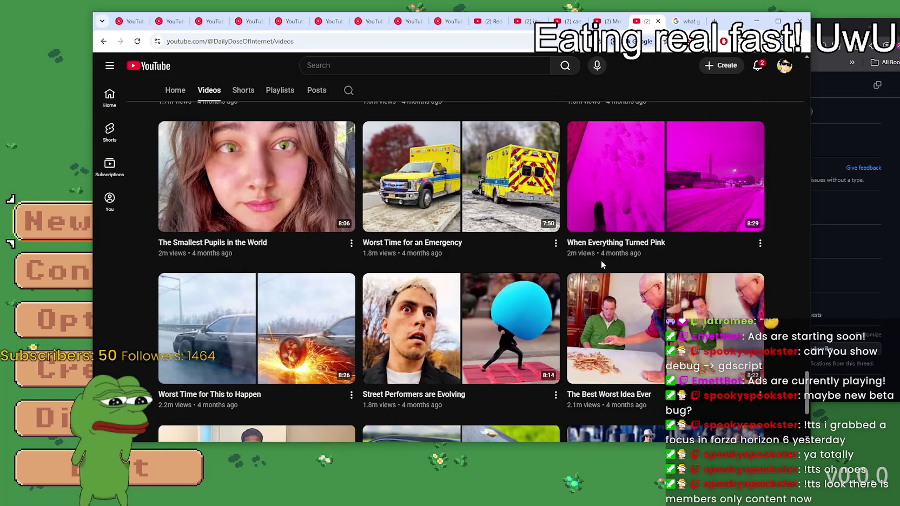
{"action": "mouse_move", "coordinate": [389, 312]}
{"action": "scroll", "coordinate": [388, 312], "scroll_direction": "down", "scroll_amount": 3}
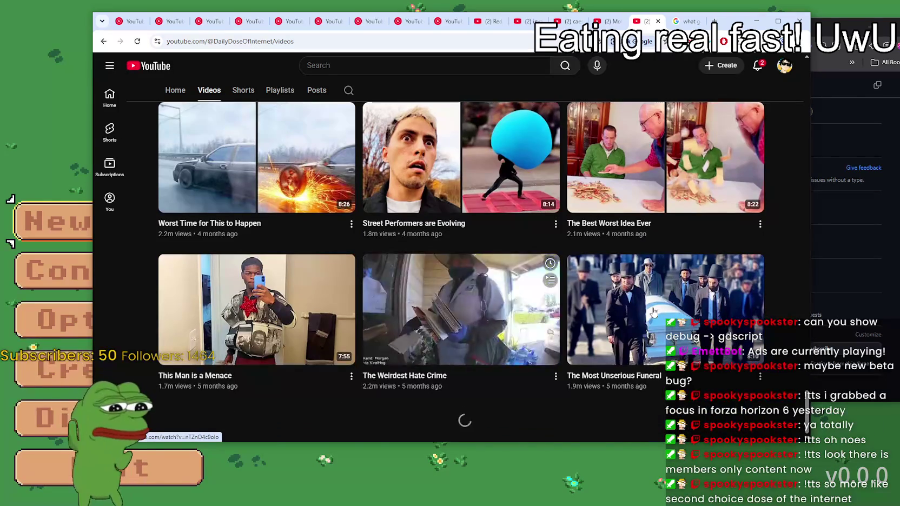
{"action": "mouse_move", "coordinate": [648, 307]}
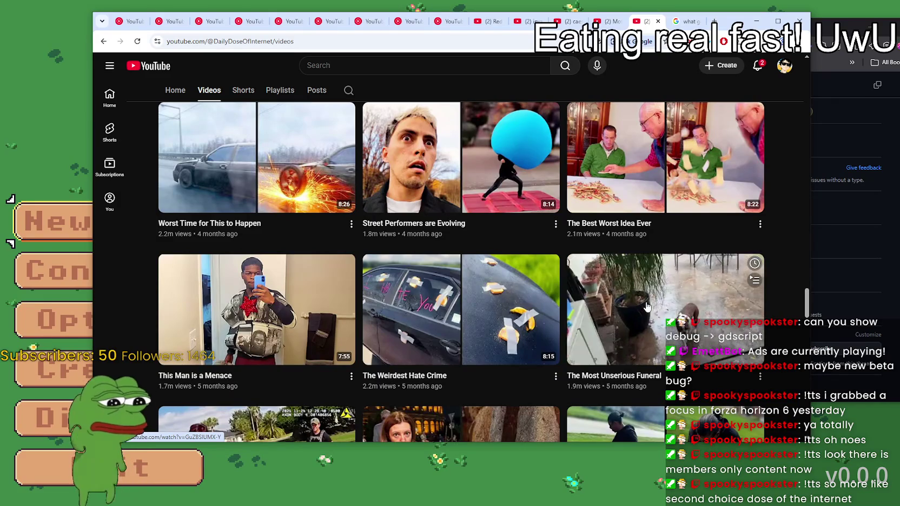
{"action": "scroll", "coordinate": [644, 305], "scroll_direction": "down", "scroll_amount": 3}
{"action": "mouse_move", "coordinate": [431, 292]}
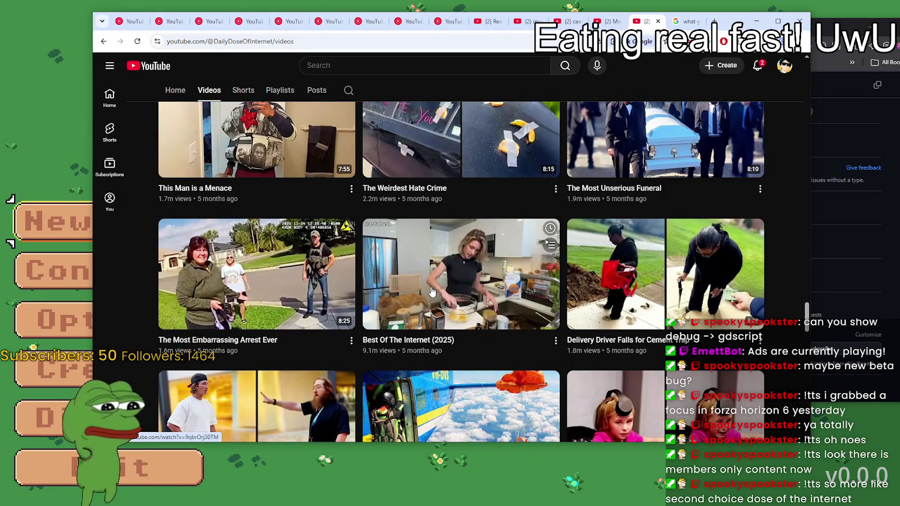
{"action": "scroll", "coordinate": [432, 290], "scroll_direction": "up", "scroll_amount": 1}
{"action": "scroll", "coordinate": [444, 291], "scroll_direction": "down", "scroll_amount": 2}
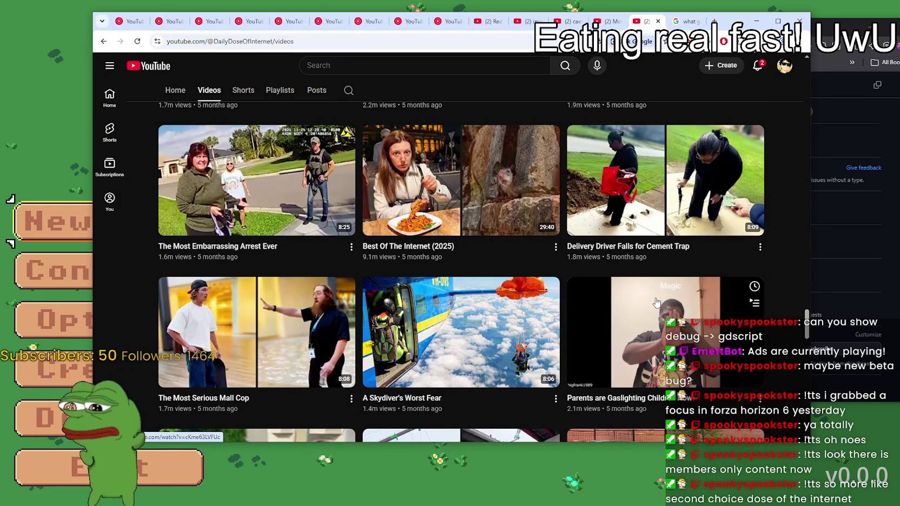
{"action": "scroll", "coordinate": [654, 300], "scroll_direction": "down", "scroll_amount": 3}
{"action": "scroll", "coordinate": [650, 298], "scroll_direction": "up", "scroll_amount": 3}
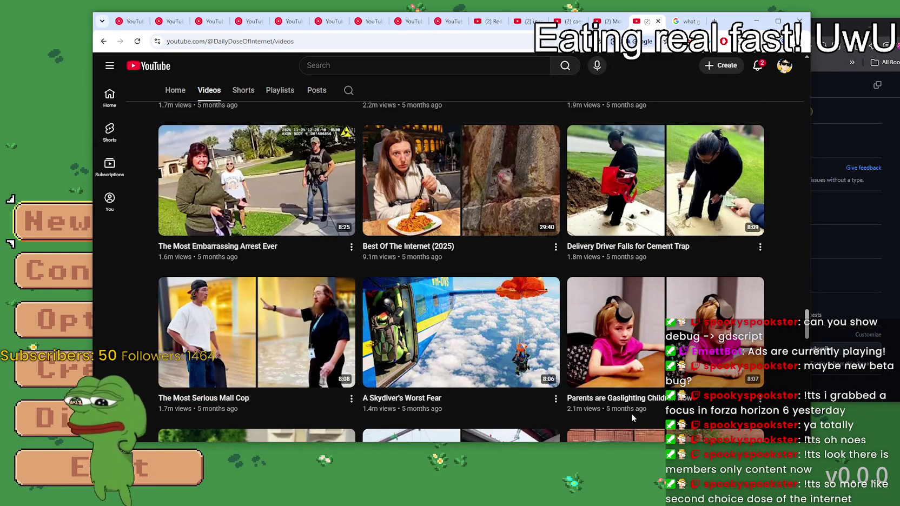
{"action": "left_click", "coordinate": [494, 187]}
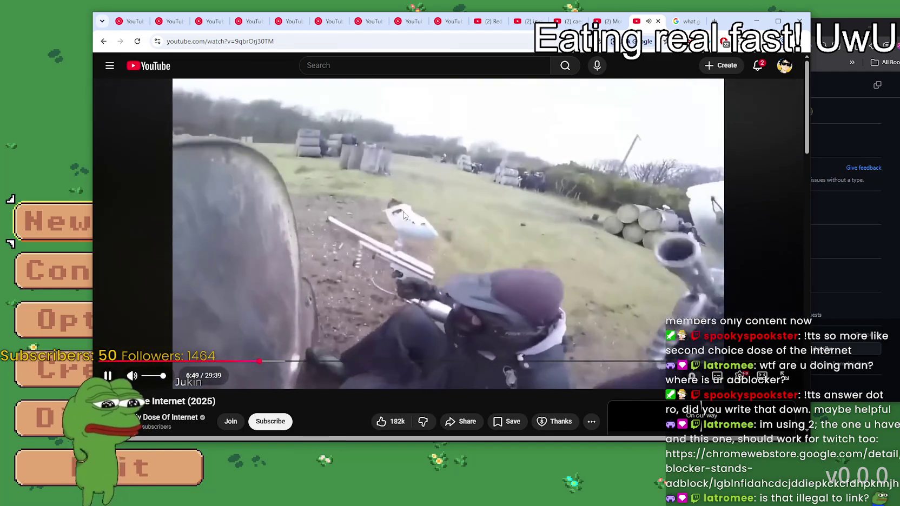
{"action": "left_click", "coordinate": [642, 130]}
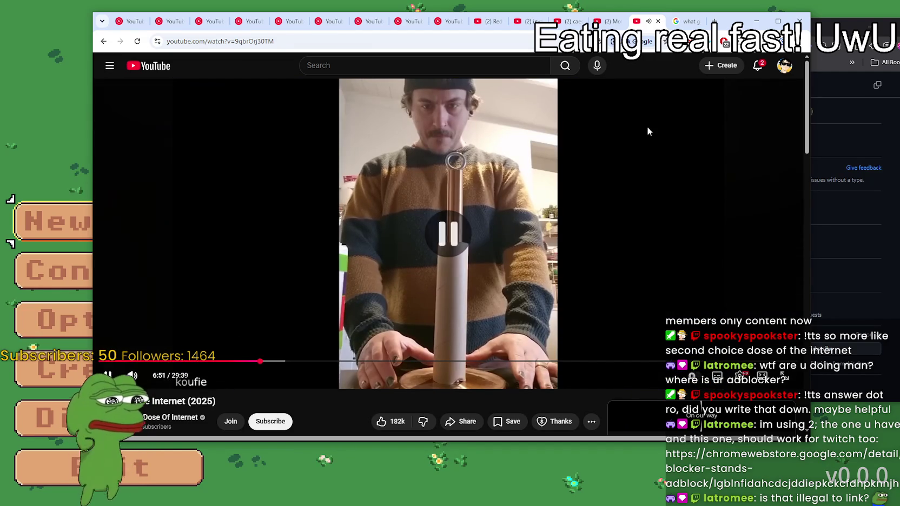
{"action": "key", "text": "alt+Tab"}
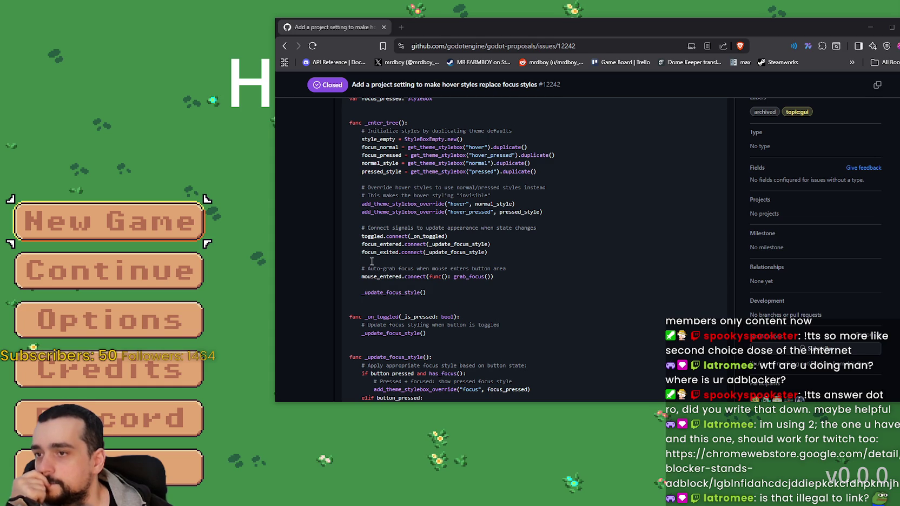
- Highlight _update_focus_style and grab_focus in the proposal's focus and mouse_entered example code
{"action": "double_click", "coordinate": [475, 245]}
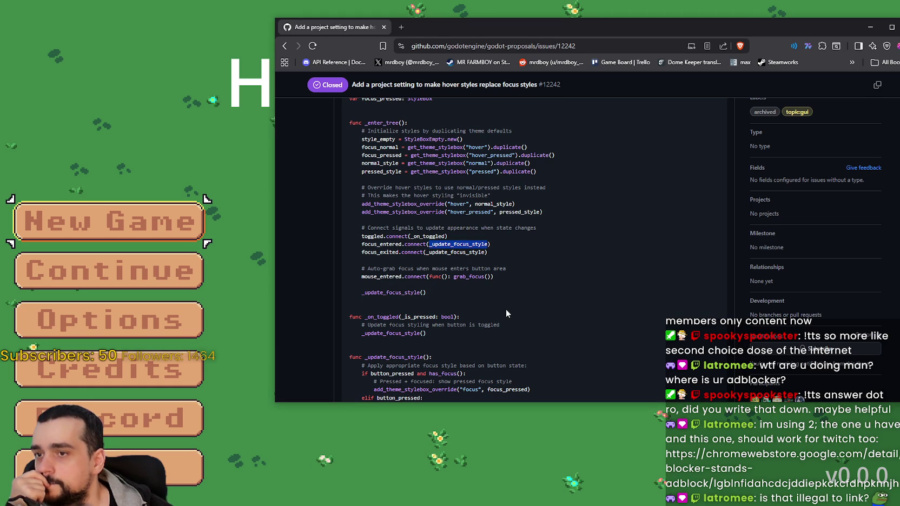
{"action": "double_click", "coordinate": [455, 252]}
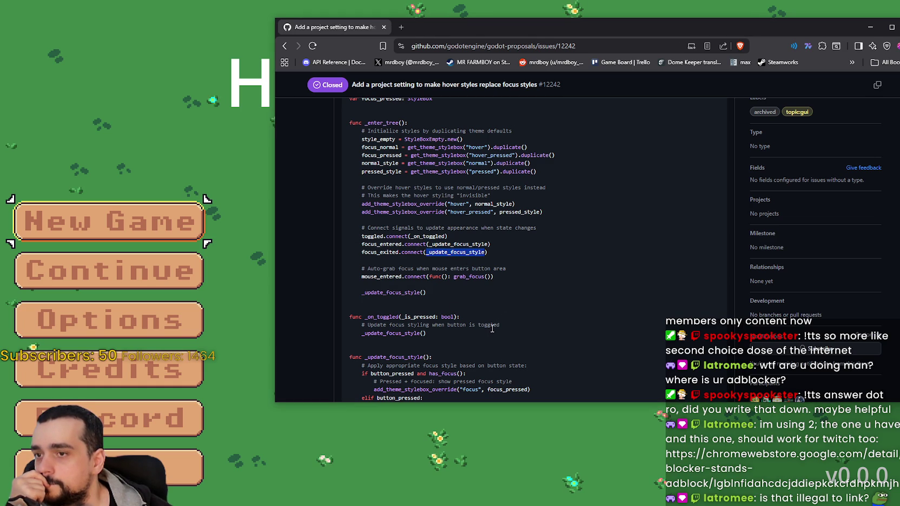
{"action": "double_click", "coordinate": [471, 277]}
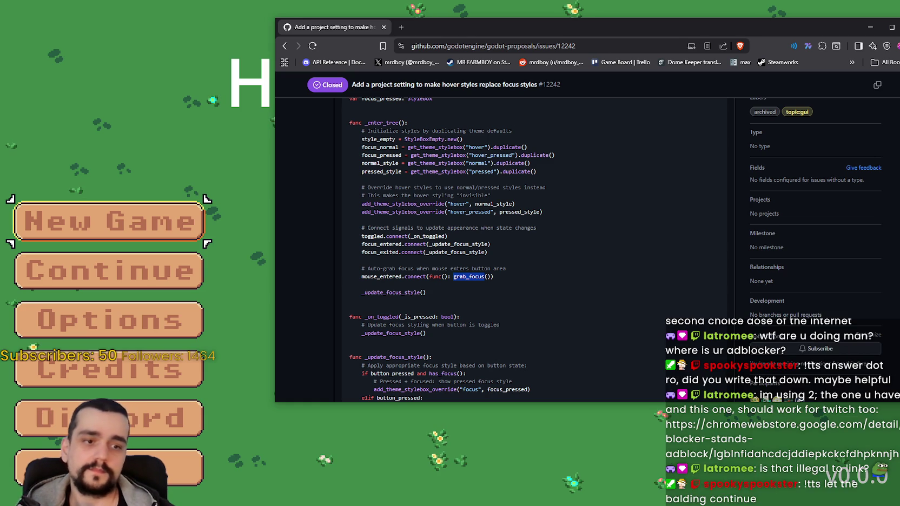
- Return to the Godot script editor with the caret on empty line 70
{"action": "key", "text": "alt+Tab"}
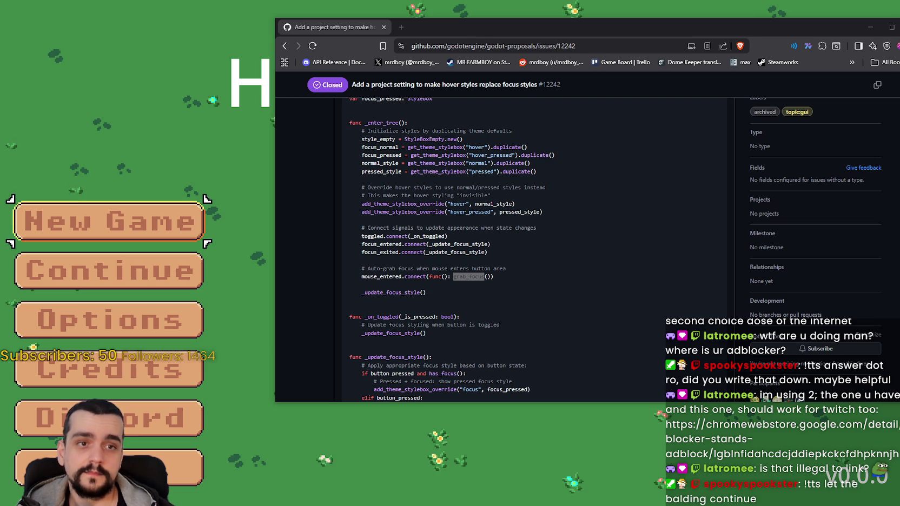
{"action": "key", "text": "alt+Tab"}
{"action": "left_click", "coordinate": [625, 229]}
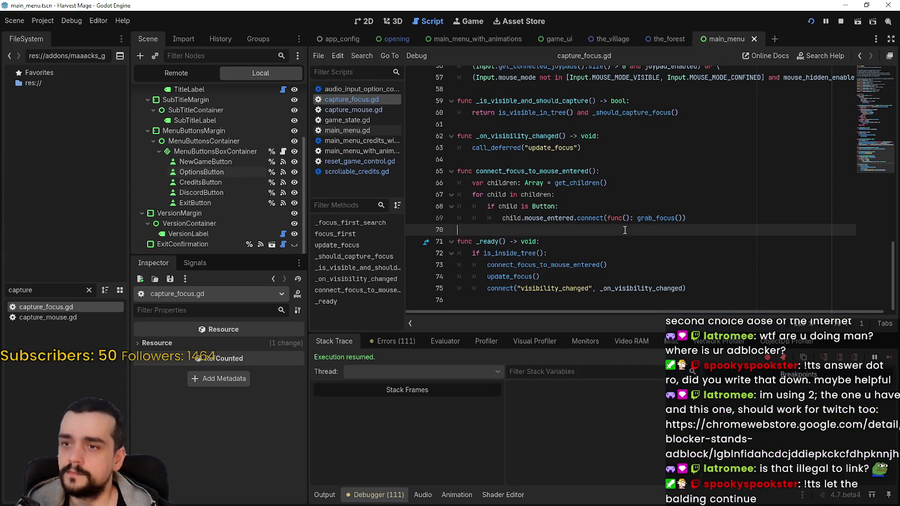
- Insert 'child.' before grab_focus() in line 69's mouse_entered connection of capture_focus.gd
{"action": "mouse_move", "coordinate": [648, 219]}
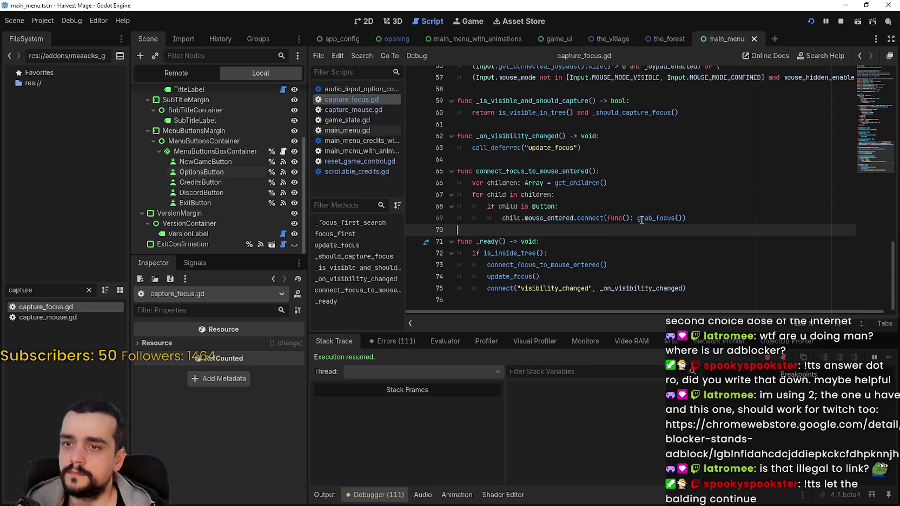
{"action": "left_click", "coordinate": [611, 219]}
{"action": "left_click_drag", "start_coordinate": [577, 218], "coordinate": [711, 219]}
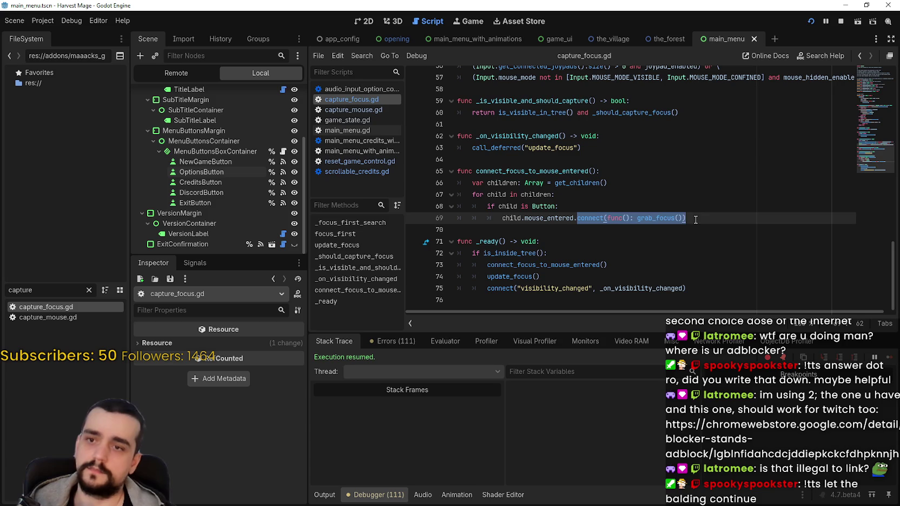
{"action": "left_click", "coordinate": [696, 220]}
{"action": "mouse_move", "coordinate": [645, 217]}
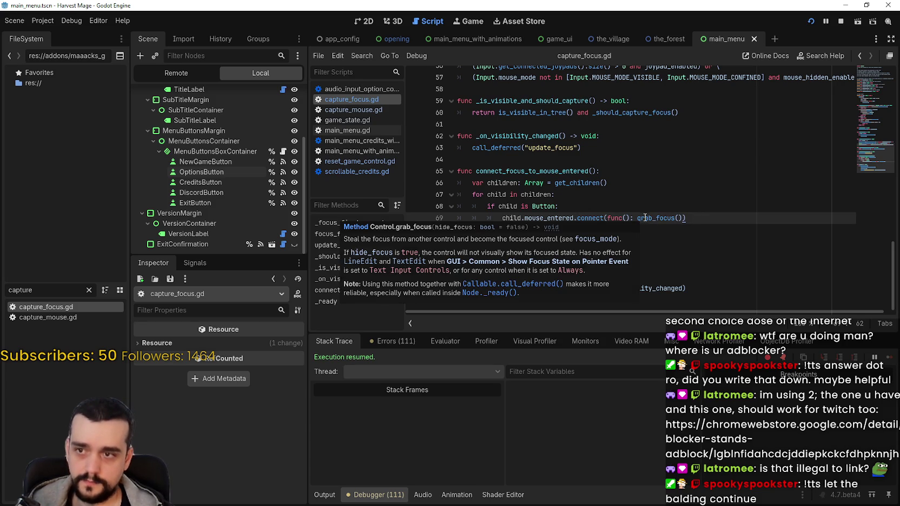
{"action": "double_click", "coordinate": [508, 219]}
{"action": "mouse_move", "coordinate": [509, 218]}
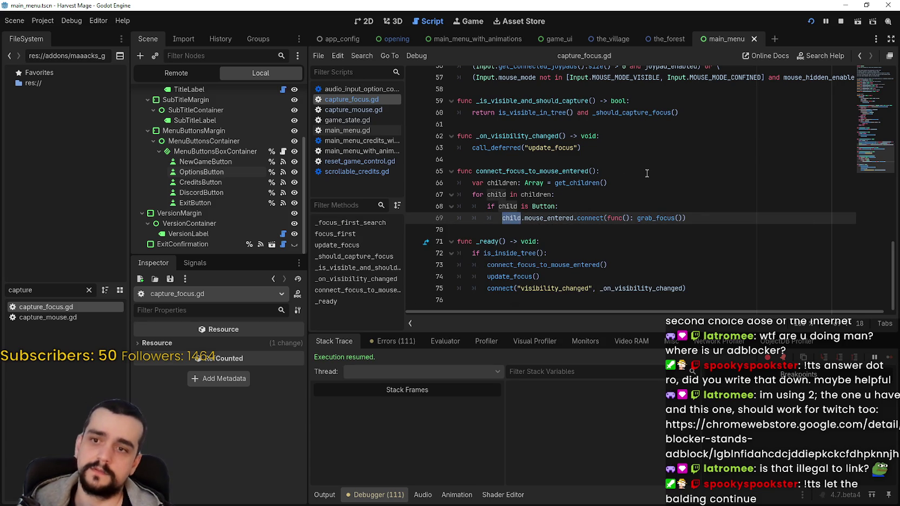
{"action": "left_click", "coordinate": [637, 219]}
{"action": "type", "text": "child."}
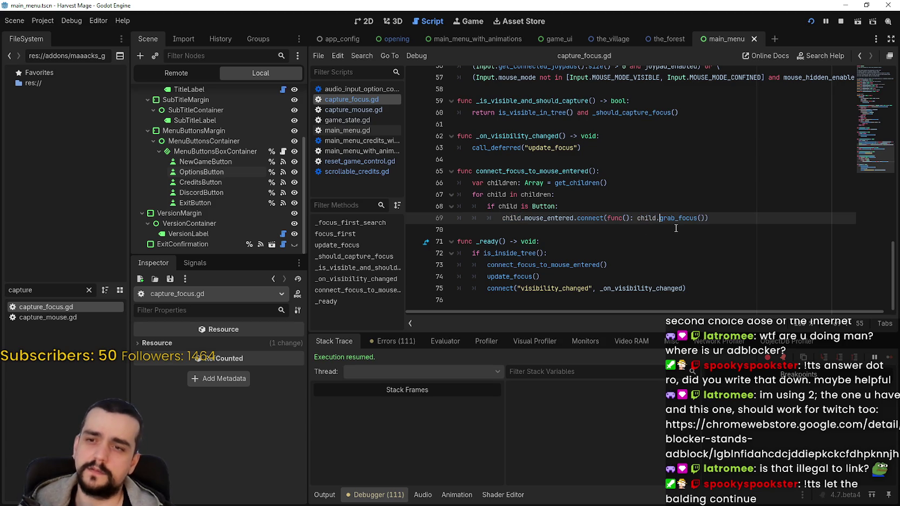
- Save capture_focus.gd and stop the running game
{"action": "left_click", "coordinate": [665, 229]}
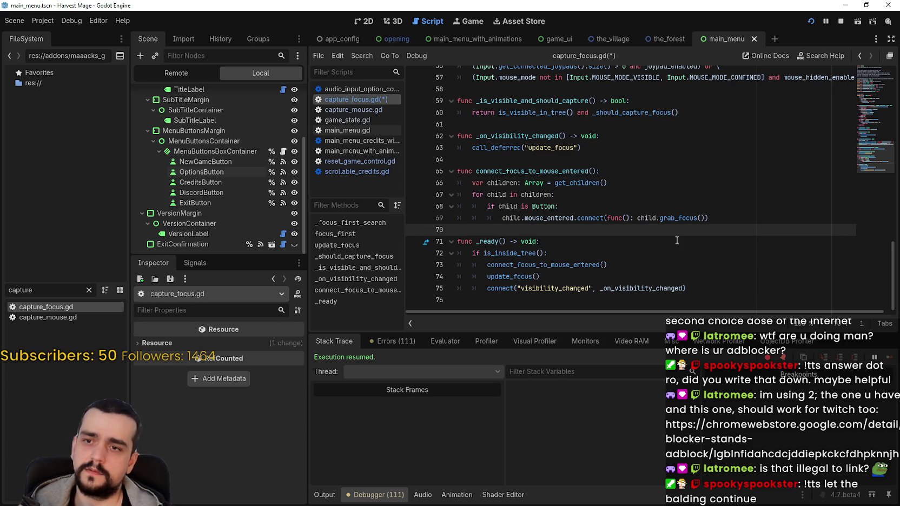
{"action": "key", "text": "ctrl+s"}
{"action": "left_click", "coordinate": [841, 21]}
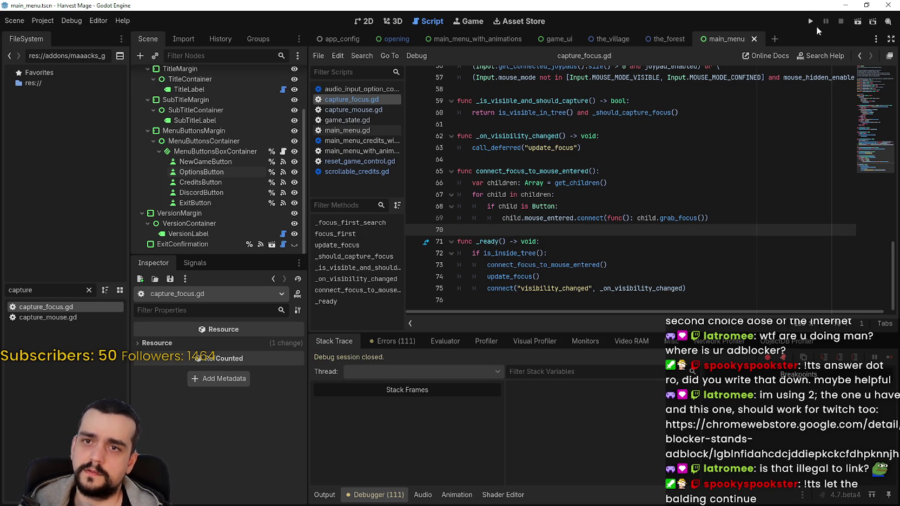
- Run Harvest Mage, step focus up and down through the main menu buttons, then close it
{"action": "key", "text": "F5"}
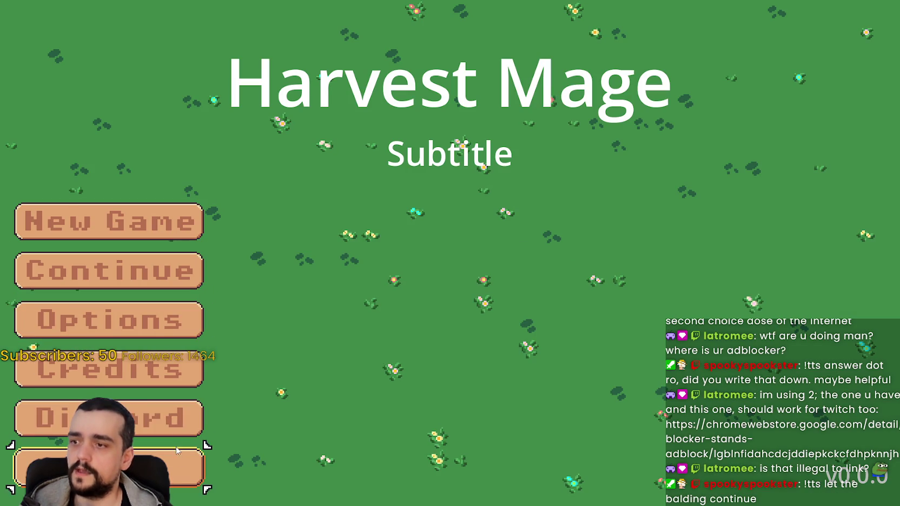
{"action": "key", "text": "Up"}
{"action": "key", "text": "Up"}
{"action": "key", "text": "Up"}
{"action": "key", "text": "Up"}
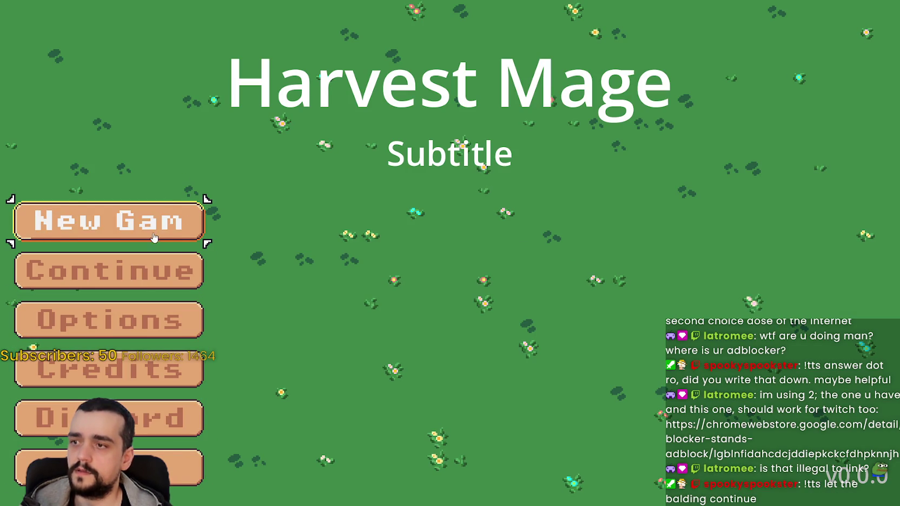
{"action": "key", "text": "Down"}
{"action": "key", "text": "Down"}
{"action": "key", "text": "Up"}
{"action": "key", "text": "Up"}
{"action": "key", "text": "Down"}
{"action": "key", "text": "Down"}
{"action": "key", "text": "Up"}
{"action": "key", "text": "Down"}
{"action": "key", "text": "Up"}
{"action": "key", "text": "Up"}
{"action": "key", "text": "Up"}
{"action": "key", "text": "Up"}
{"action": "key", "text": "Up"}
{"action": "key", "text": "Up"}
{"action": "key", "text": "Down"}
{"action": "key", "text": "Down"}
{"action": "key", "text": "Down"}
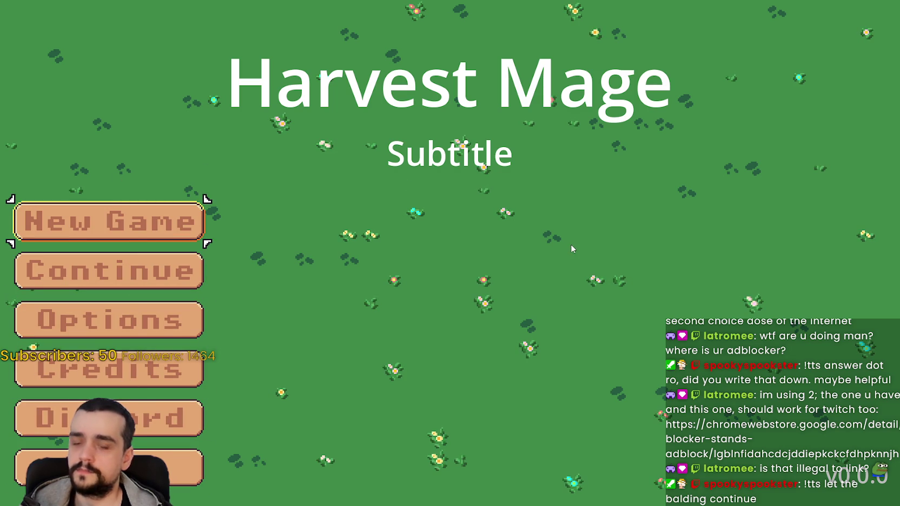
{"action": "key", "text": "F8"}
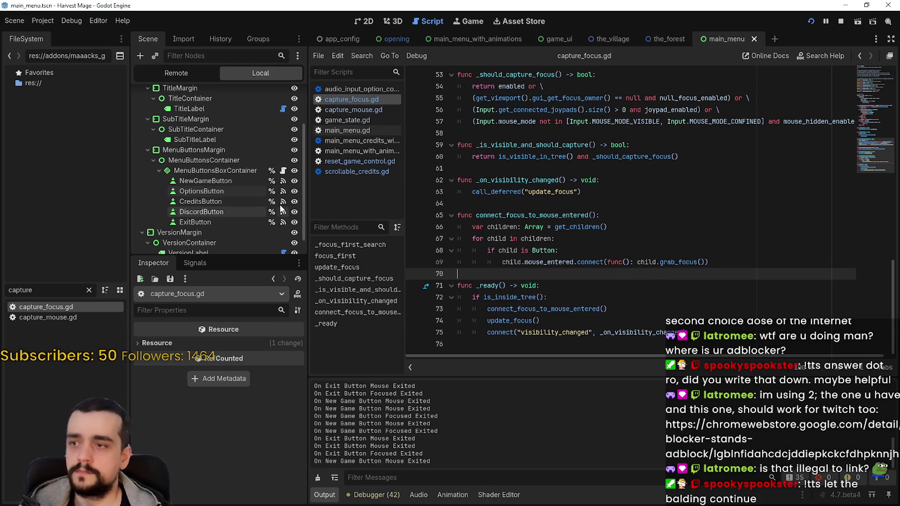
- Check NewGameButton, then select the MainMenu root and open game_theme.tres in the theme editor
{"action": "left_click", "coordinate": [230, 181]}
{"action": "scroll", "coordinate": [265, 391], "scroll_direction": "down", "scroll_amount": 3}
{"action": "scroll", "coordinate": [214, 105], "scroll_direction": "up", "scroll_amount": 3}
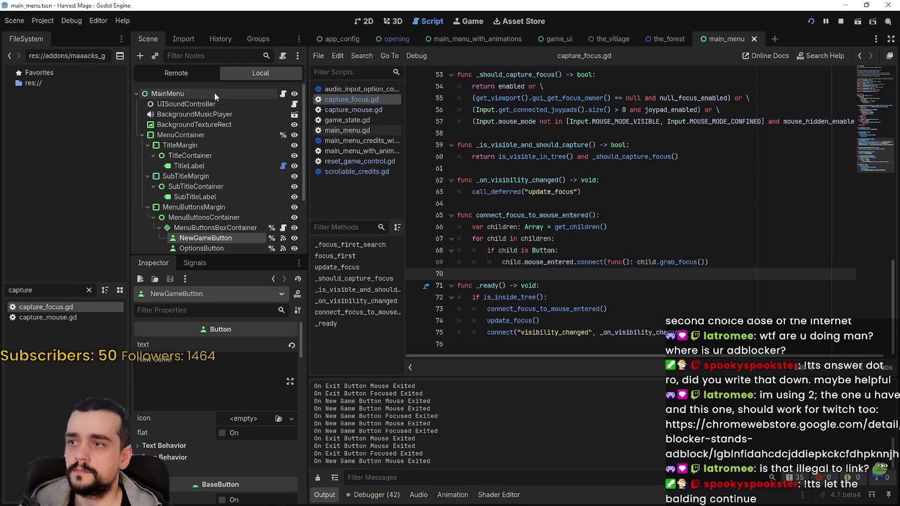
{"action": "left_click", "coordinate": [215, 94]}
{"action": "scroll", "coordinate": [257, 441], "scroll_direction": "down", "scroll_amount": 10}
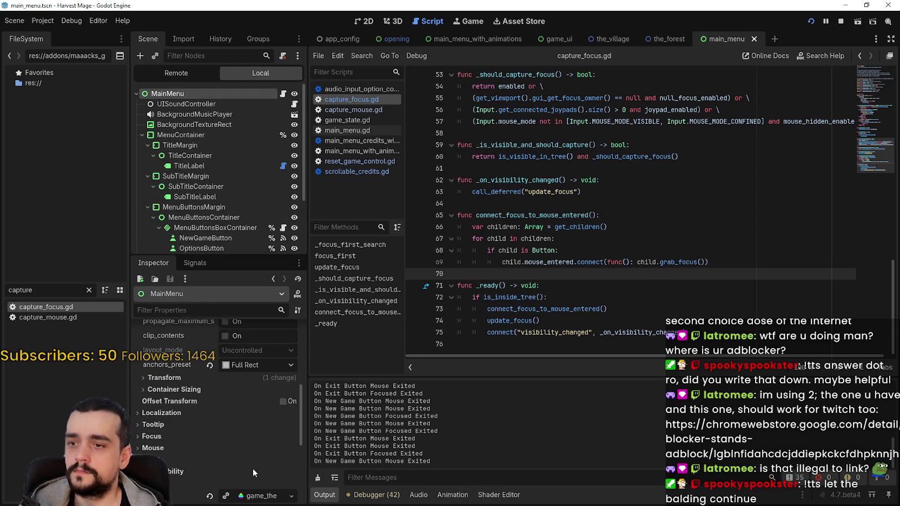
{"action": "scroll", "coordinate": [230, 418], "scroll_direction": "up", "scroll_amount": 3}
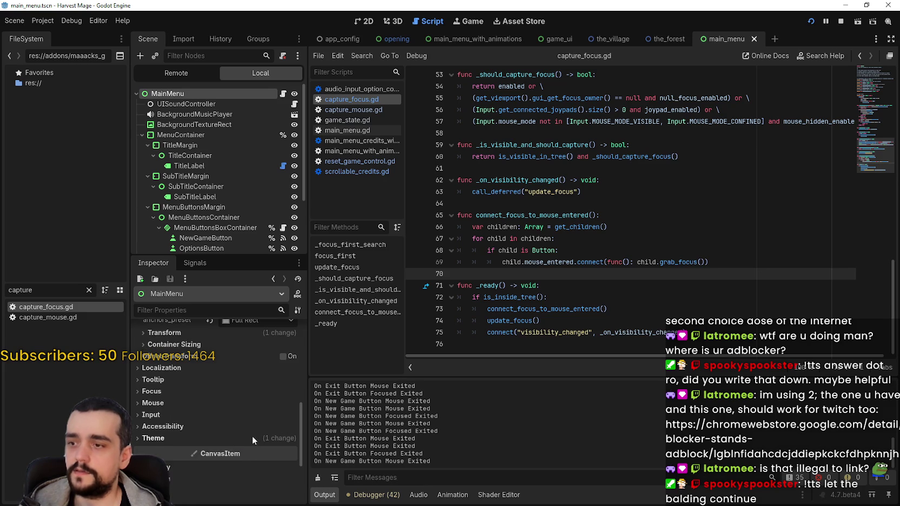
{"action": "left_click", "coordinate": [253, 450]}
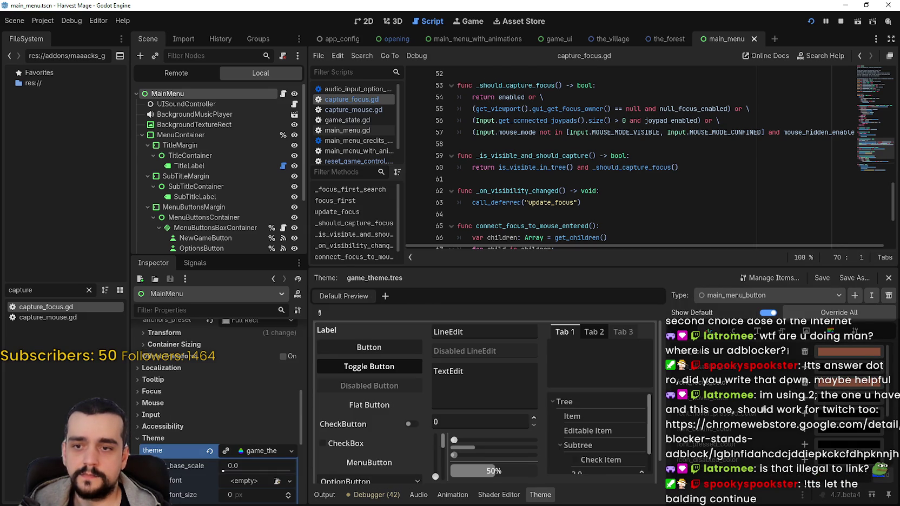
- Copy one of main_menu_button's StyleBoxTexture styles from the theme's StyleBox entries
{"action": "left_click", "coordinate": [828, 331]}
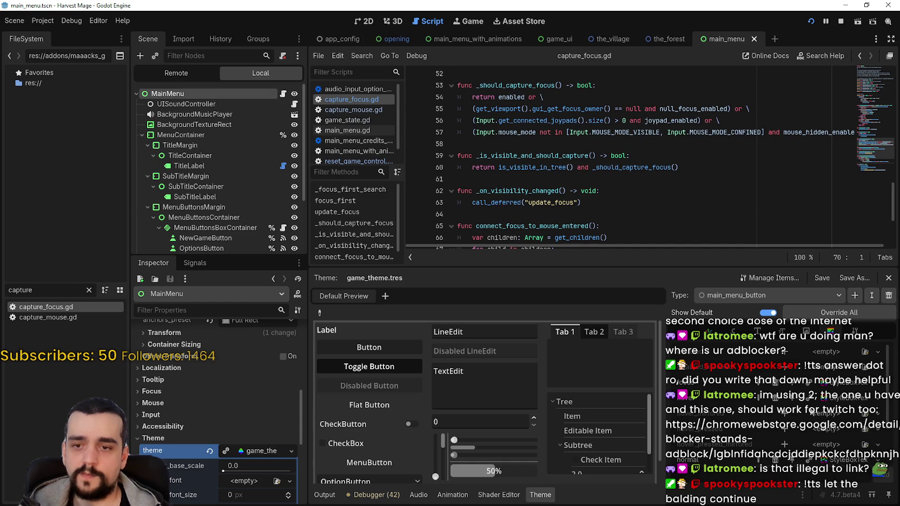
{"action": "left_click", "coordinate": [843, 400]}
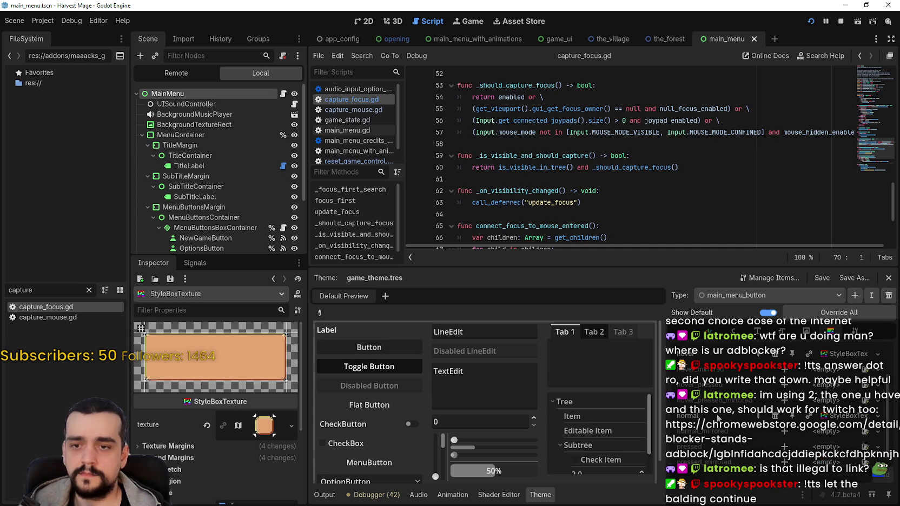
{"action": "left_click", "coordinate": [832, 417]}
{"action": "left_click", "coordinate": [820, 496]}
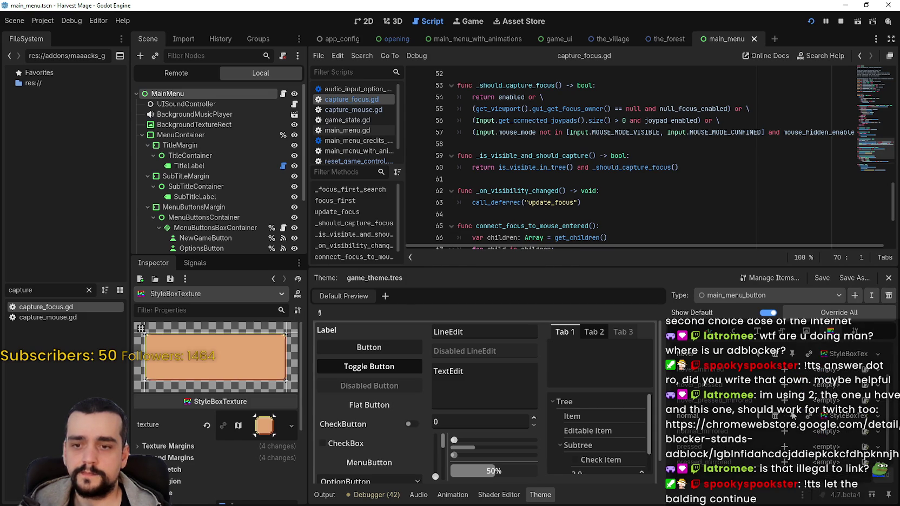
- Stop the session, rerun the menu to confirm hovering focuses buttons, and close the game window
{"action": "left_click", "coordinate": [841, 21]}
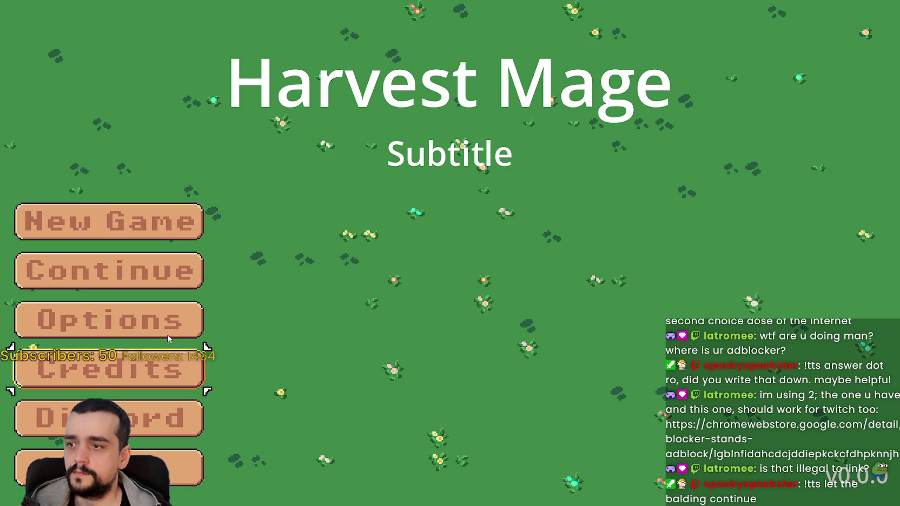
{"action": "key", "text": "alt+F4"}
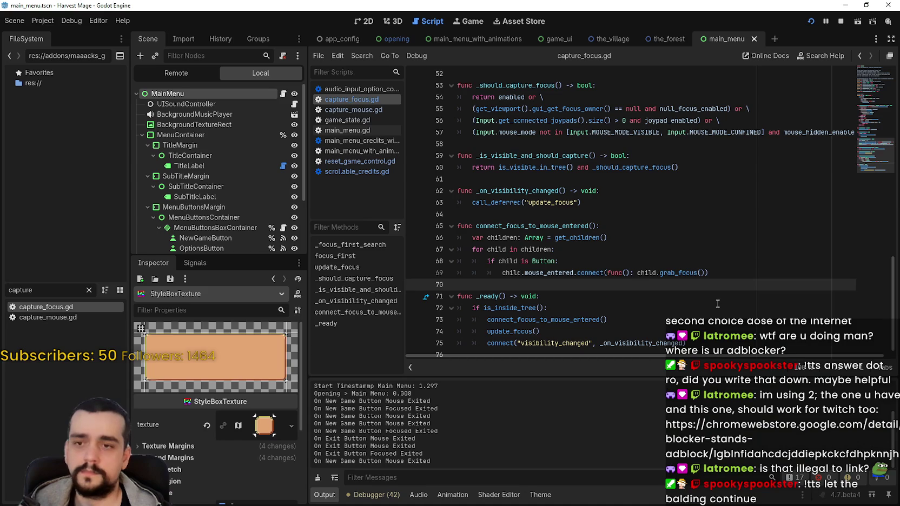
- In game_theme.tres, change a black main_menu_button colour to brown b86f50
{"action": "left_click", "coordinate": [539, 495]}
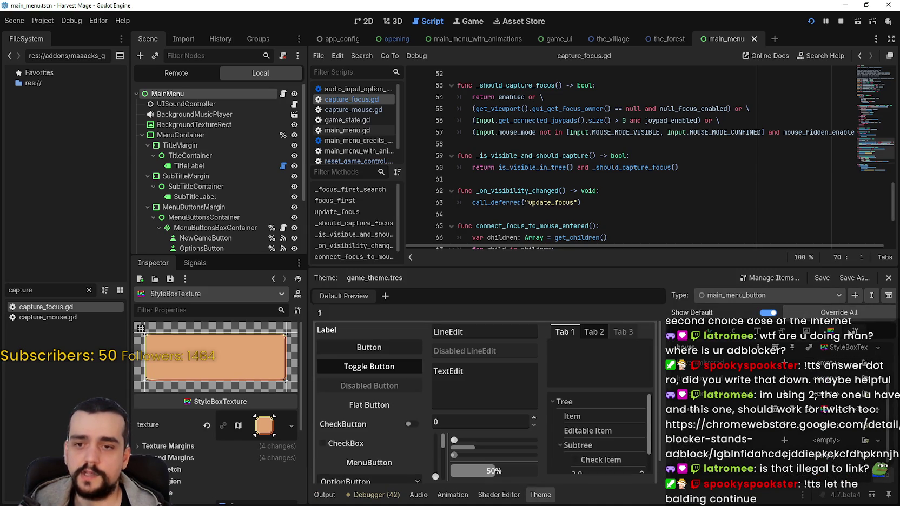
{"action": "left_click", "coordinate": [795, 331]}
{"action": "left_click", "coordinate": [758, 332]}
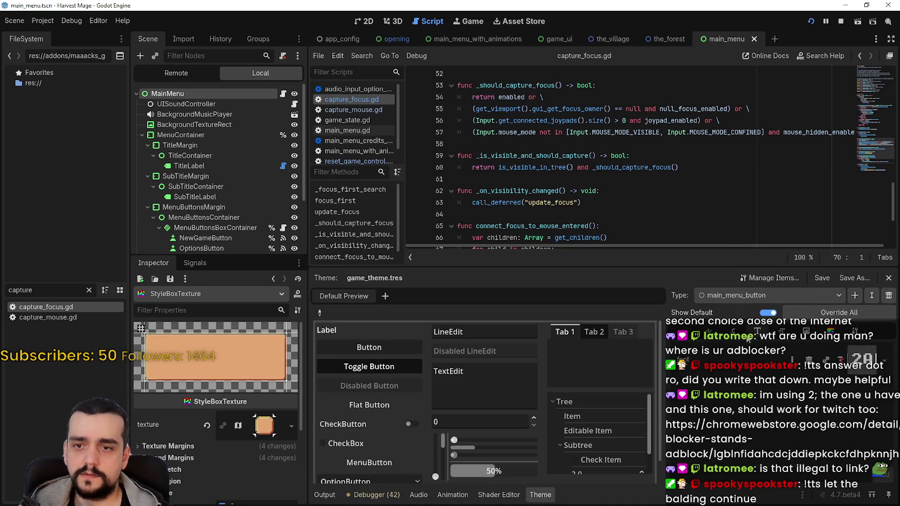
{"action": "left_click", "coordinate": [853, 331]}
{"action": "left_click", "coordinate": [714, 331]}
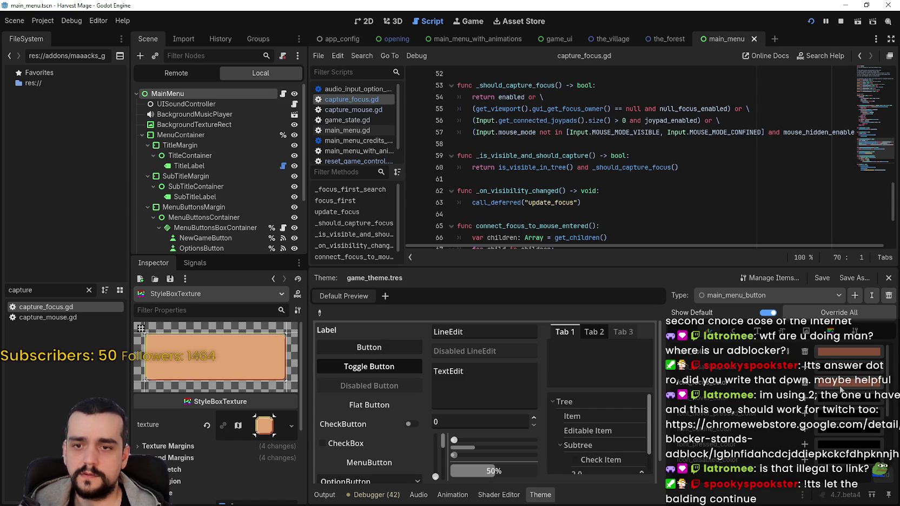
{"action": "left_click", "coordinate": [841, 389]}
{"action": "left_click", "coordinate": [742, 423]}
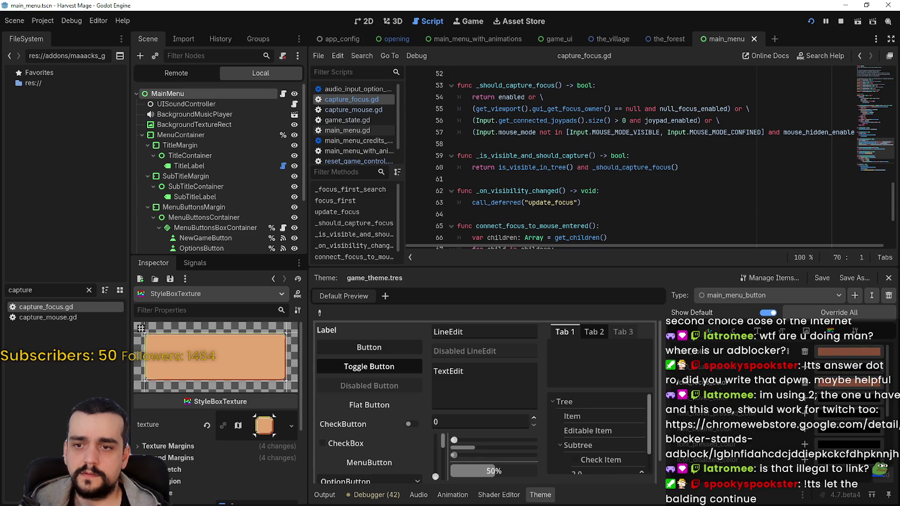
{"action": "left_click", "coordinate": [837, 404]}
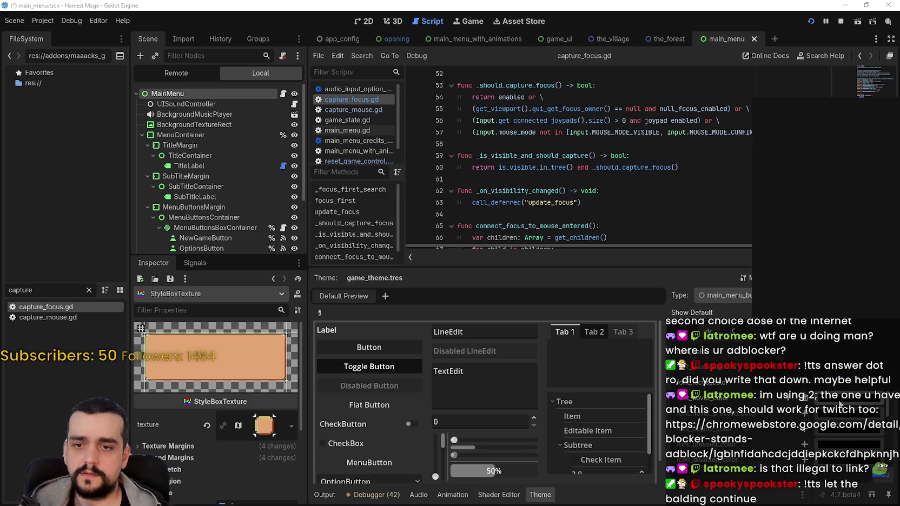
{"action": "key", "text": "Return"}
- Run the game, move focus through the menu buttons, then close it
{"action": "key", "text": "F6"}
{"action": "key", "text": "Up"}
{"action": "key", "text": "Up"}
{"action": "key", "text": "Up"}
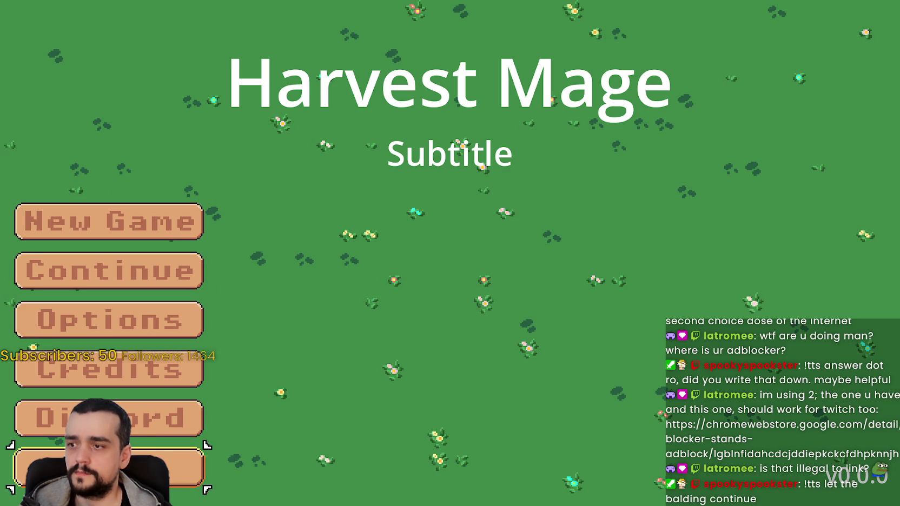
{"action": "key", "text": "F8"}
{"action": "scroll", "coordinate": [202, 198], "scroll_direction": "down", "scroll_amount": 1}
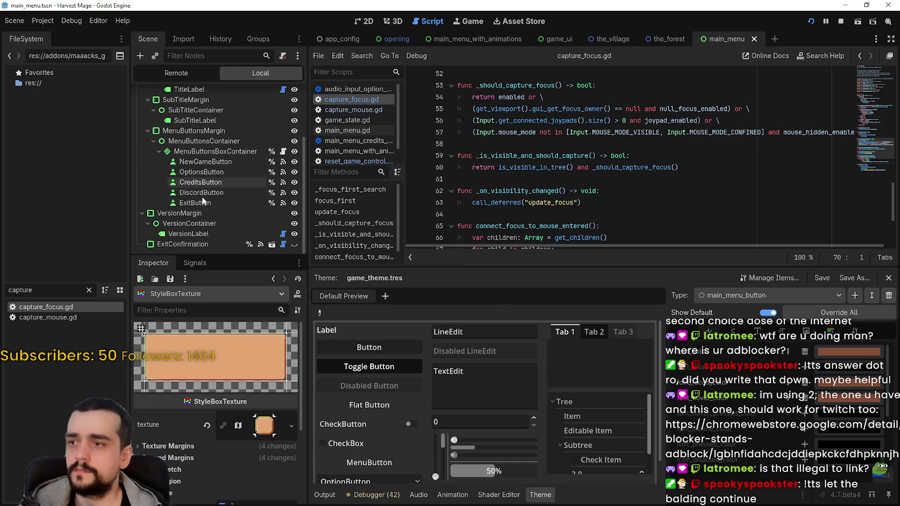
- Filter the Inspector by 'cursor' and set OptionsButton's Default Cursor Shape to Pointing Hand
{"action": "left_click", "coordinate": [211, 169]}
{"action": "scroll", "coordinate": [194, 457], "scroll_direction": "up", "scroll_amount": 5}
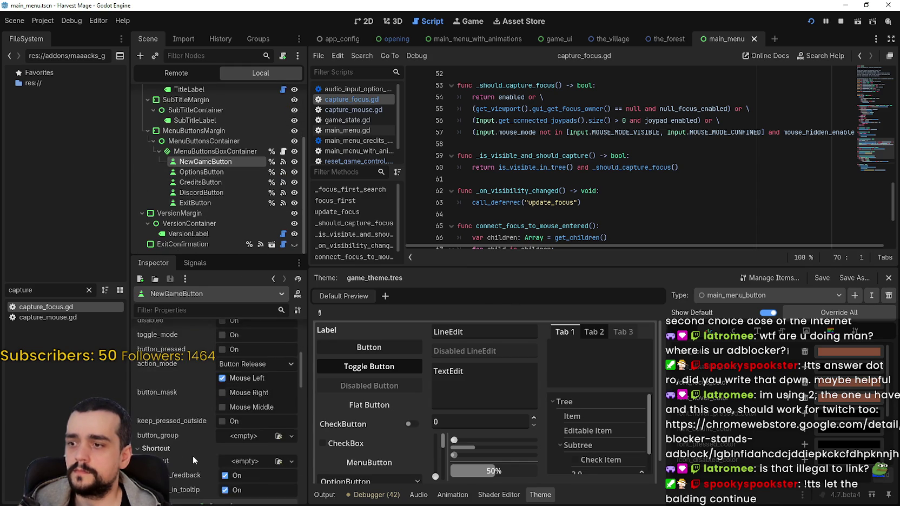
{"action": "scroll", "coordinate": [189, 451], "scroll_direction": "down", "scroll_amount": 2}
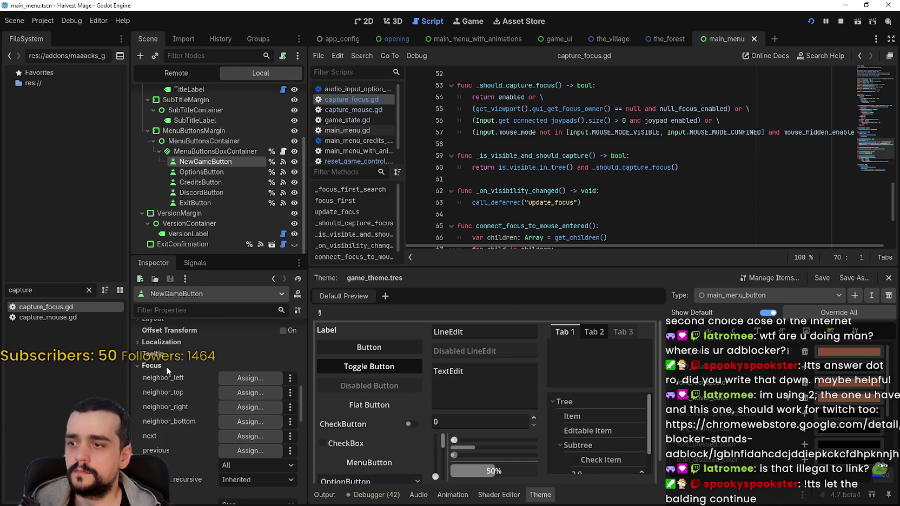
{"action": "scroll", "coordinate": [166, 366], "scroll_direction": "down", "scroll_amount": 2}
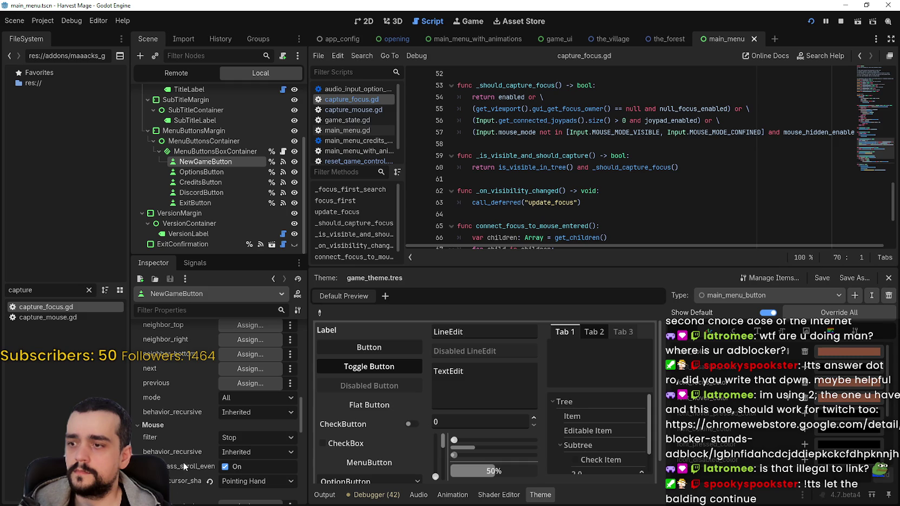
{"action": "mouse_move", "coordinate": [170, 484]}
{"action": "type", "text": "cursor"}
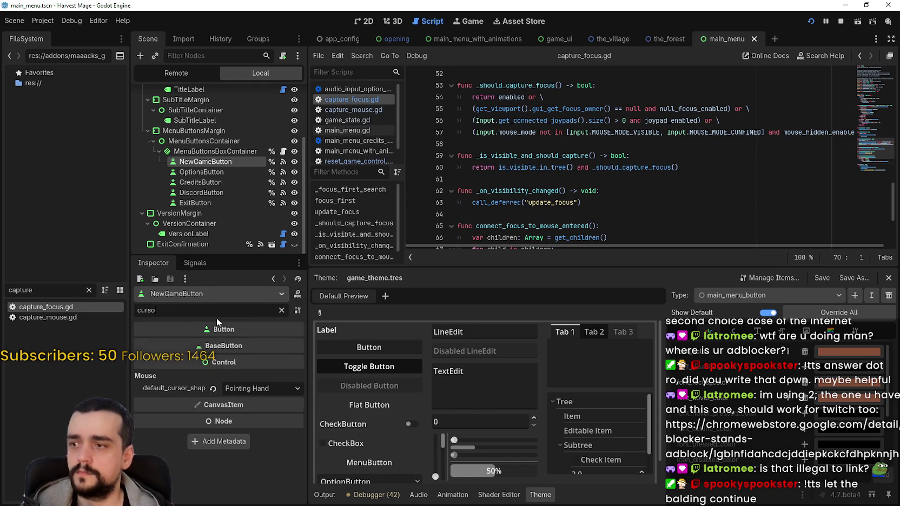
{"action": "left_click", "coordinate": [204, 171]}
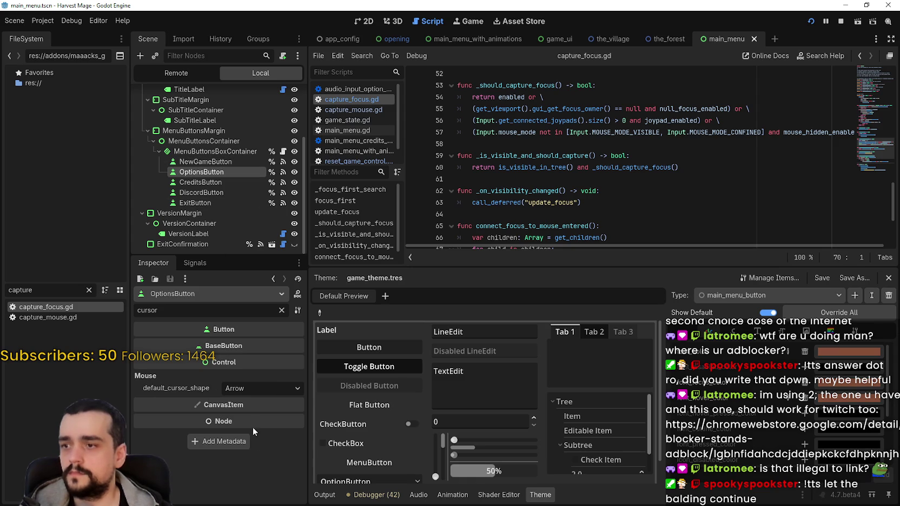
{"action": "left_click", "coordinate": [246, 390]}
{"action": "left_click", "coordinate": [272, 345]}
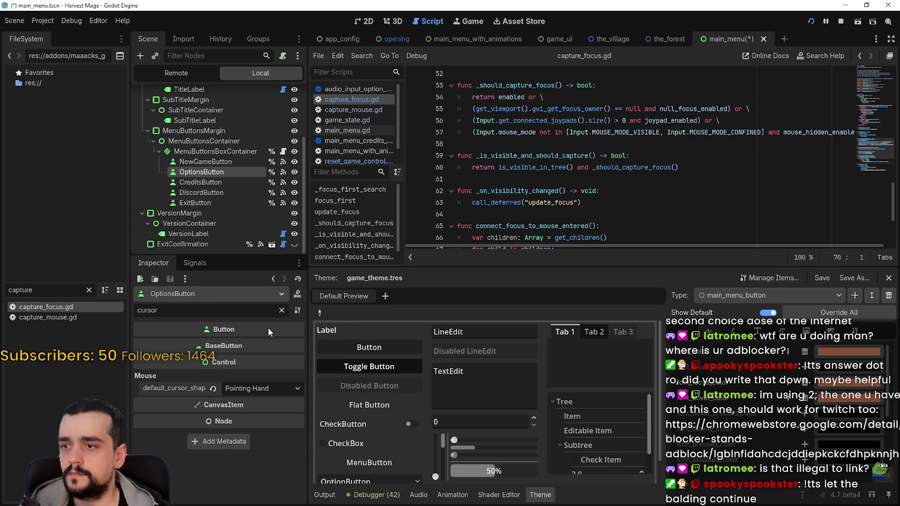
- Set CreditsButton, DiscordButton and ExitButton cursor shapes to Pointing Hand
{"action": "left_click", "coordinate": [219, 182]}
{"action": "left_click", "coordinate": [241, 388]}
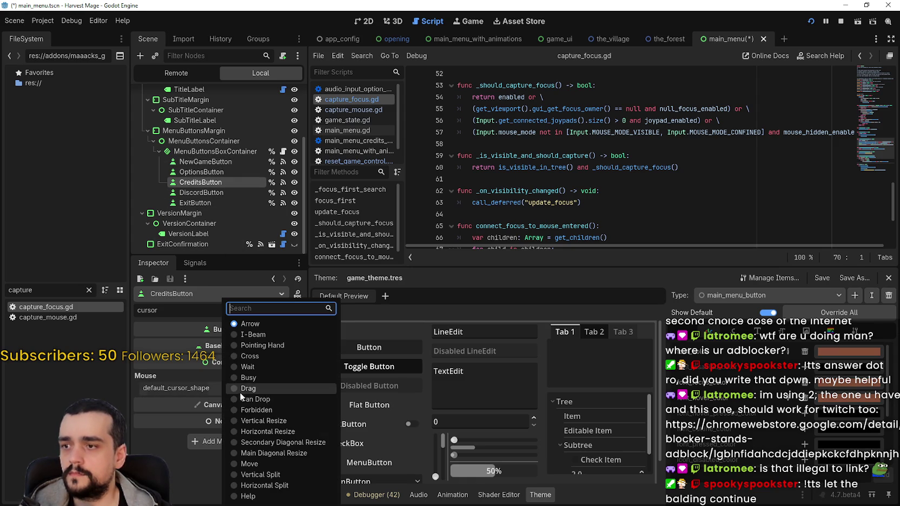
{"action": "left_click", "coordinate": [258, 345]}
{"action": "left_click", "coordinate": [204, 193]}
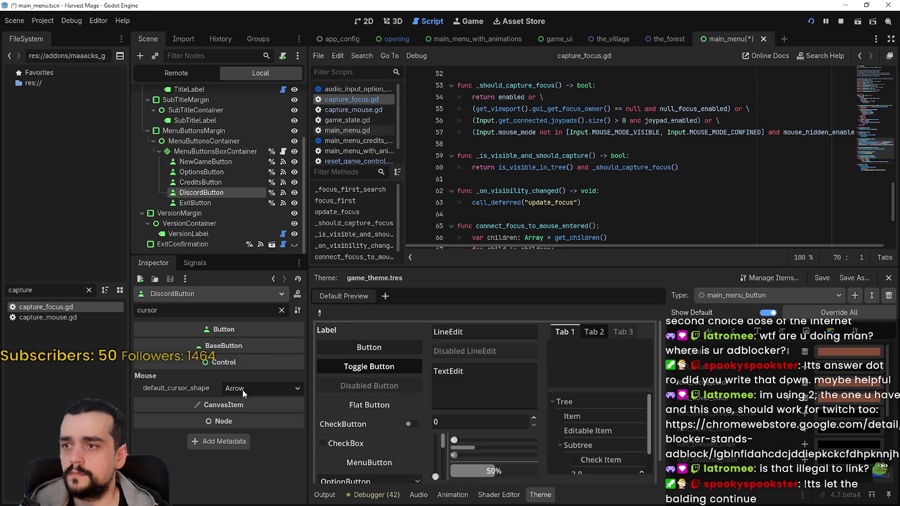
{"action": "left_click", "coordinate": [243, 389]}
{"action": "left_click", "coordinate": [259, 346]}
{"action": "left_click", "coordinate": [214, 202]}
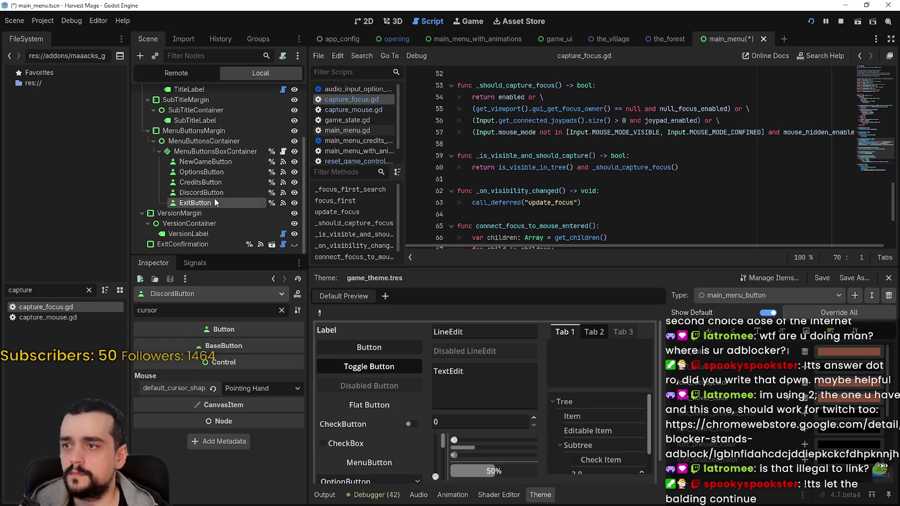
{"action": "left_click", "coordinate": [235, 383]}
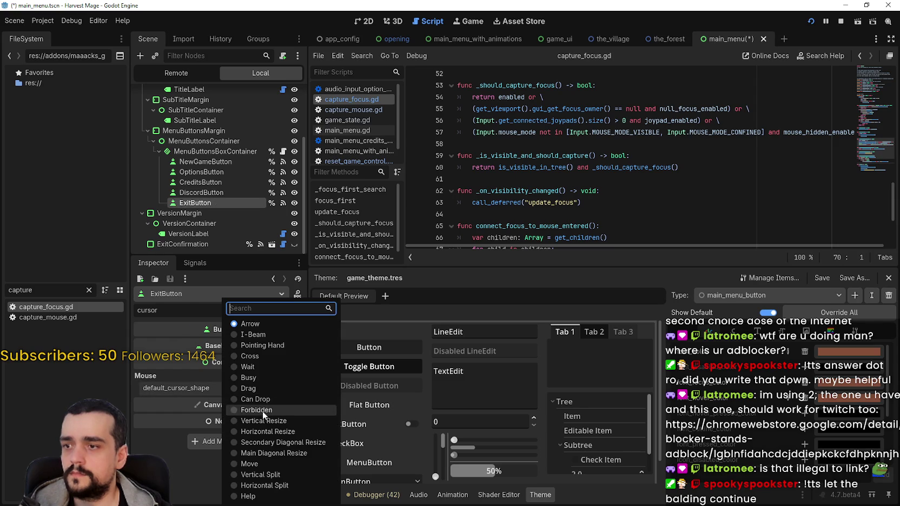
{"action": "left_click", "coordinate": [266, 350]}
- Save main_menu, give main_menu_with_animations' ContinueGameButton a Pointing Hand cursor, and stop the game
{"action": "key", "text": "ctrl+s"}
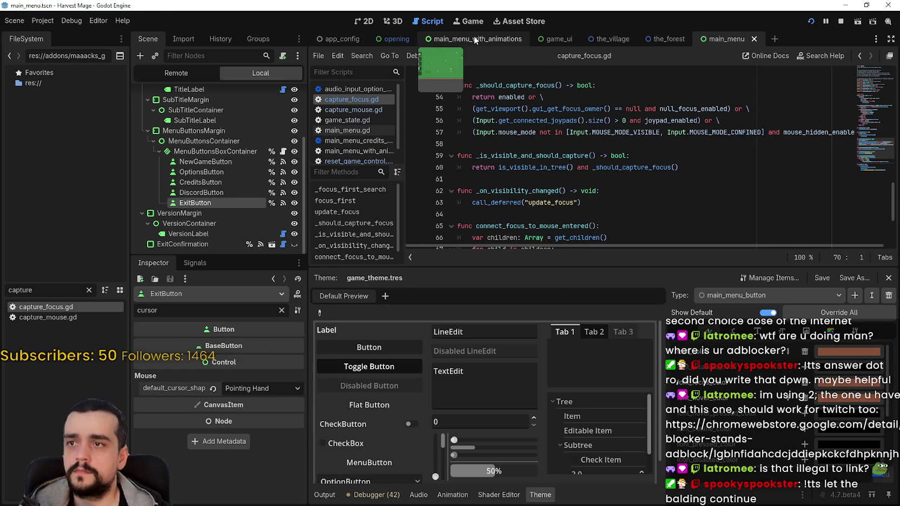
{"action": "left_click", "coordinate": [474, 39]}
{"action": "left_click", "coordinate": [236, 386]}
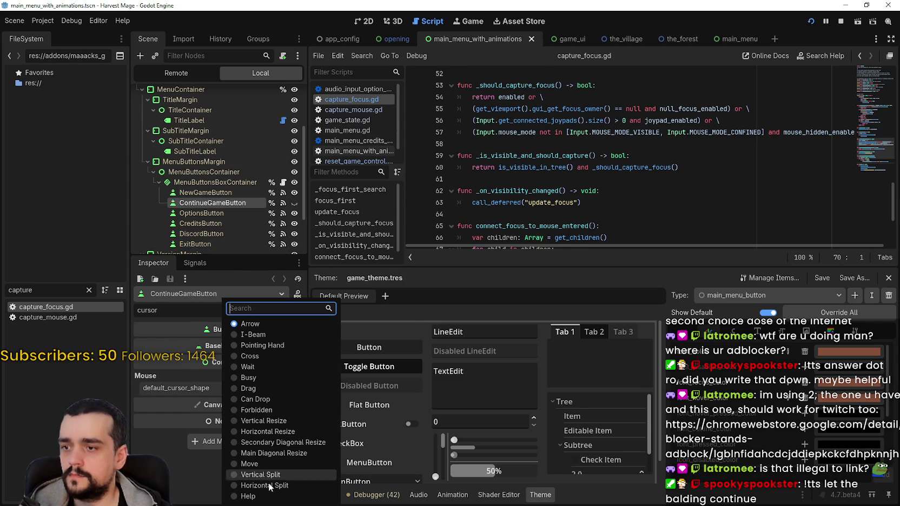
{"action": "left_click", "coordinate": [272, 347]}
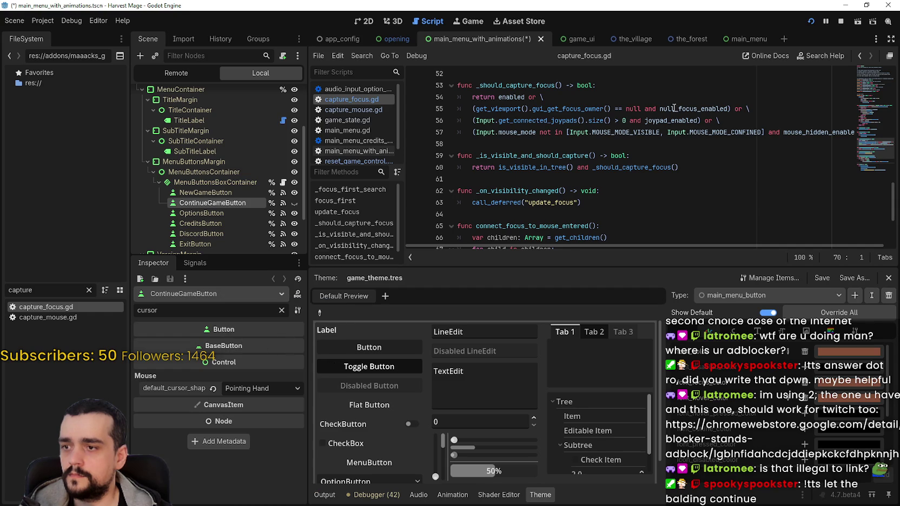
{"action": "left_click", "coordinate": [840, 21]}
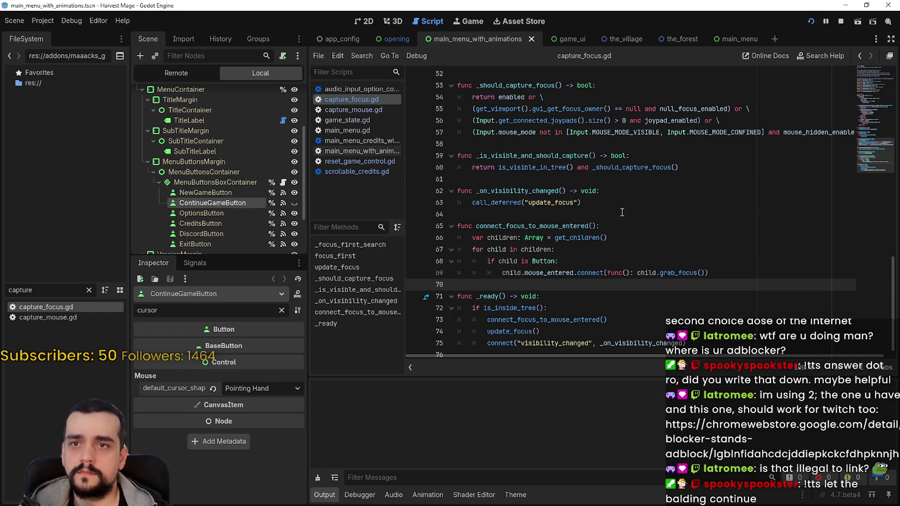
- Run Harvest Mage, move focus between menu buttons, open and close Options, then quit via Exit
{"action": "key", "text": "F5"}
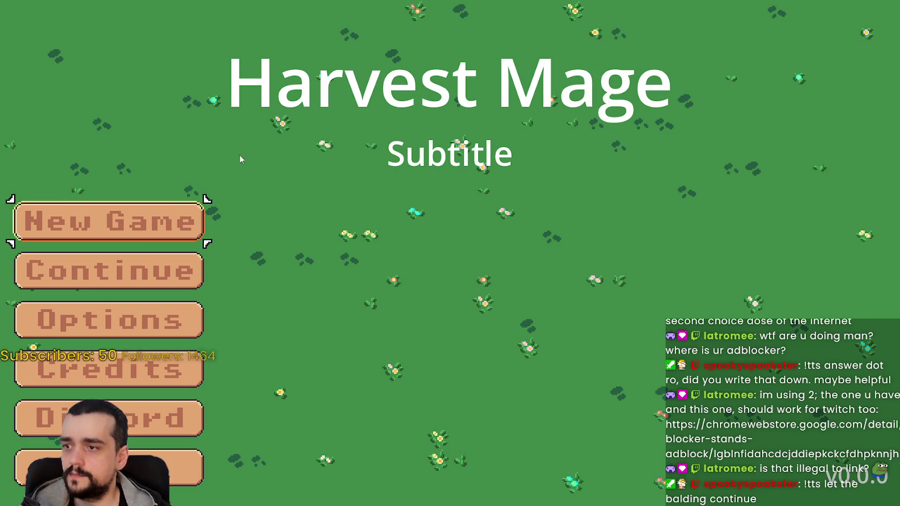
{"action": "key", "text": "Down"}
{"action": "key", "text": "Down"}
{"action": "key", "text": "Down"}
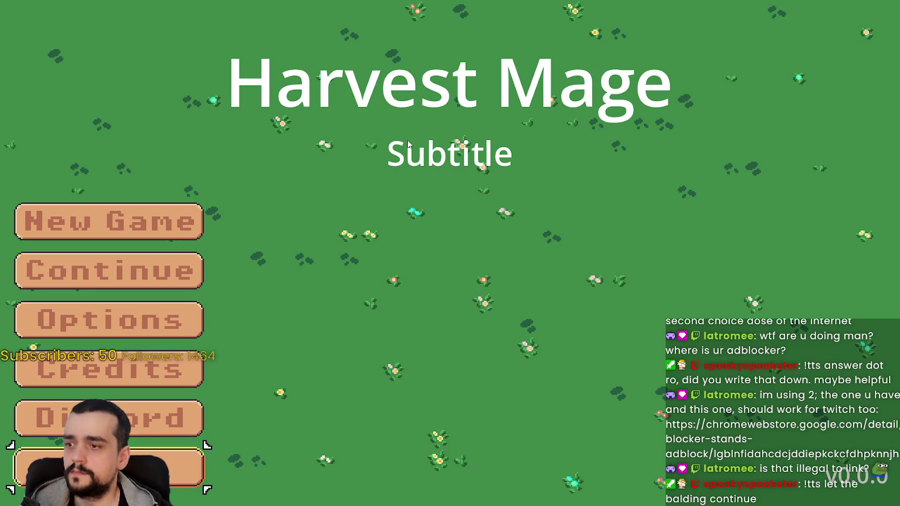
{"action": "key", "text": "Up"}
{"action": "key", "text": "Up"}
{"action": "key", "text": "Up"}
{"action": "key", "text": "Down"}
{"action": "key", "text": "Down"}
{"action": "key", "text": "Down"}
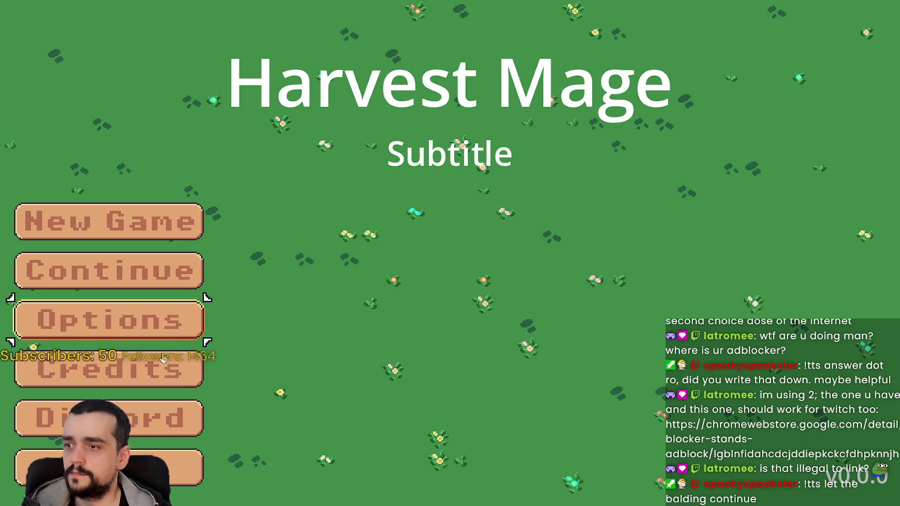
{"action": "left_click", "coordinate": [164, 327]}
{"action": "key", "text": "Escape"}
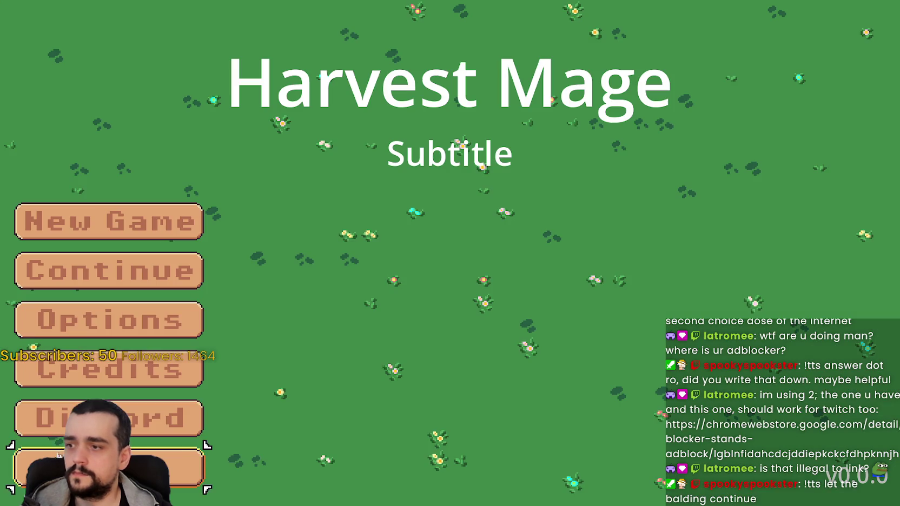
{"action": "key", "text": "Return"}
{"action": "key", "text": "Return"}
- Quit the running game and list the theme's StyleBox items in the theme editor
{"action": "left_click", "coordinate": [717, 179]}
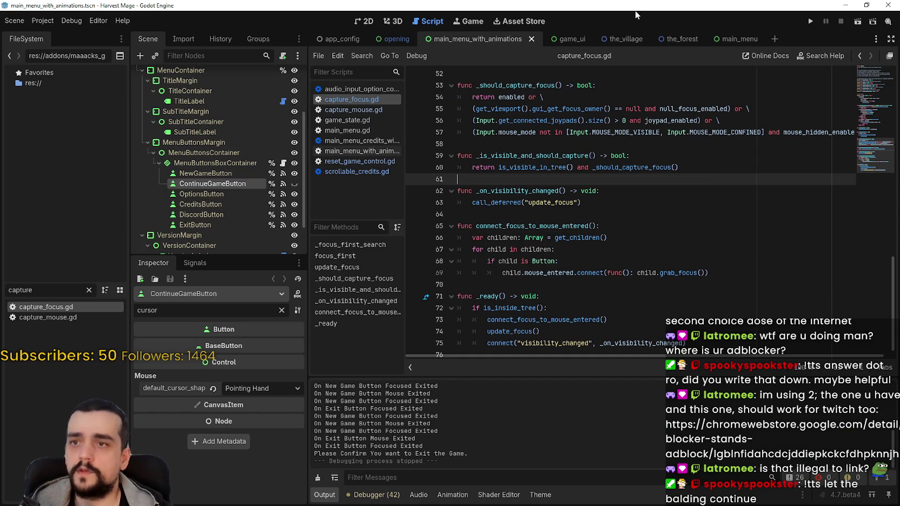
{"action": "left_click", "coordinate": [540, 494]}
{"action": "scroll", "coordinate": [781, 436], "scroll_direction": "up", "scroll_amount": 5}
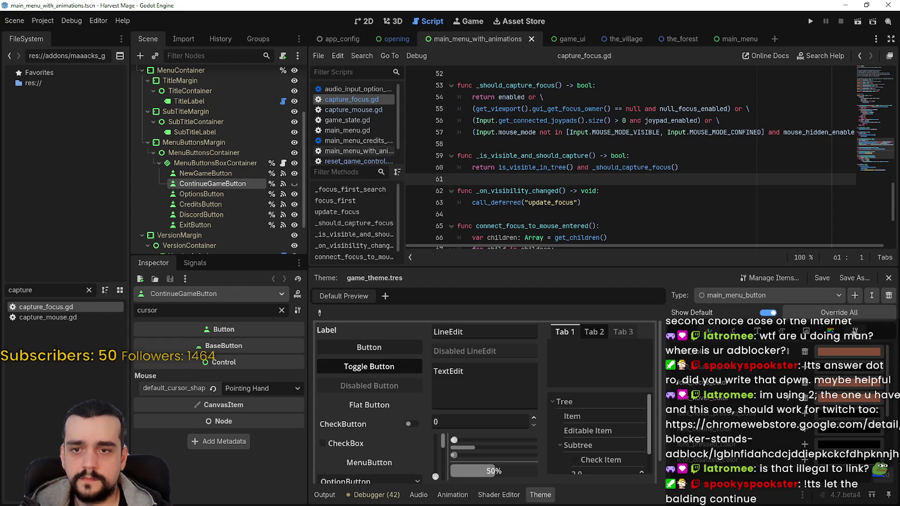
{"action": "scroll", "coordinate": [746, 459], "scroll_direction": "down", "scroll_amount": 2}
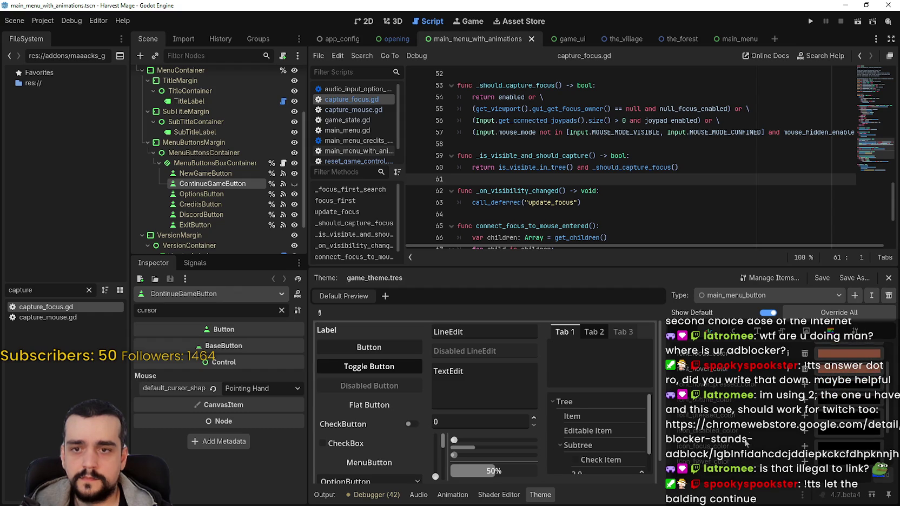
{"action": "left_click", "coordinate": [832, 331]}
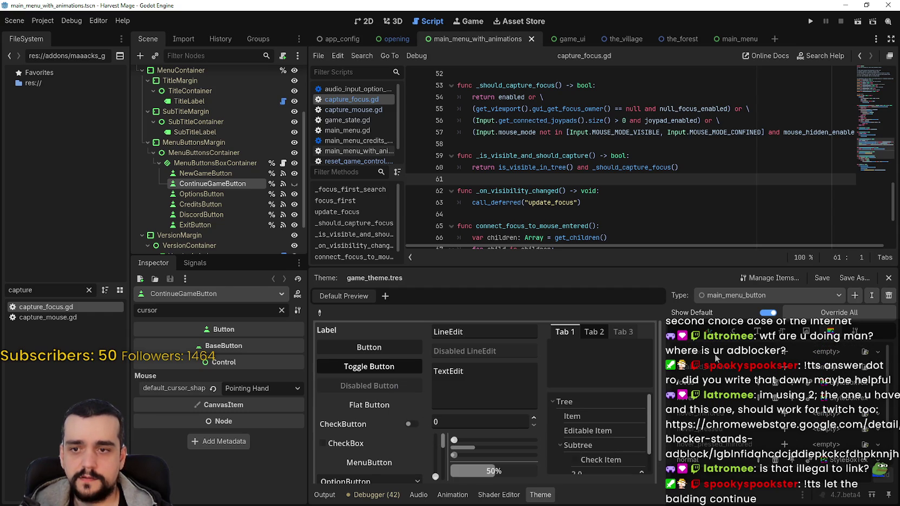
{"action": "scroll", "coordinate": [722, 380], "scroll_direction": "down", "scroll_amount": 1}
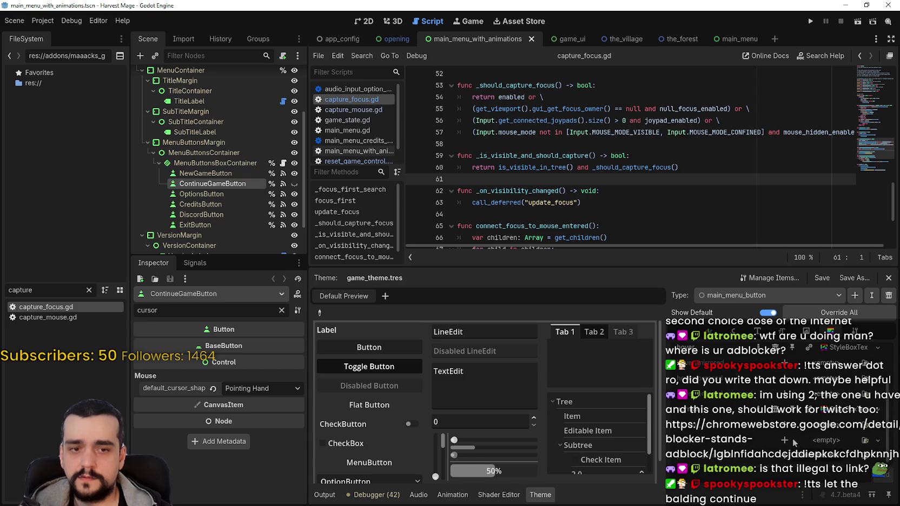
- Try Make Unique (Recursive) on the hover StyleBoxTexture, then dismiss the prompt
{"action": "left_click", "coordinate": [837, 413]}
{"action": "left_click", "coordinate": [837, 416]}
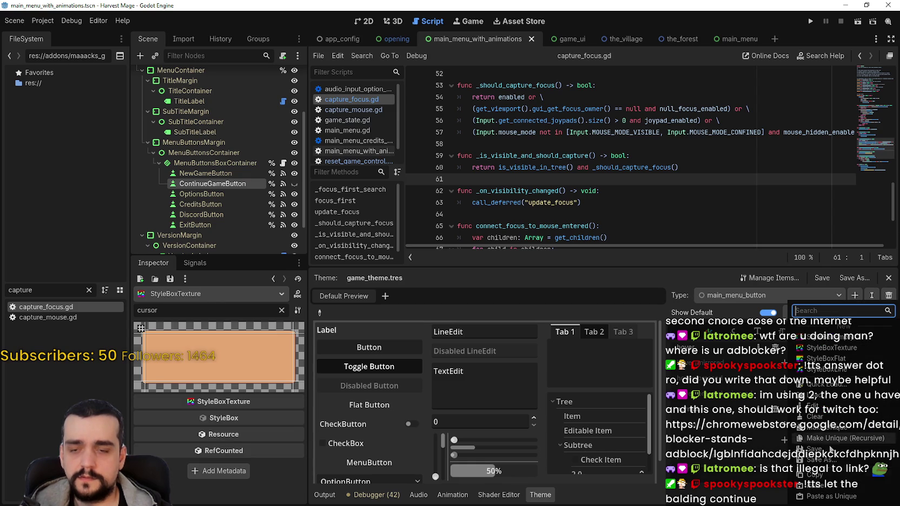
{"action": "left_click", "coordinate": [788, 449]}
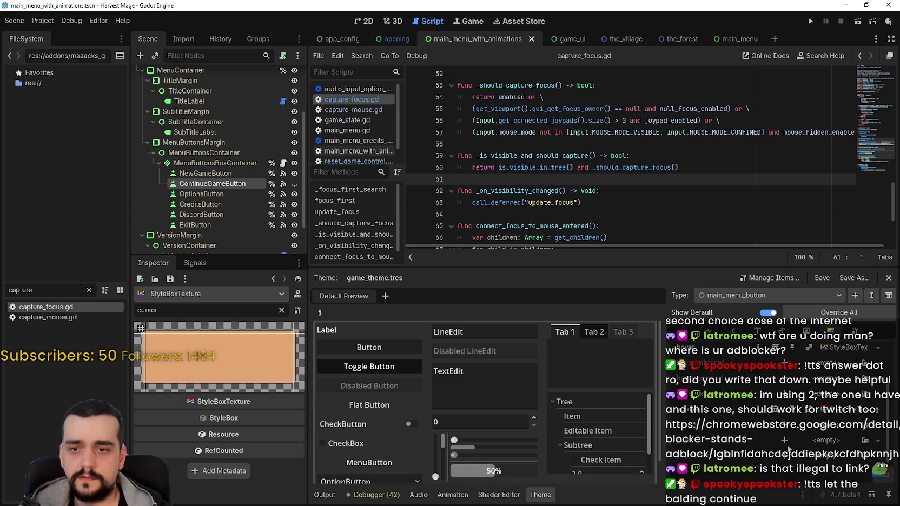
{"action": "left_click", "coordinate": [821, 443]}
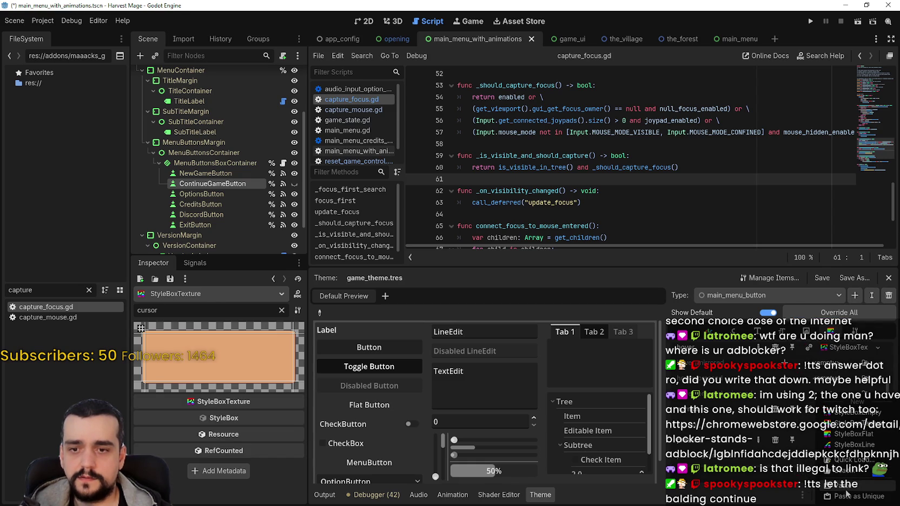
{"action": "left_click", "coordinate": [844, 440]}
{"action": "left_click", "coordinate": [403, 334]}
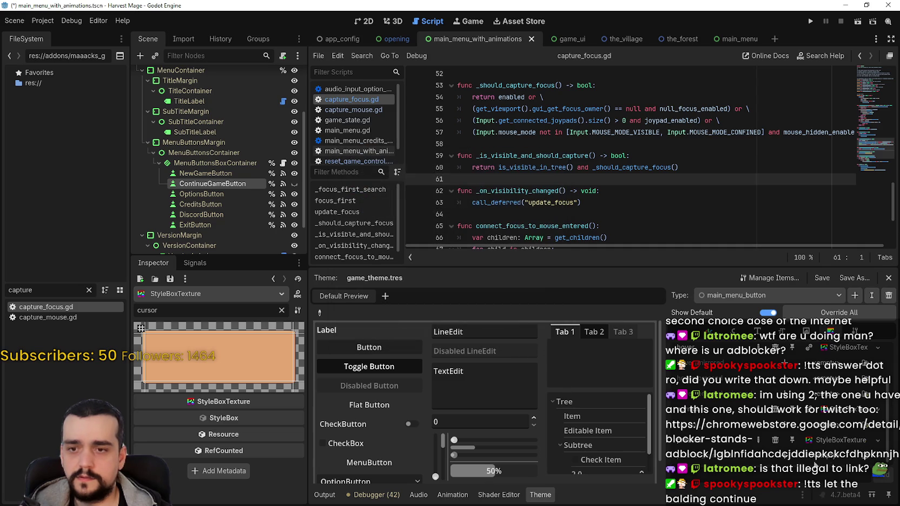
- Clear the 'cursor' Inspector filter and scroll down to the 32×32 texture preview
{"action": "left_click", "coordinate": [282, 310]}
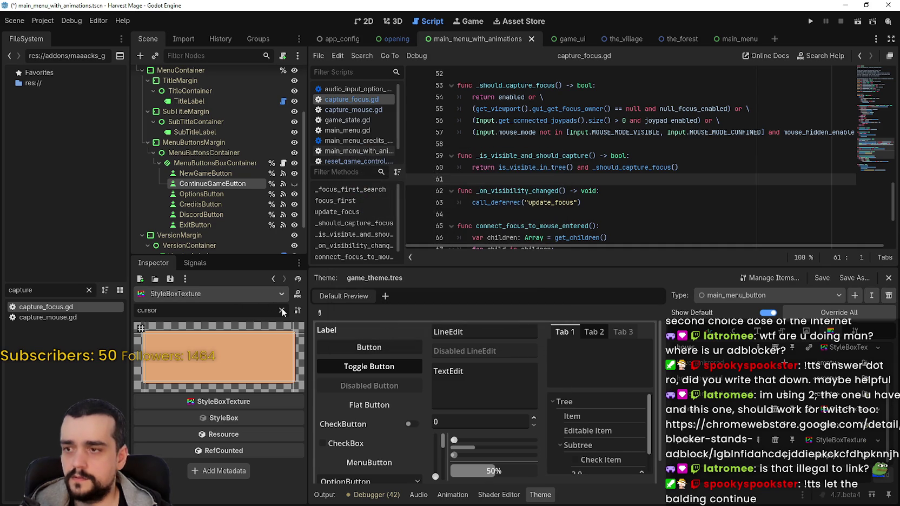
{"action": "scroll", "coordinate": [251, 432], "scroll_direction": "down", "scroll_amount": 3}
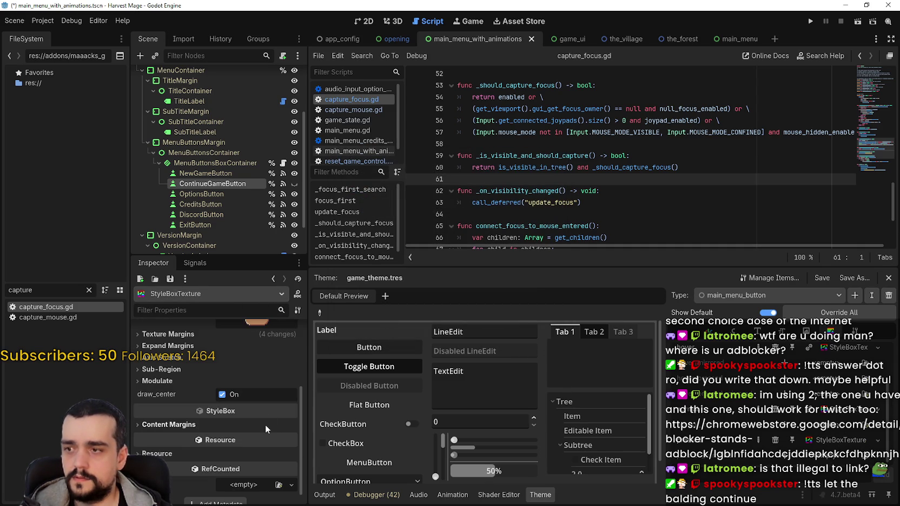
{"action": "scroll", "coordinate": [244, 417], "scroll_direction": "up", "scroll_amount": 5}
{"action": "scroll", "coordinate": [181, 430], "scroll_direction": "down", "scroll_amount": 3}
- Open Edit Region and zoom and pan the atlas around the selected orange tile and brown pills
{"action": "left_click", "coordinate": [199, 426]}
{"action": "scroll", "coordinate": [445, 252], "scroll_direction": "down", "scroll_amount": 4}
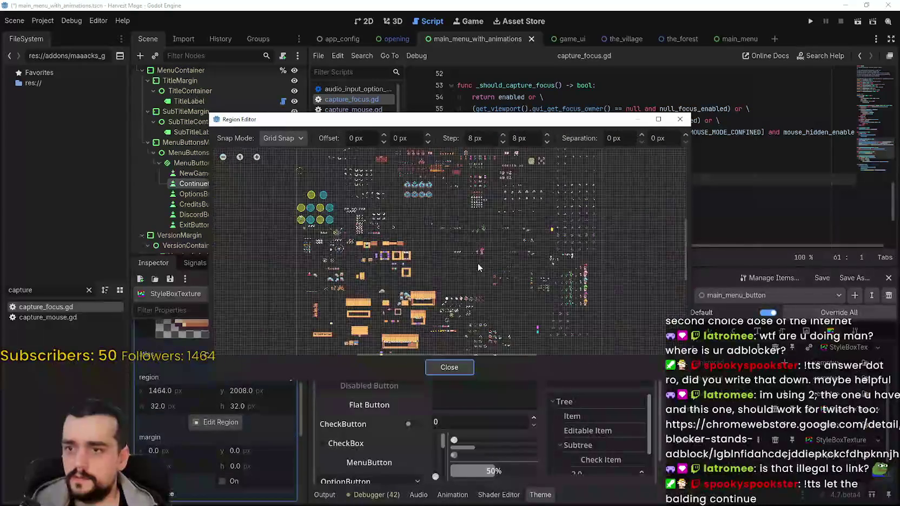
{"action": "scroll", "coordinate": [516, 291], "scroll_direction": "up", "scroll_amount": 5}
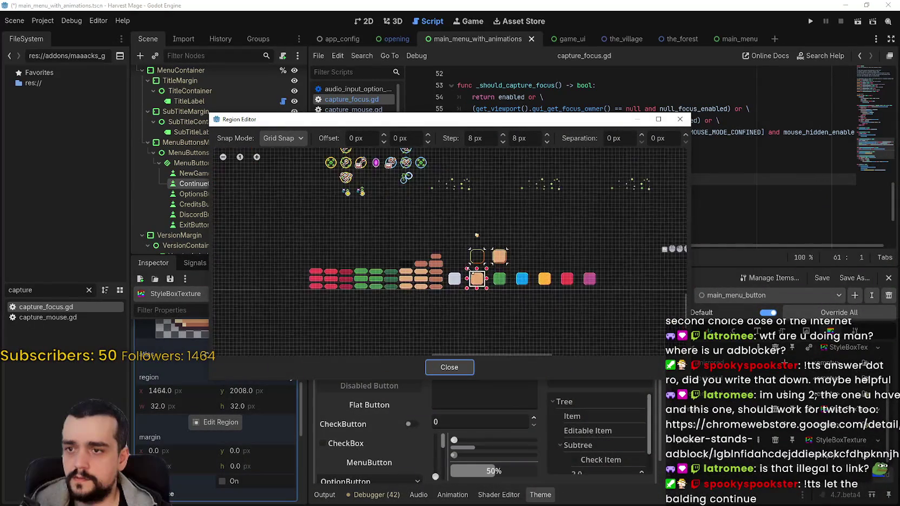
{"action": "scroll", "coordinate": [438, 285], "scroll_direction": "up", "scroll_amount": 4}
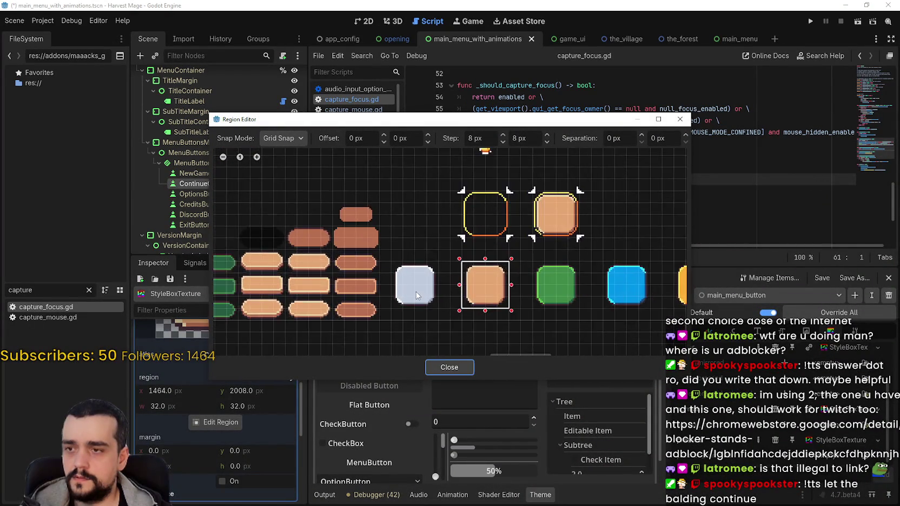
{"action": "scroll", "coordinate": [604, 273], "scroll_direction": "down", "scroll_amount": 4}
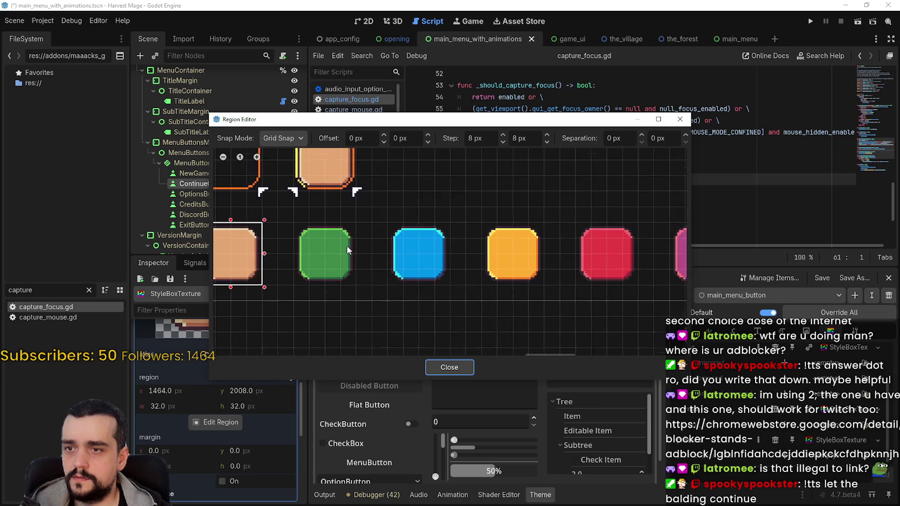
{"action": "scroll", "coordinate": [315, 252], "scroll_direction": "left", "scroll_amount": 5}
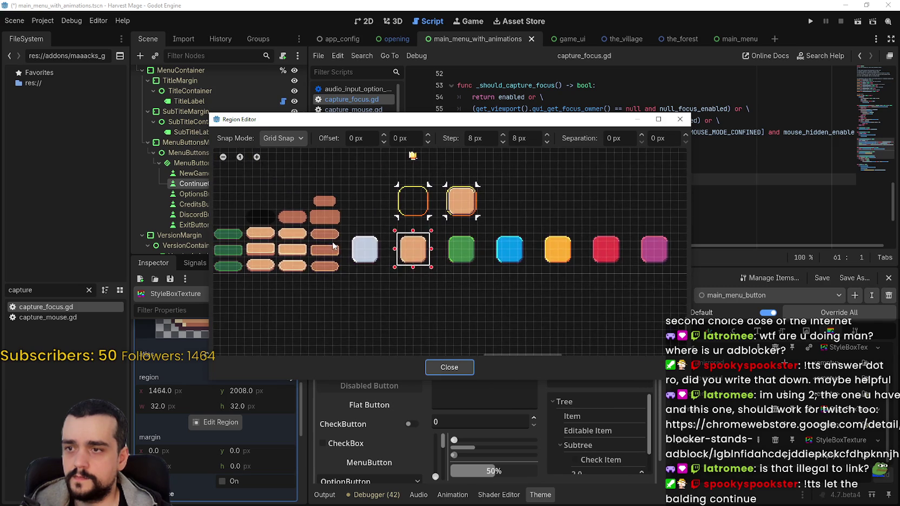
{"action": "scroll", "coordinate": [431, 269], "scroll_direction": "up", "scroll_amount": 3}
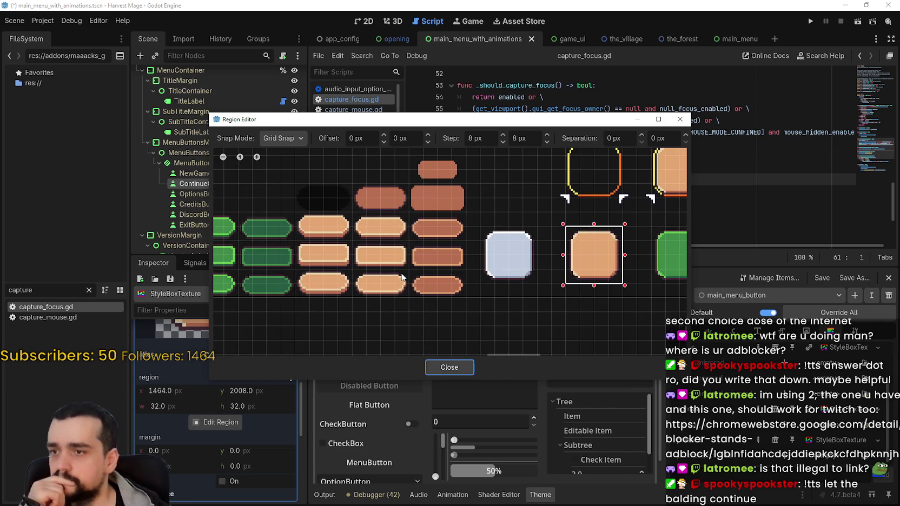
{"action": "scroll", "coordinate": [349, 256], "scroll_direction": "up", "scroll_amount": 2}
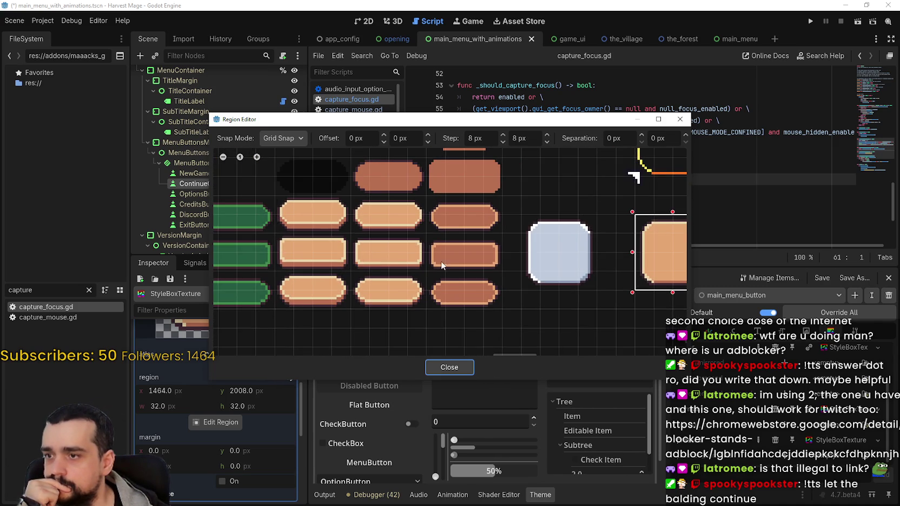
{"action": "scroll", "coordinate": [501, 278], "scroll_direction": "right", "scroll_amount": 3}
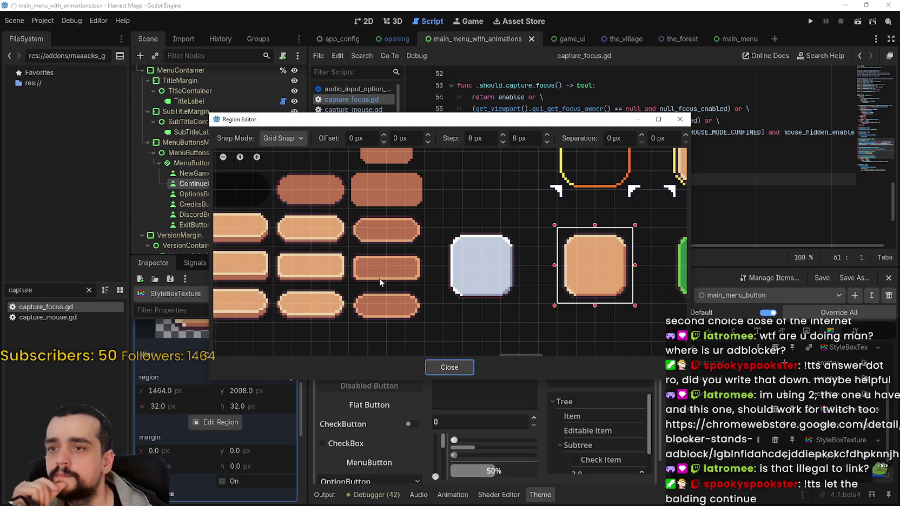
{"action": "left_click_drag", "start_coordinate": [377, 278], "coordinate": [311, 257]}
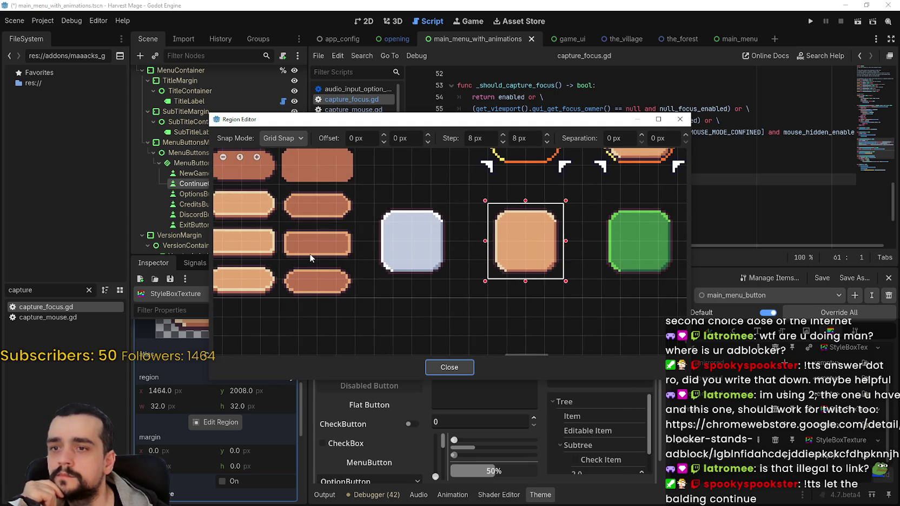
{"action": "scroll", "coordinate": [284, 248], "scroll_direction": "down", "scroll_amount": 2}
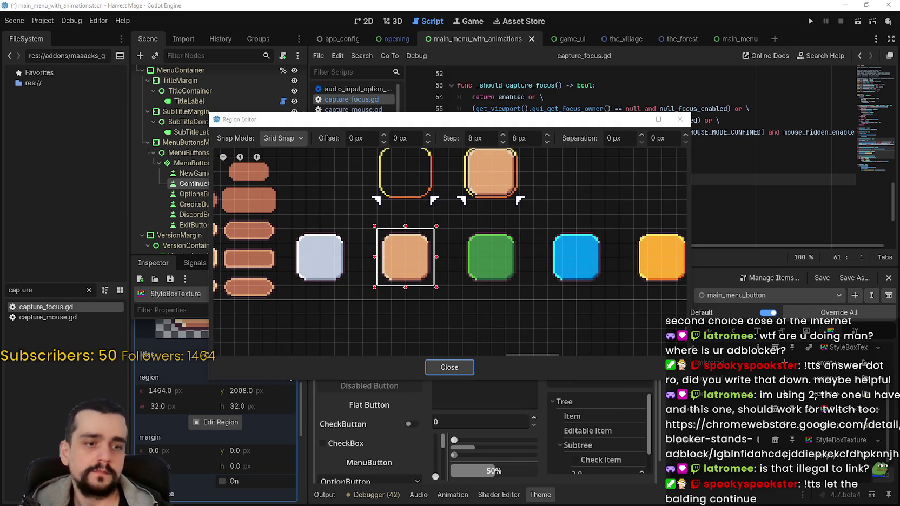
{"action": "key", "text": "alt+Tab"}
- Copy the 48x48 orange square button and drop the copy in the empty top row
{"action": "scroll", "coordinate": [489, 221], "scroll_direction": "down", "scroll_amount": 2}
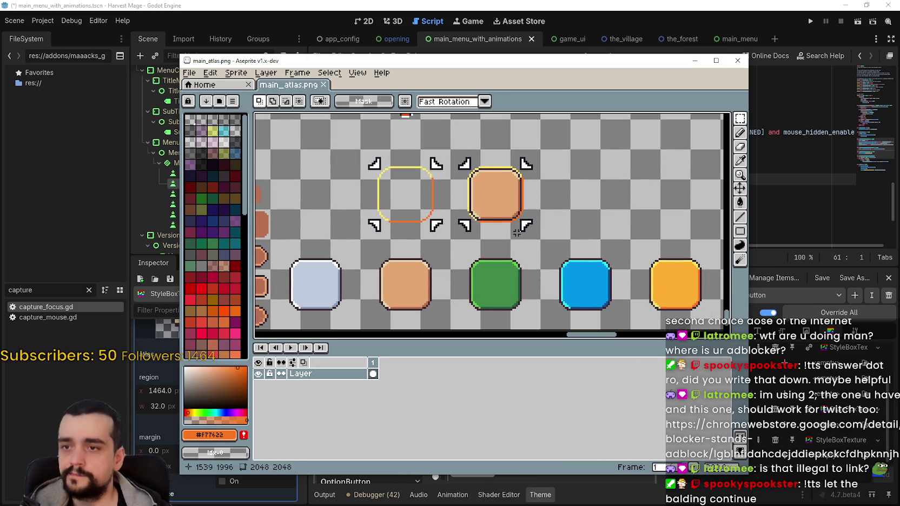
{"action": "scroll", "coordinate": [489, 259], "scroll_direction": "down", "scroll_amount": 3}
{"action": "scroll", "coordinate": [460, 244], "scroll_direction": "up", "scroll_amount": 3}
{"action": "mouse_move", "coordinate": [494, 262]}
{"action": "left_mouse_down"}
{"action": "mouse_move", "coordinate": [617, 262]}
{"action": "mouse_move", "coordinate": [407, 251]}
{"action": "left_mouse_up"}
{"action": "scroll", "coordinate": [476, 265], "scroll_direction": "up", "scroll_amount": 1}
{"action": "left_click_drag", "start_coordinate": [408, 297], "coordinate": [544, 160]}
{"action": "scroll", "coordinate": [544, 160], "scroll_direction": "down", "scroll_amount": 1}
{"action": "mouse_move", "coordinate": [650, 162]}
{"action": "left_mouse_down"}
{"action": "mouse_move", "coordinate": [549, 250]}
{"action": "mouse_move", "coordinate": [535, 246]}
{"action": "mouse_move", "coordinate": [563, 175]}
{"action": "mouse_move", "coordinate": [687, 223]}
{"action": "left_mouse_up"}
{"action": "key", "text": "ctrl+v"}
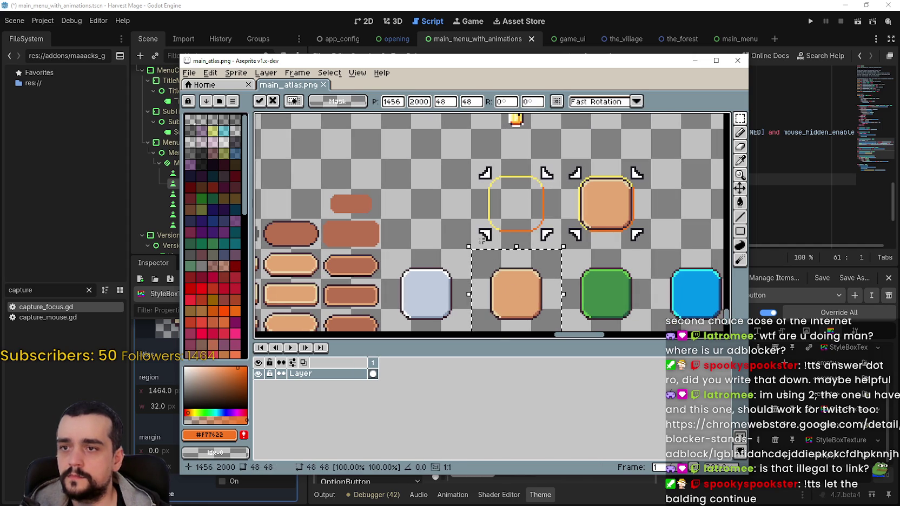
{"action": "mouse_move", "coordinate": [522, 307]}
{"action": "left_mouse_down"}
{"action": "mouse_move", "coordinate": [465, 303]}
{"action": "mouse_move", "coordinate": [697, 240]}
{"action": "mouse_move", "coordinate": [643, 210]}
{"action": "left_mouse_up"}
{"action": "left_click", "coordinate": [485, 261]}
- Copy the middle-column brown pill and drop it beside the orange copy
{"action": "left_click_drag", "start_coordinate": [485, 262], "coordinate": [693, 228]}
{"action": "scroll", "coordinate": [478, 247], "scroll_direction": "up", "scroll_amount": 2}
{"action": "scroll", "coordinate": [478, 247], "scroll_direction": "down", "scroll_amount": 1}
{"action": "left_click_drag", "start_coordinate": [511, 255], "coordinate": [508, 231]}
{"action": "scroll", "coordinate": [448, 227], "scroll_direction": "up", "scroll_amount": 1}
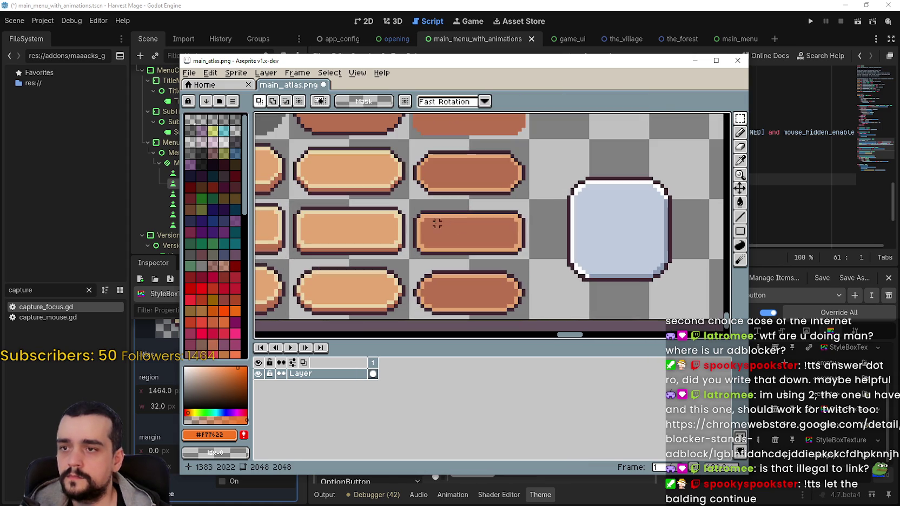
{"action": "mouse_move", "coordinate": [416, 251]}
{"action": "left_mouse_down"}
{"action": "mouse_move", "coordinate": [466, 201]}
{"action": "mouse_move", "coordinate": [525, 201]}
{"action": "left_mouse_up"}
{"action": "scroll", "coordinate": [511, 232], "scroll_direction": "down", "scroll_amount": 2}
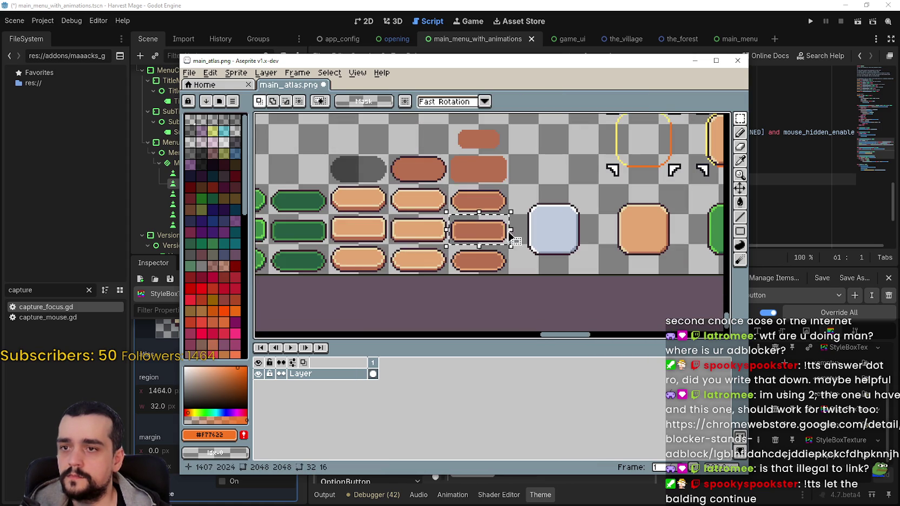
{"action": "left_click_drag", "start_coordinate": [614, 217], "coordinate": [274, 238]}
{"action": "scroll", "coordinate": [468, 207], "scroll_direction": "up", "scroll_amount": 1}
{"action": "scroll", "coordinate": [466, 225], "scroll_direction": "up", "scroll_amount": 1}
{"action": "key", "text": "ctrl+v"}
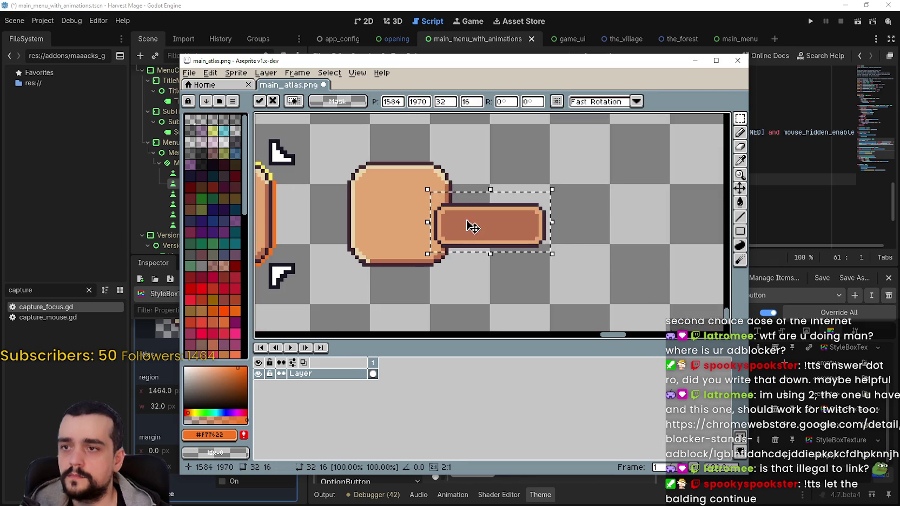
{"action": "left_click_drag", "start_coordinate": [467, 225], "coordinate": [563, 173]}
{"action": "left_click", "coordinate": [532, 211]}
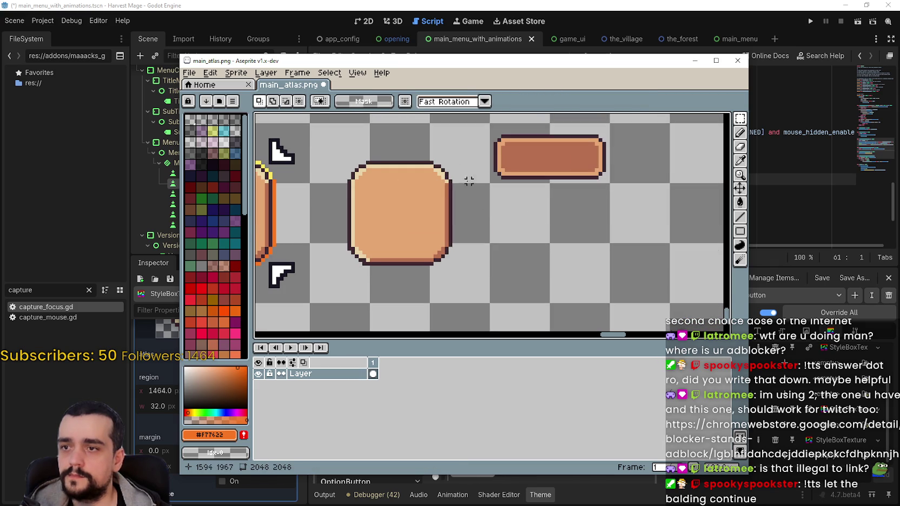
- Select the copied square and eyedrop the tan colour #e4a672
{"action": "mouse_move", "coordinate": [450, 155]}
{"action": "left_mouse_down"}
{"action": "mouse_move", "coordinate": [394, 271]}
{"action": "mouse_move", "coordinate": [362, 261]}
{"action": "mouse_move", "coordinate": [367, 270]}
{"action": "left_mouse_up"}
{"action": "scroll", "coordinate": [407, 203], "scroll_direction": "up", "scroll_amount": 2}
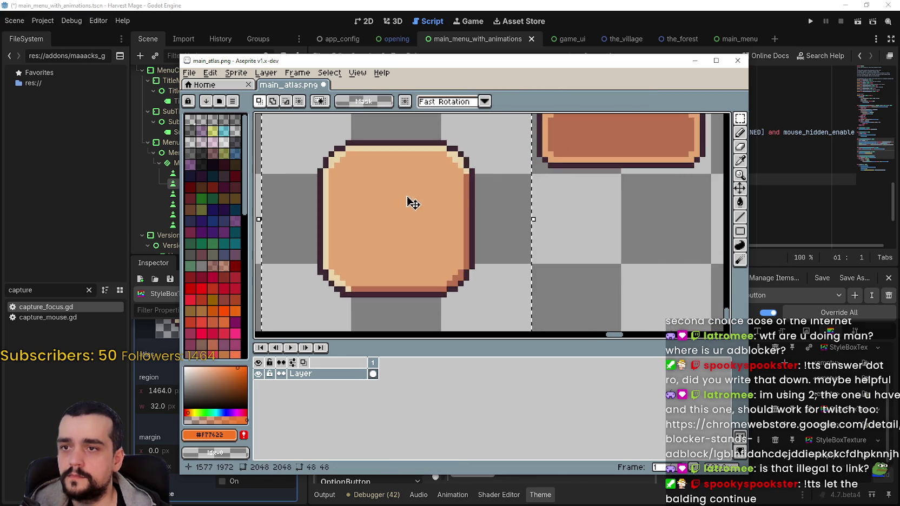
{"action": "left_click_drag", "start_coordinate": [458, 198], "coordinate": [448, 208]}
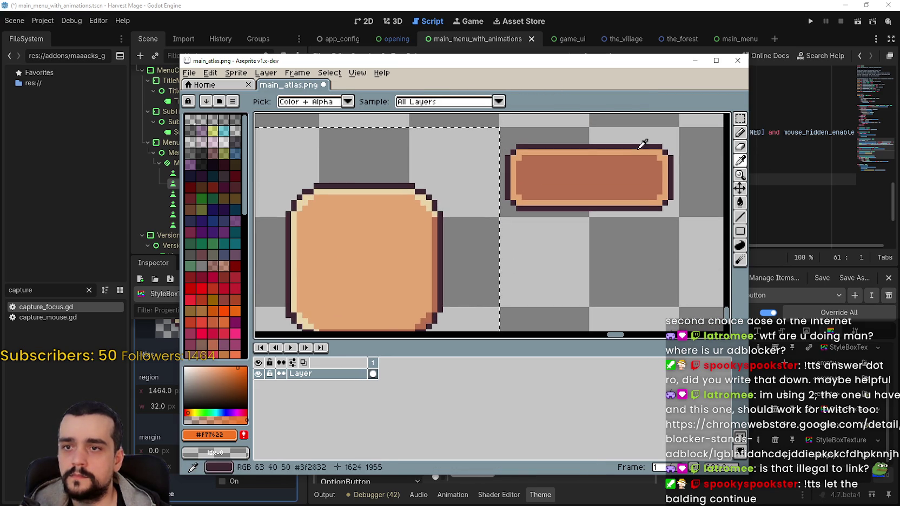
{"action": "scroll", "coordinate": [643, 143], "scroll_direction": "up", "scroll_amount": 2}
{"action": "left_click", "coordinate": [640, 149]}
{"action": "scroll", "coordinate": [424, 211], "scroll_direction": "down", "scroll_amount": 2}
{"action": "left_click_drag", "start_coordinate": [521, 208], "coordinate": [576, 183]}
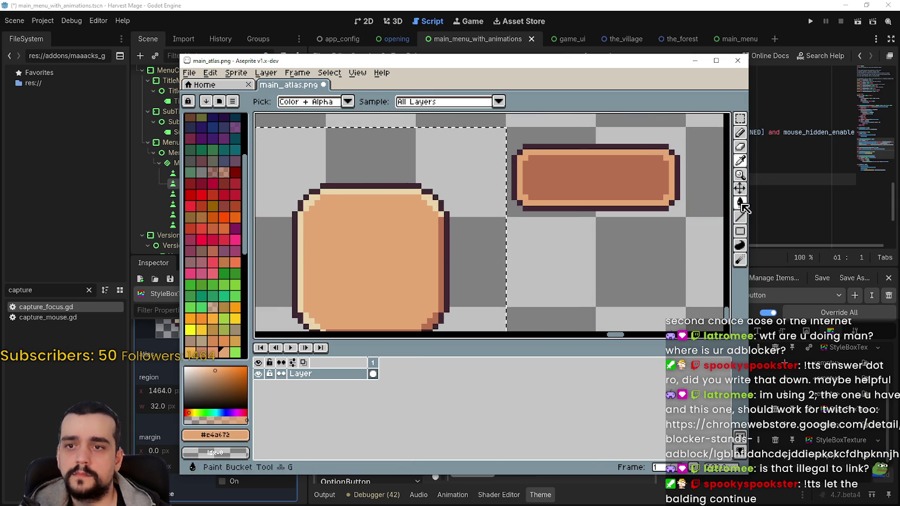
- Fill the copied square's interior with brown #b86f50 sampled from the pill
{"action": "left_click", "coordinate": [740, 202]}
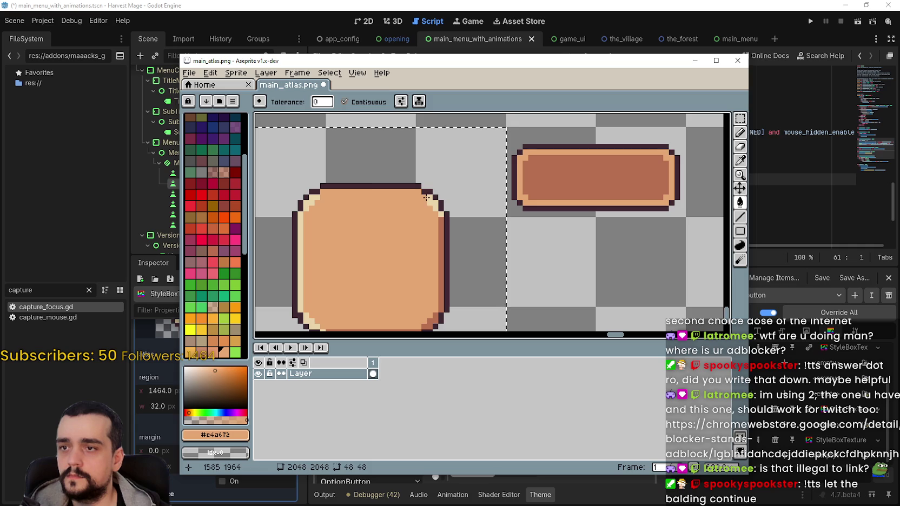
{"action": "key", "text": "ctrl+z"}
{"action": "left_click", "coordinate": [739, 160]}
{"action": "left_click", "coordinate": [660, 179]}
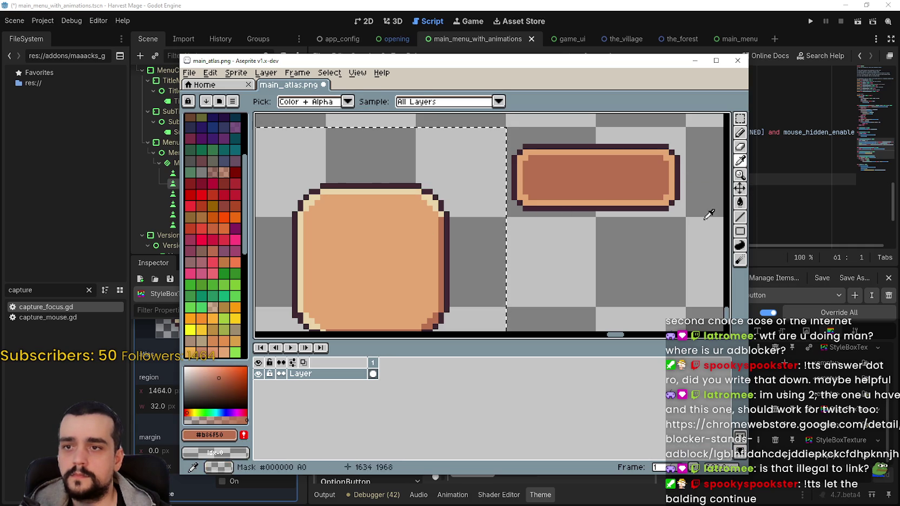
{"action": "left_click", "coordinate": [740, 203]}
{"action": "left_click", "coordinate": [375, 242]}
{"action": "left_click_drag", "start_coordinate": [375, 241], "coordinate": [402, 207]}
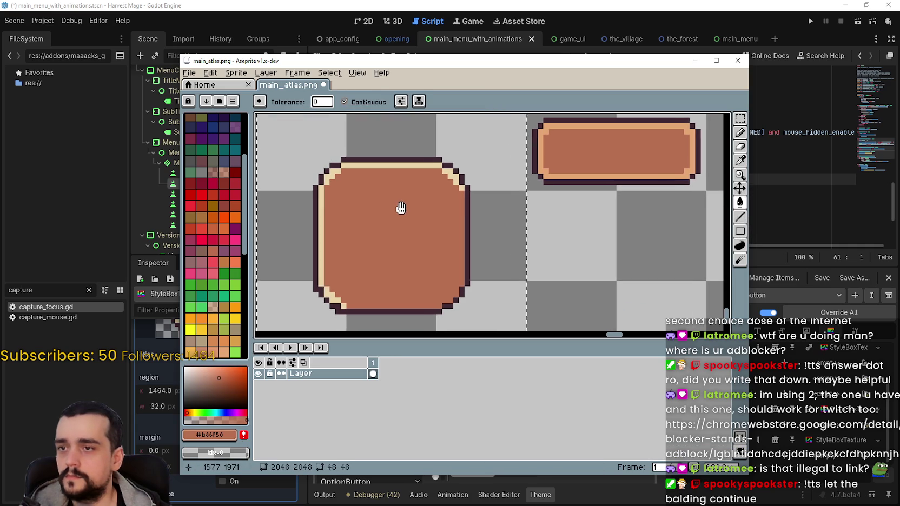
- Paint-bucket the top corners, top edge and left edge highlights with tan #e4a672
{"action": "left_click", "coordinate": [739, 161]}
{"action": "scroll", "coordinate": [703, 139], "scroll_direction": "up", "scroll_amount": 2}
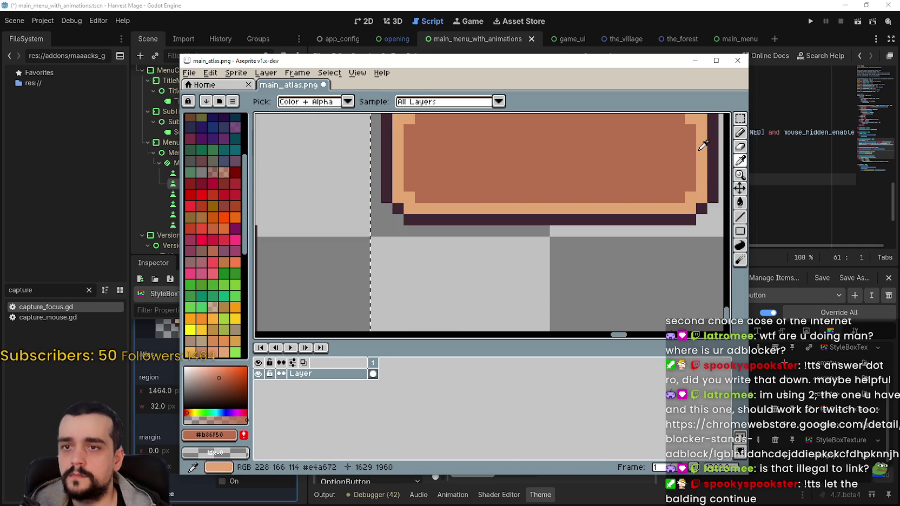
{"action": "left_click", "coordinate": [705, 149]}
{"action": "scroll", "coordinate": [707, 147], "scroll_direction": "down", "scroll_amount": 2}
{"action": "key", "text": "g"}
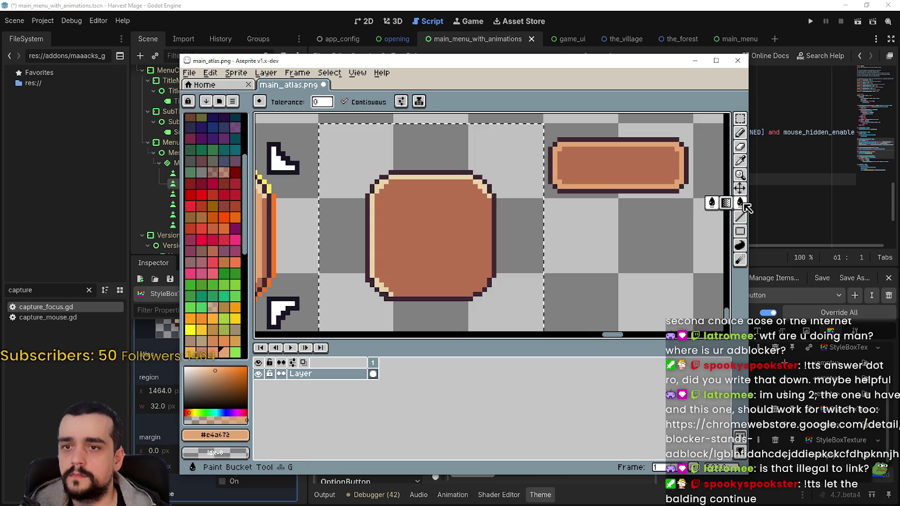
{"action": "scroll", "coordinate": [462, 190], "scroll_direction": "up", "scroll_amount": 1}
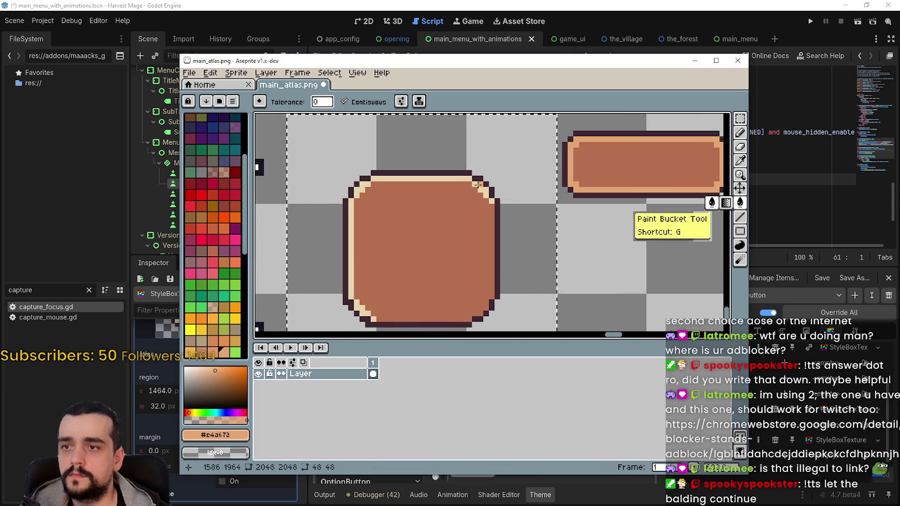
{"action": "left_click", "coordinate": [479, 184]}
{"action": "left_click", "coordinate": [465, 176]}
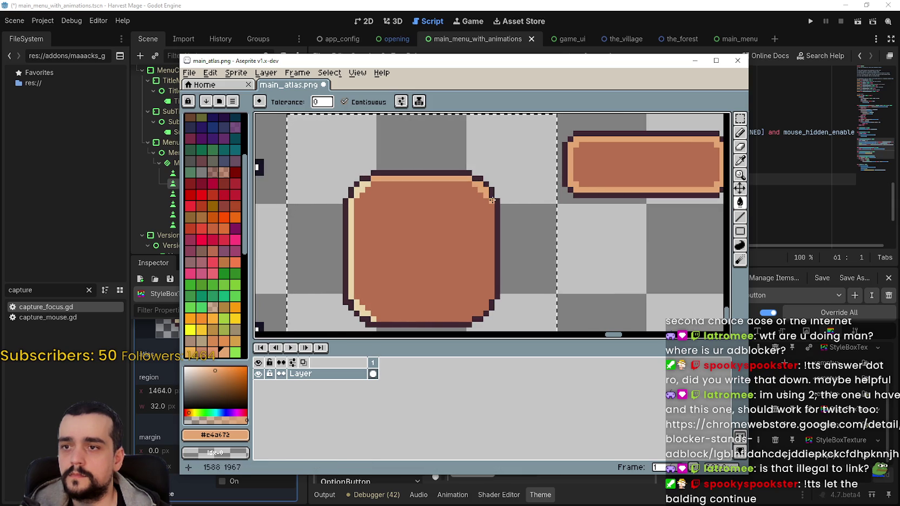
{"action": "left_click_drag", "start_coordinate": [424, 195], "coordinate": [452, 172]}
{"action": "left_click", "coordinate": [390, 172]}
{"action": "left_click", "coordinate": [380, 222]}
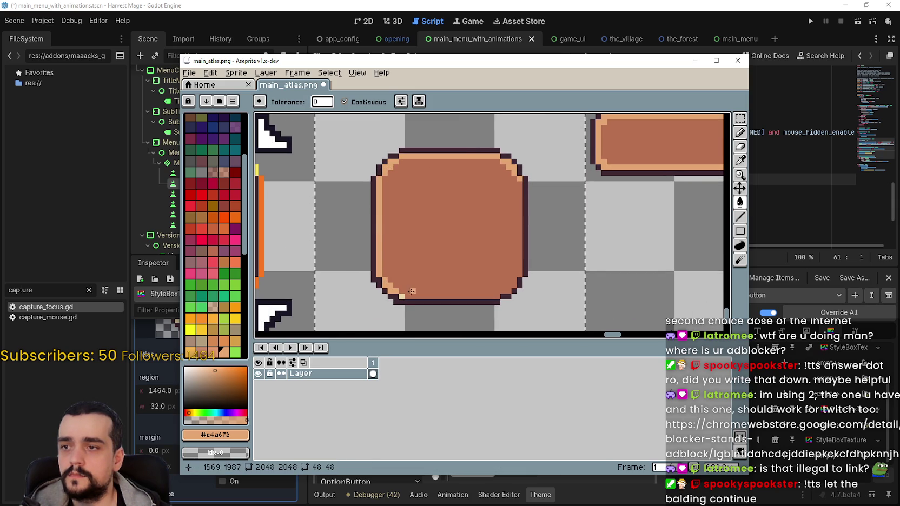
{"action": "scroll", "coordinate": [399, 296], "scroll_direction": "down", "scroll_amount": 2}
{"action": "scroll", "coordinate": [460, 218], "scroll_direction": "up", "scroll_amount": 1}
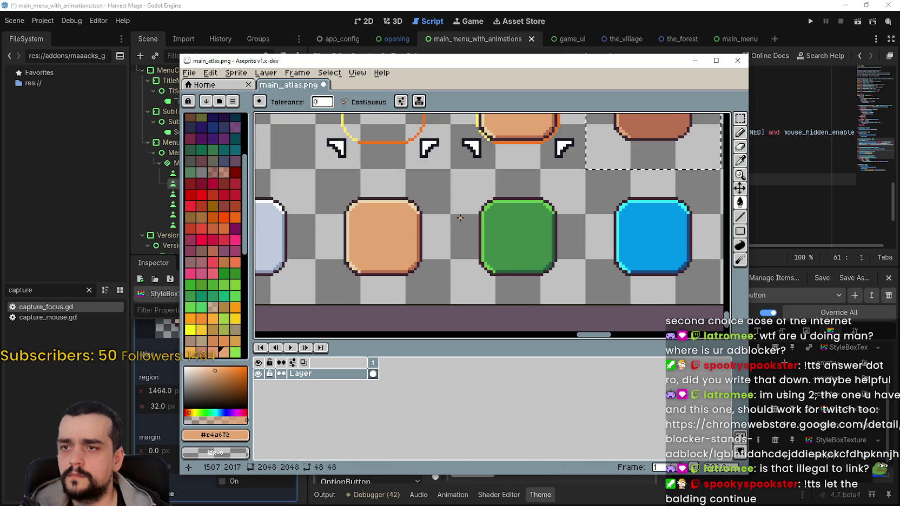
- Touch up a corner with the Pencil and save main_atlas.png
{"action": "mouse_move", "coordinate": [459, 218]}
{"action": "left_mouse_down"}
{"action": "mouse_move", "coordinate": [502, 267]}
{"action": "mouse_move", "coordinate": [536, 201]}
{"action": "mouse_move", "coordinate": [527, 189]}
{"action": "mouse_move", "coordinate": [484, 255]}
{"action": "mouse_move", "coordinate": [475, 162]}
{"action": "left_mouse_up"}
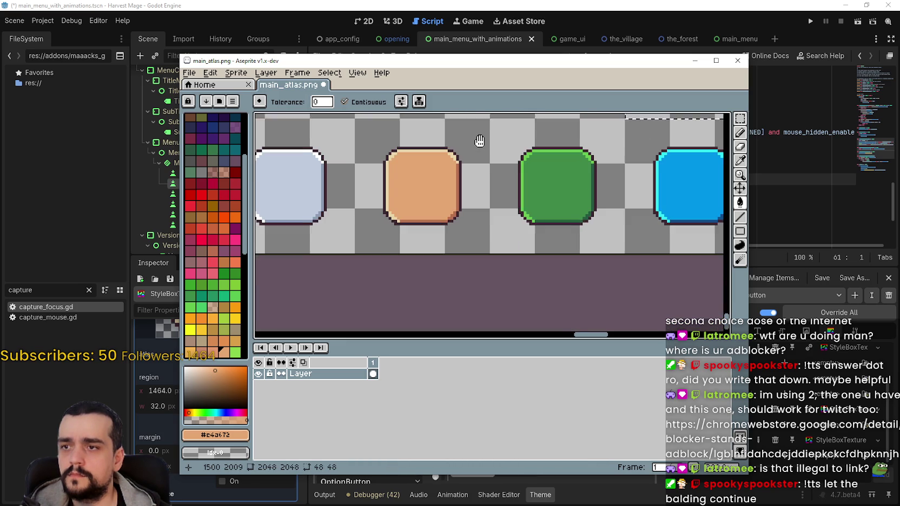
{"action": "scroll", "coordinate": [407, 204], "scroll_direction": "up", "scroll_amount": 1}
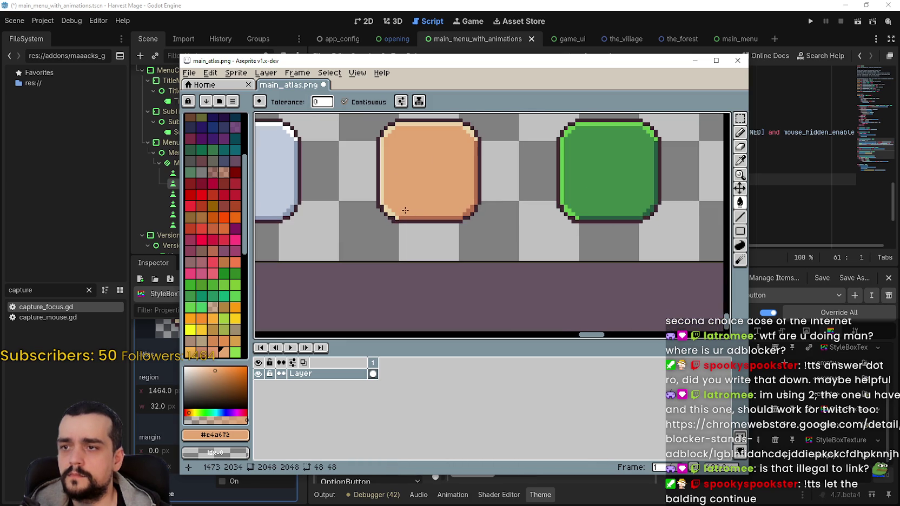
{"action": "left_click", "coordinate": [740, 132]}
{"action": "scroll", "coordinate": [408, 217], "scroll_direction": "up", "scroll_amount": 1}
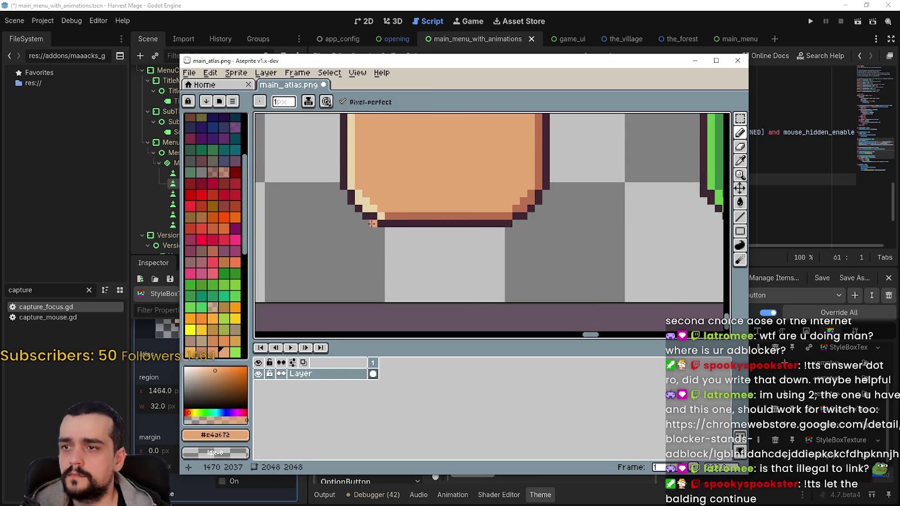
{"action": "key", "text": "ctrl+s"}
{"action": "scroll", "coordinate": [372, 223], "scroll_direction": "down", "scroll_amount": 3}
{"action": "left_click_drag", "start_coordinate": [627, 209], "coordinate": [490, 239]}
{"action": "scroll", "coordinate": [490, 239], "scroll_direction": "up", "scroll_amount": 4}
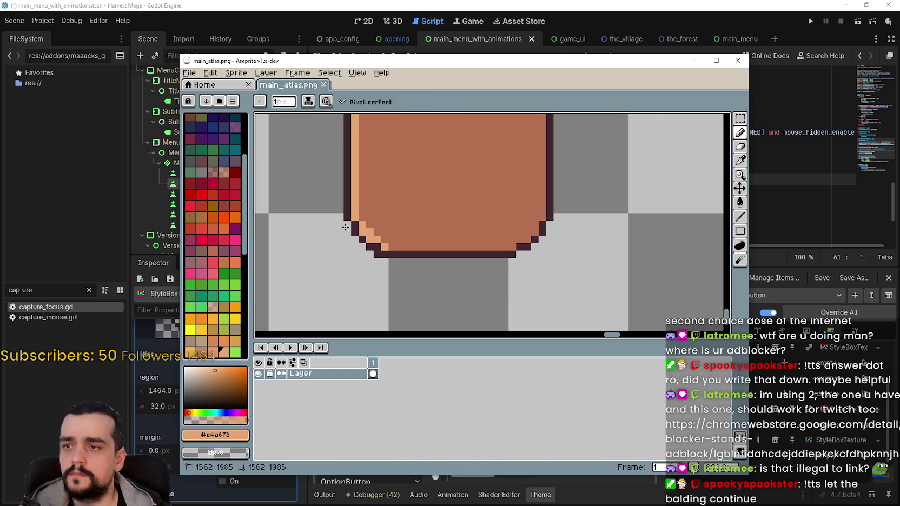
{"action": "key", "text": "ctrl+s"}
{"action": "scroll", "coordinate": [464, 251], "scroll_direction": "down", "scroll_amount": 2}
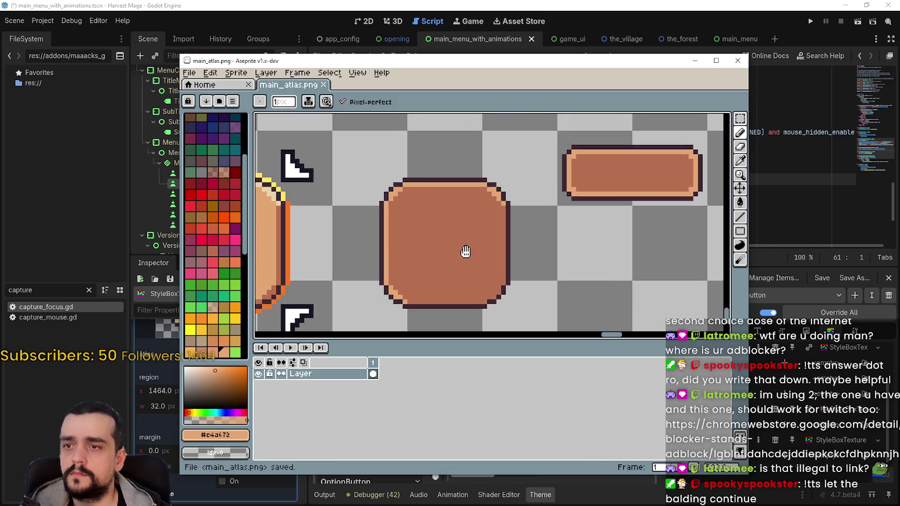
- Draw #e4a672 lines down the button's right edge and along its bottom, then save
{"action": "left_click", "coordinate": [740, 161]}
{"action": "scroll", "coordinate": [688, 141], "scroll_direction": "up", "scroll_amount": 2}
{"action": "scroll", "coordinate": [502, 227], "scroll_direction": "down", "scroll_amount": 2}
{"action": "scroll", "coordinate": [502, 227], "scroll_direction": "up", "scroll_amount": 3}
{"action": "key", "text": "l"}
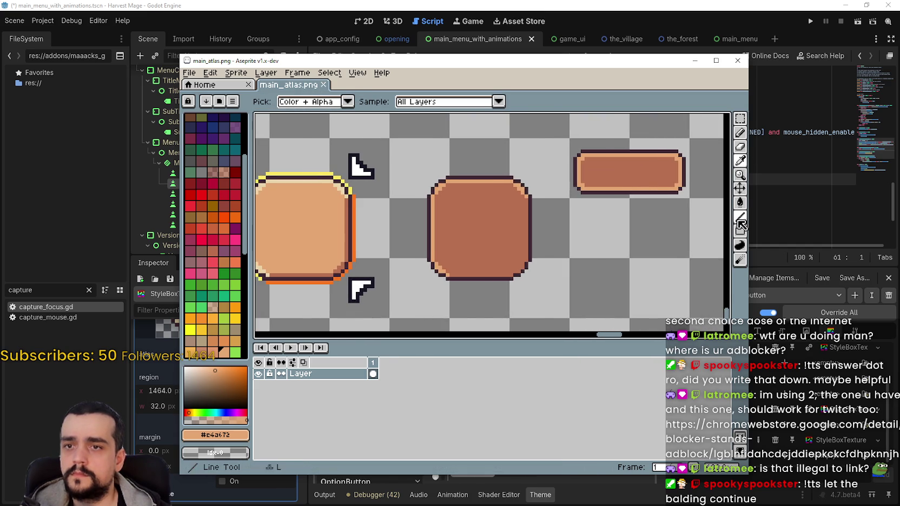
{"action": "left_click_drag", "start_coordinate": [526, 172], "coordinate": [527, 266]}
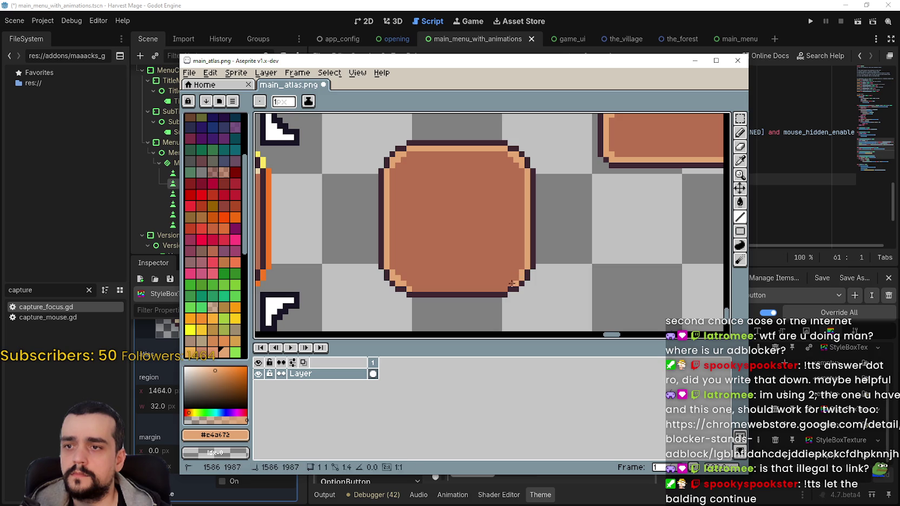
{"action": "left_click_drag", "start_coordinate": [506, 288], "coordinate": [433, 291]}
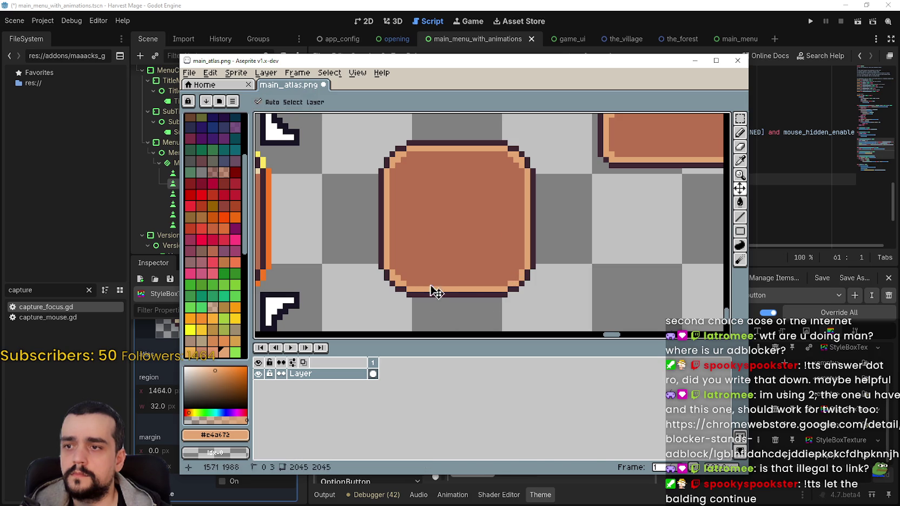
{"action": "key", "text": "ctrl+s"}
{"action": "scroll", "coordinate": [600, 223], "scroll_direction": "down", "scroll_amount": 1}
{"action": "scroll", "coordinate": [551, 184], "scroll_direction": "up", "scroll_amount": 3}
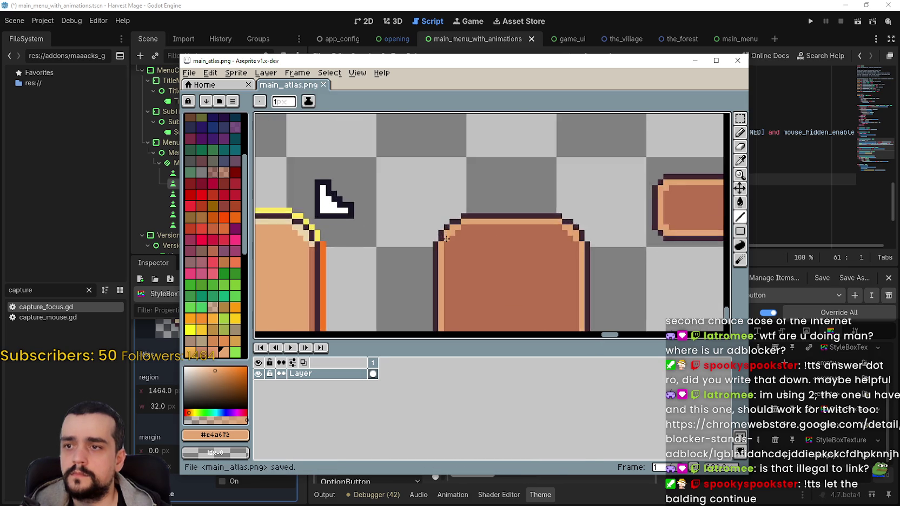
{"action": "mouse_move", "coordinate": [592, 271]}
{"action": "left_mouse_down"}
{"action": "mouse_move", "coordinate": [506, 113]}
{"action": "mouse_move", "coordinate": [540, 172]}
{"action": "mouse_move", "coordinate": [549, 157]}
{"action": "left_mouse_up"}
- Confirm the foreground colour reads #e4a672, then return to Godot and close the Region Editor
{"action": "scroll", "coordinate": [487, 184], "scroll_direction": "down", "scroll_amount": 1}
{"action": "mouse_move", "coordinate": [426, 213]}
{"action": "left_mouse_down"}
{"action": "mouse_move", "coordinate": [455, 212]}
{"action": "mouse_move", "coordinate": [474, 134]}
{"action": "mouse_move", "coordinate": [315, 278]}
{"action": "left_mouse_up"}
{"action": "scroll", "coordinate": [468, 240], "scroll_direction": "up", "scroll_amount": 1}
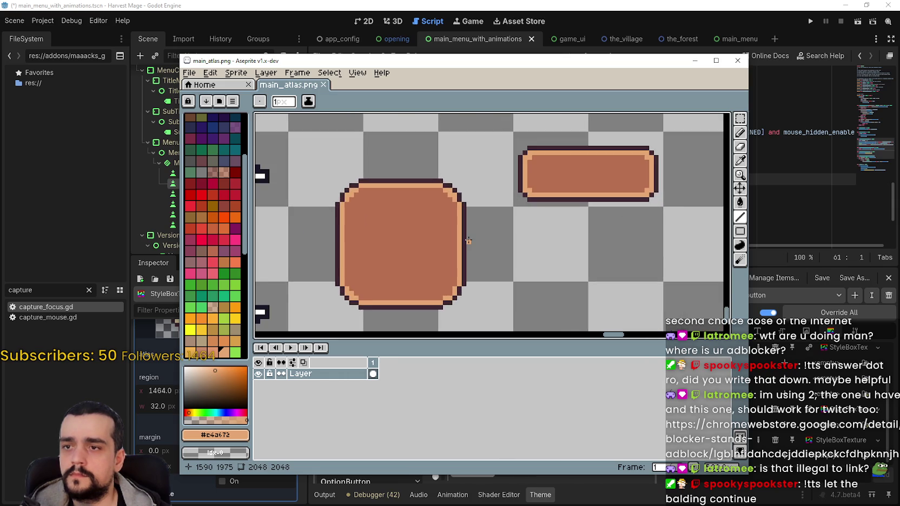
{"action": "scroll", "coordinate": [467, 236], "scroll_direction": "down", "scroll_amount": 1}
{"action": "scroll", "coordinate": [467, 237], "scroll_direction": "down", "scroll_amount": 1}
{"action": "mouse_move", "coordinate": [358, 294]}
{"action": "left_mouse_down"}
{"action": "mouse_move", "coordinate": [535, 221]}
{"action": "mouse_move", "coordinate": [420, 263]}
{"action": "left_mouse_up"}
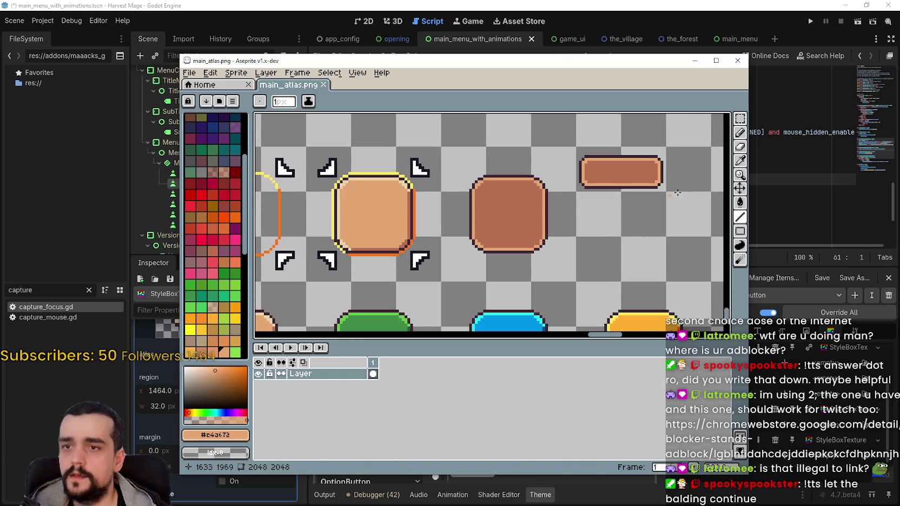
{"action": "left_click", "coordinate": [737, 173]}
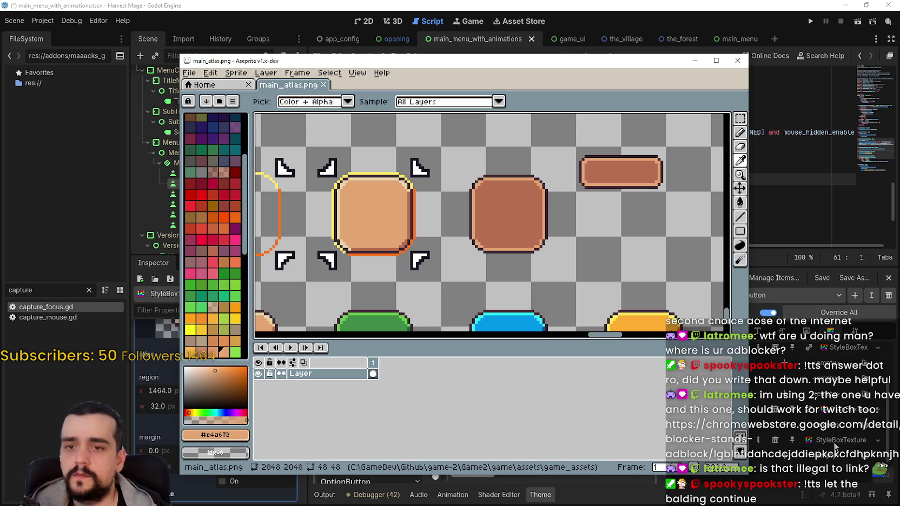
{"action": "left_click", "coordinate": [215, 435]}
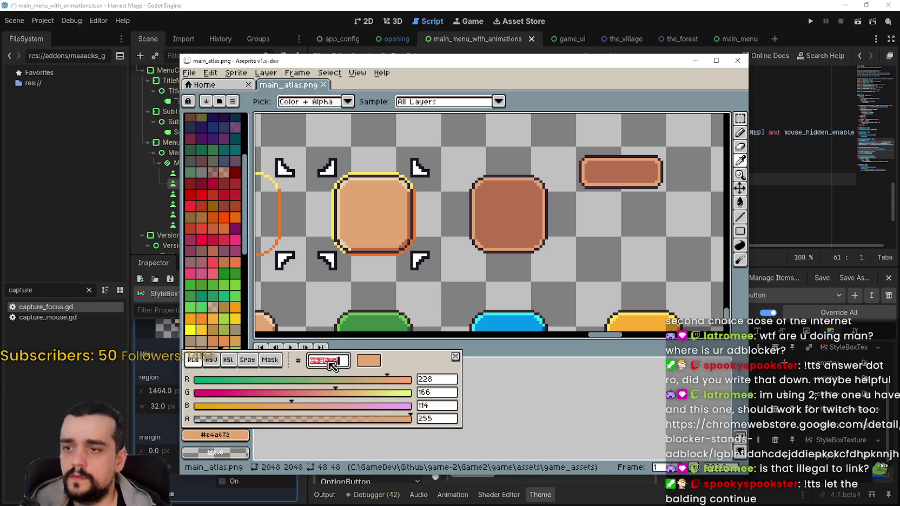
{"action": "left_click", "coordinate": [601, 403]}
{"action": "left_click", "coordinate": [835, 340]}
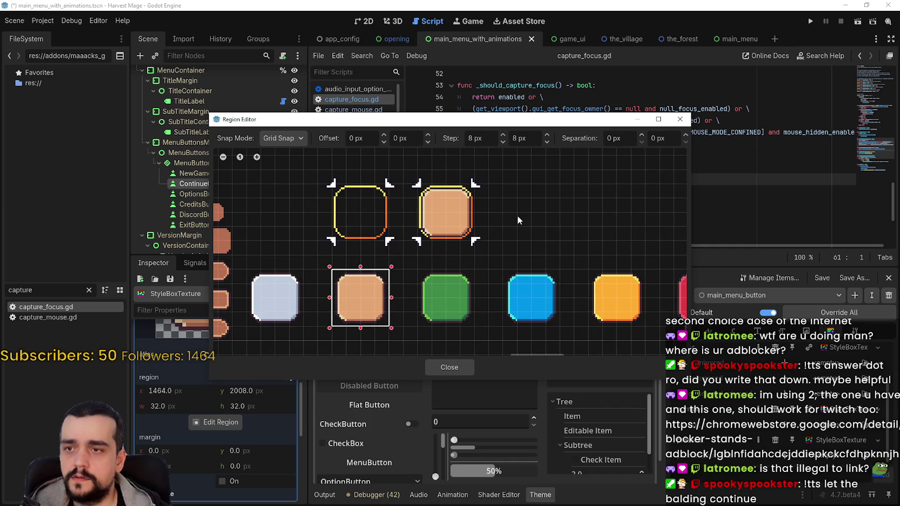
{"action": "left_click", "coordinate": [462, 366]}
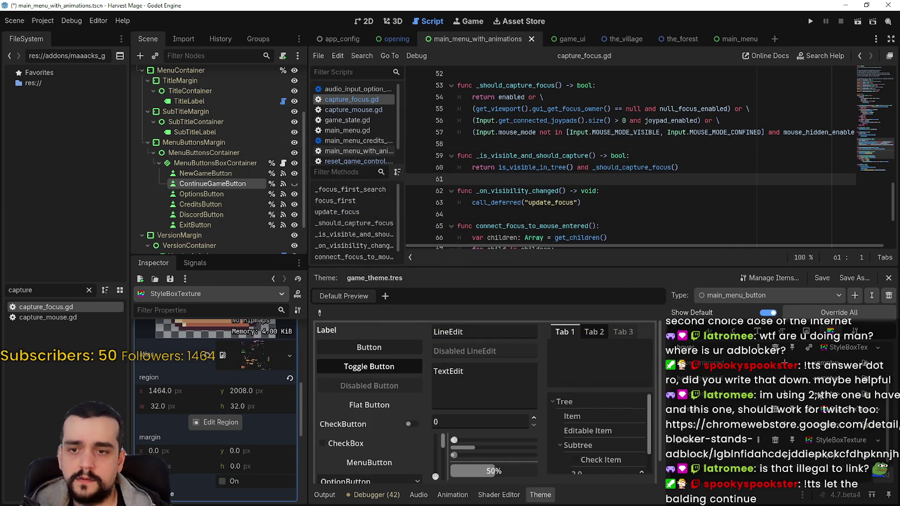
- Reopen the Region Editor to inspect the 32×32 tile at 1464, 2008
{"action": "left_click", "coordinate": [219, 423]}
{"action": "scroll", "coordinate": [610, 320], "scroll_direction": "down", "scroll_amount": 4}
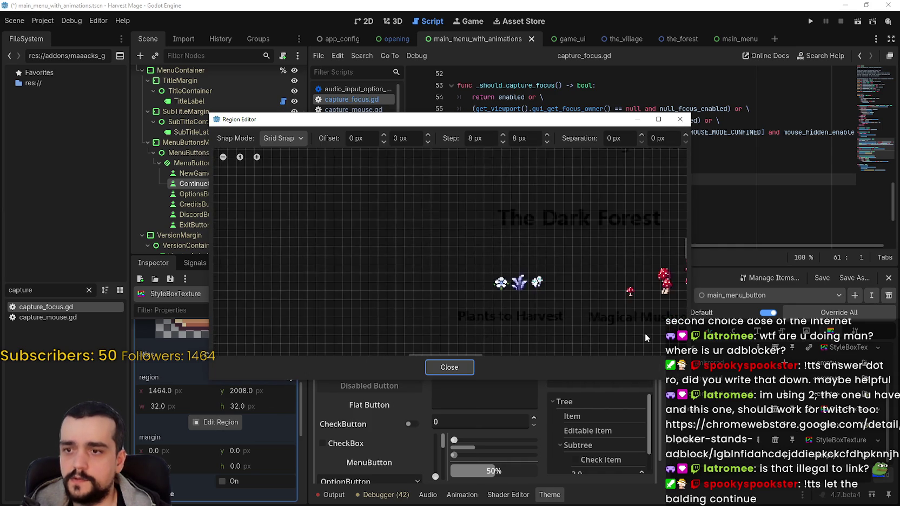
{"action": "scroll", "coordinate": [458, 334], "scroll_direction": "down", "scroll_amount": 5}
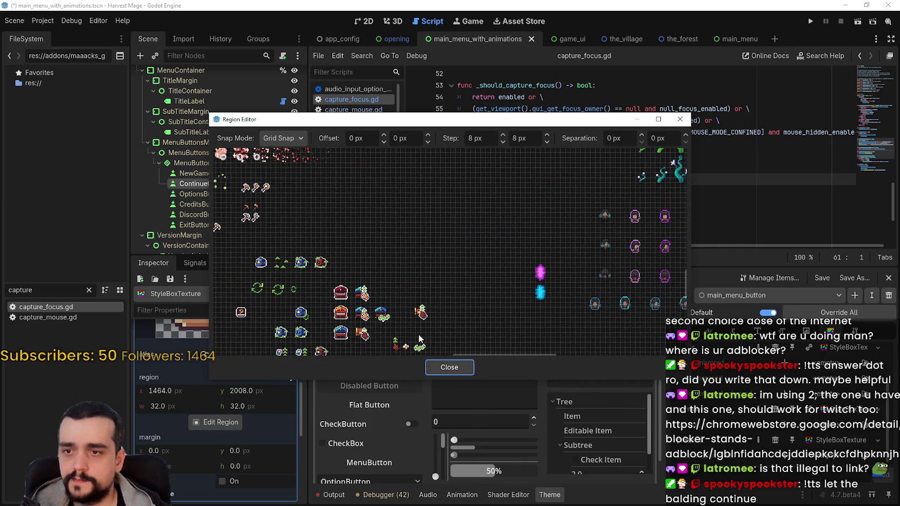
{"action": "scroll", "coordinate": [476, 186], "scroll_direction": "up", "scroll_amount": 6}
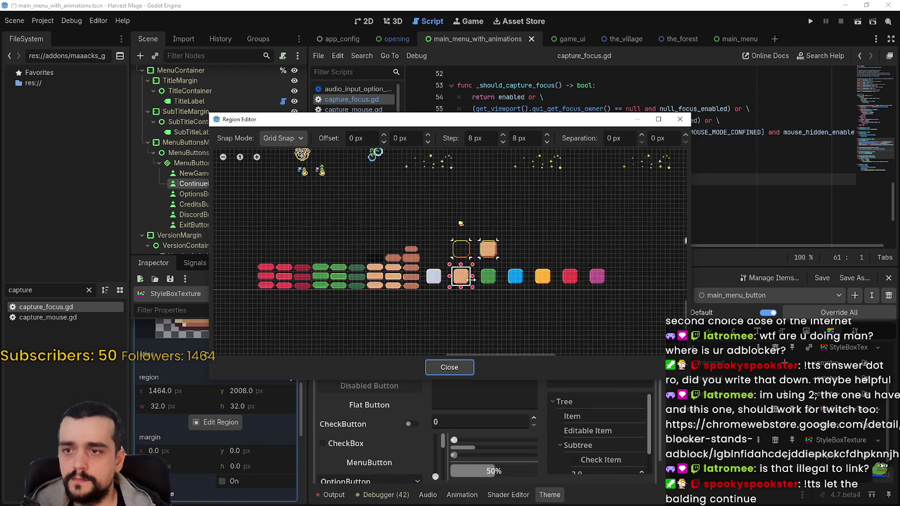
{"action": "scroll", "coordinate": [491, 250], "scroll_direction": "up", "scroll_amount": 2}
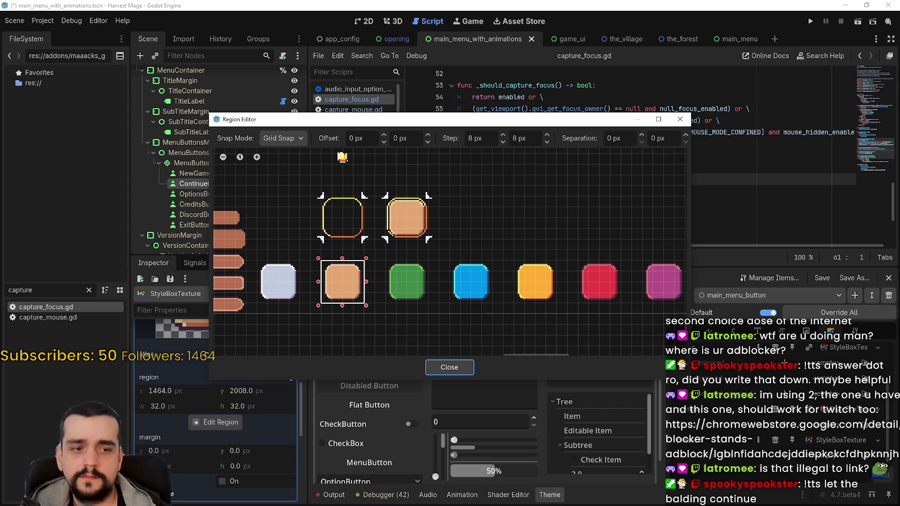
- In Aseprite, delete the wide brown button from main_atlas.png and save it
{"action": "key", "text": "alt+Tab"}
{"action": "key", "text": "ctrl+s"}
{"action": "key", "text": "Return"}
{"action": "left_click", "coordinate": [740, 119]}
{"action": "left_click_drag", "start_coordinate": [521, 137], "coordinate": [611, 182]}
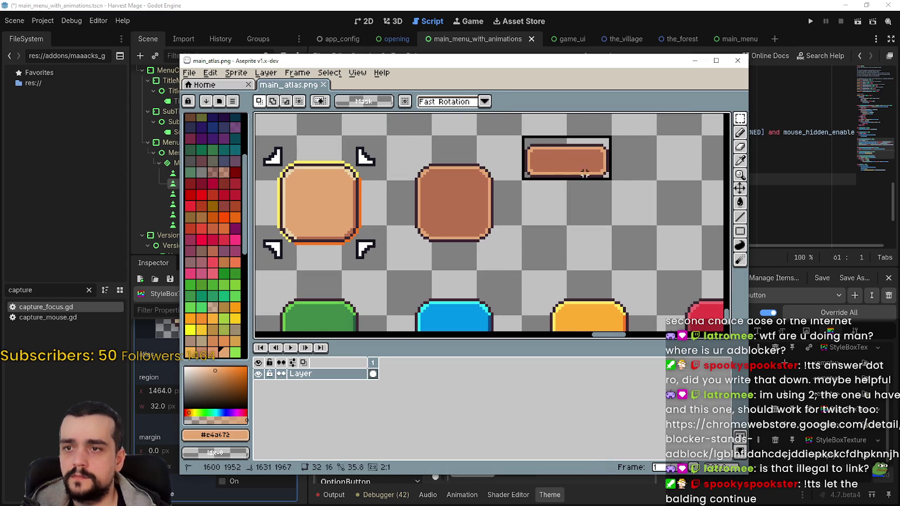
{"action": "key", "text": "Delete"}
{"action": "key", "text": "ctrl+s"}
{"action": "key", "text": "Return"}
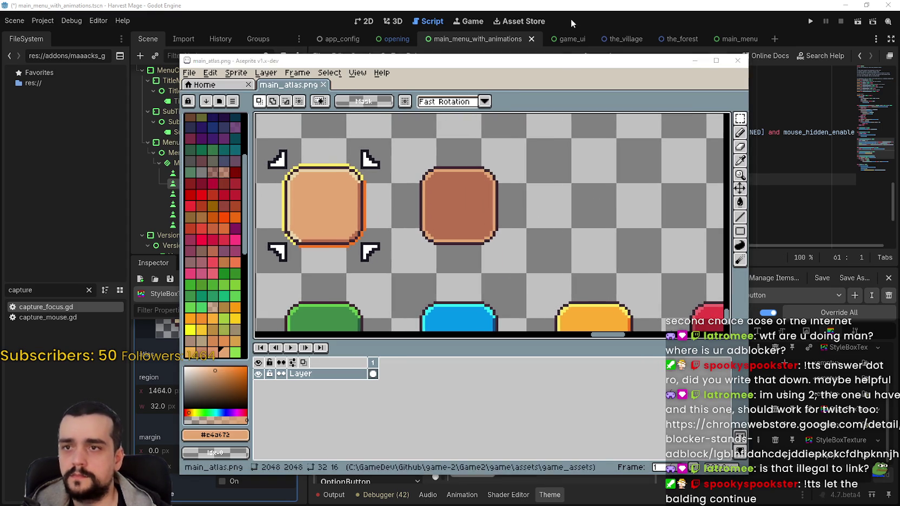
{"action": "key", "text": "alt+Tab"}
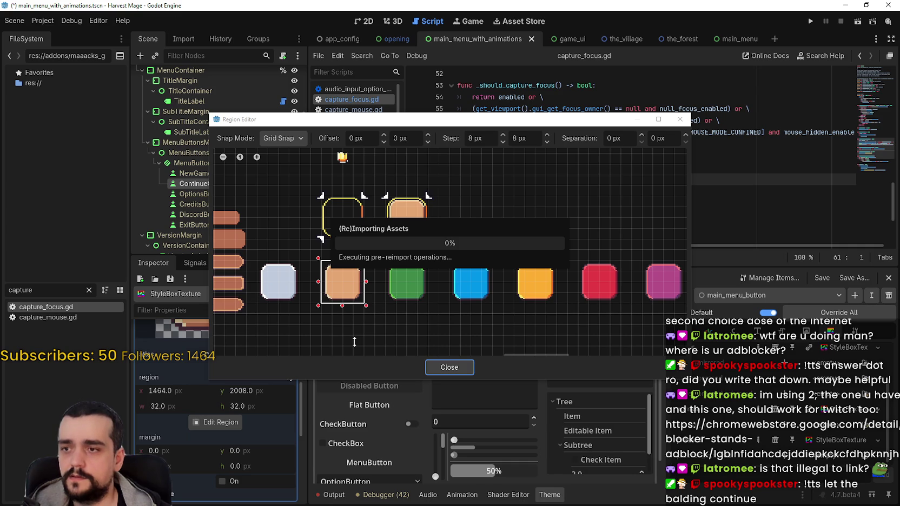
- Close and reopen the Region Editor to check the 32×32 region on the reimported atlas
{"action": "left_click", "coordinate": [462, 369]}
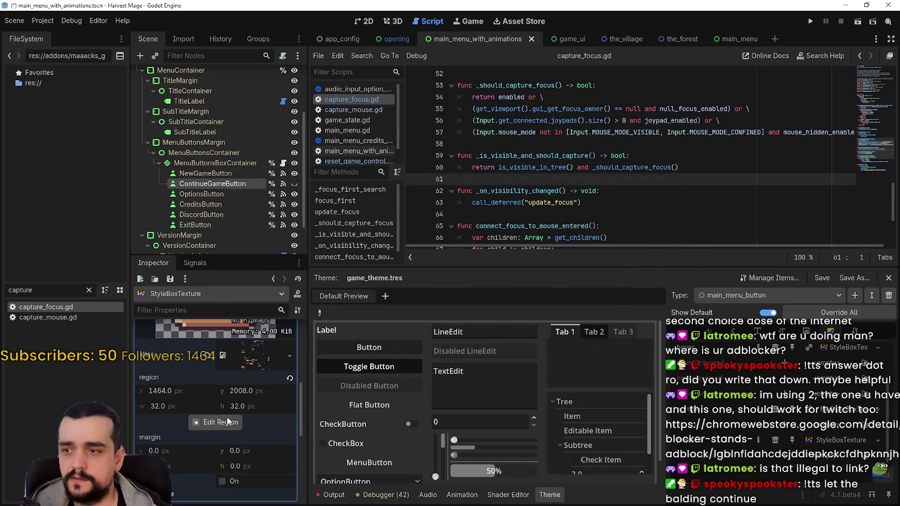
{"action": "left_click", "coordinate": [227, 421]}
{"action": "scroll", "coordinate": [441, 249], "scroll_direction": "down", "scroll_amount": 5}
{"action": "scroll", "coordinate": [498, 284], "scroll_direction": "up", "scroll_amount": 4}
{"action": "scroll", "coordinate": [479, 301], "scroll_direction": "up", "scroll_amount": 2}
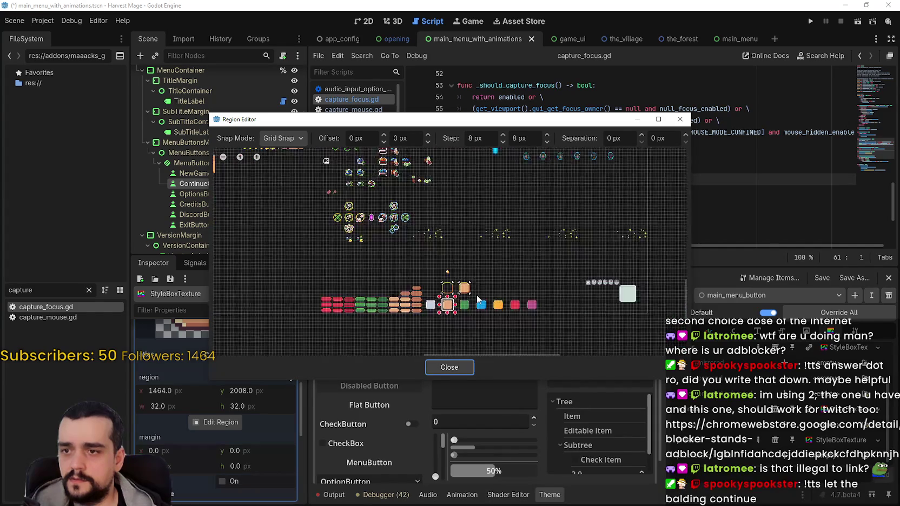
{"action": "scroll", "coordinate": [478, 301], "scroll_direction": "up", "scroll_amount": 2}
{"action": "scroll", "coordinate": [477, 287], "scroll_direction": "up", "scroll_amount": 2}
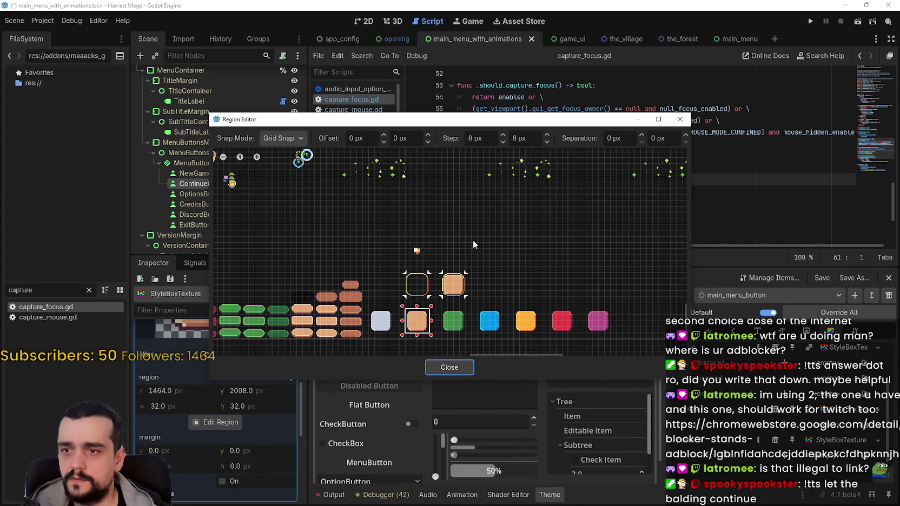
{"action": "scroll", "coordinate": [487, 280], "scroll_direction": "up", "scroll_amount": 2}
- Clear the stylebox's current texture and replace it with a new AtlasTexture
{"action": "left_click", "coordinate": [447, 367]}
{"action": "left_click", "coordinate": [258, 426]}
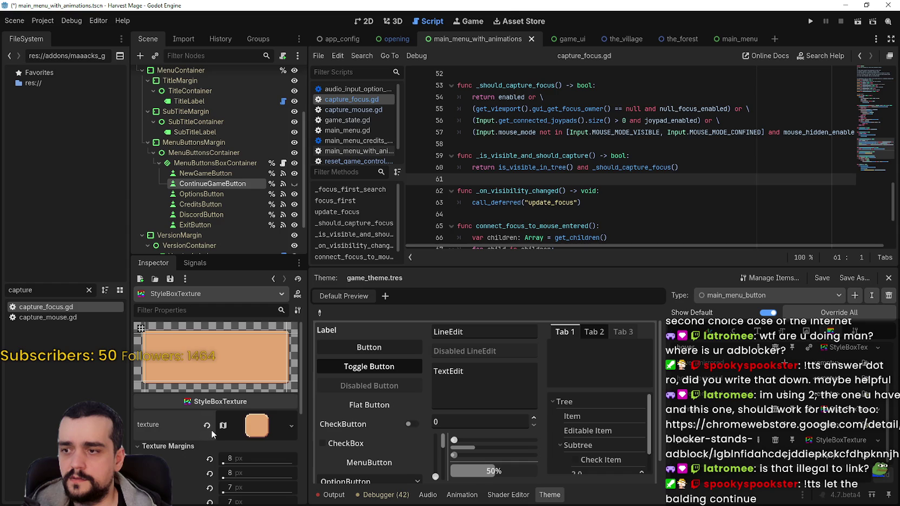
{"action": "left_click", "coordinate": [211, 428]}
{"action": "left_click", "coordinate": [244, 417]}
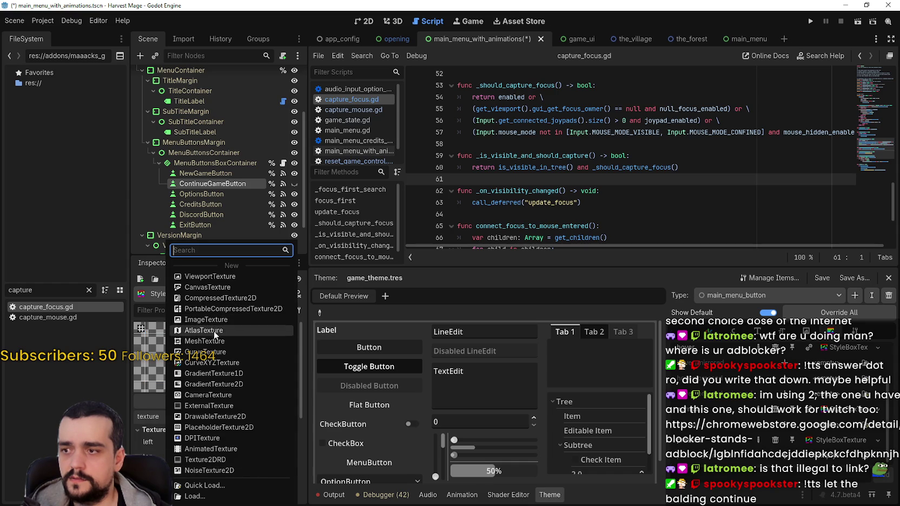
{"action": "left_click", "coordinate": [214, 330]}
- Quick-load main_atlas.png as the atlas image and open its region editor
{"action": "scroll", "coordinate": [244, 410], "scroll_direction": "down", "scroll_amount": 3}
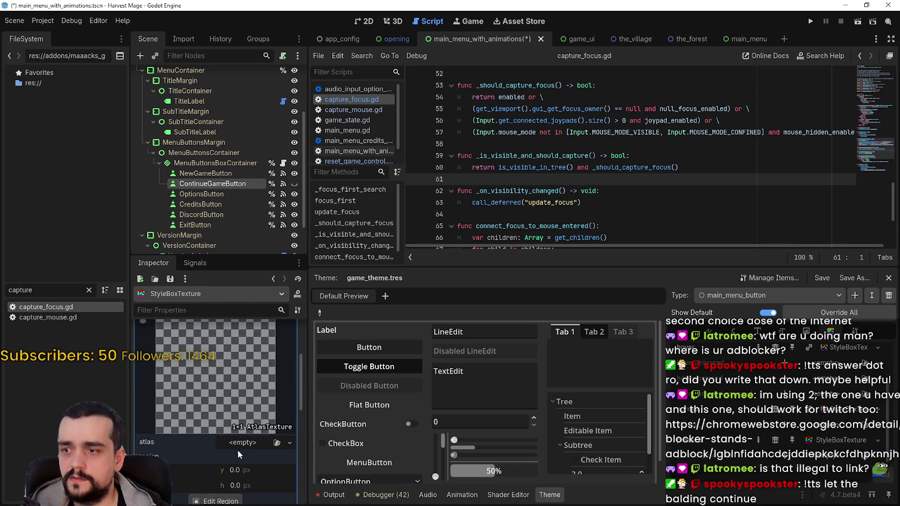
{"action": "left_click", "coordinate": [238, 442]}
{"action": "left_click", "coordinate": [244, 486]}
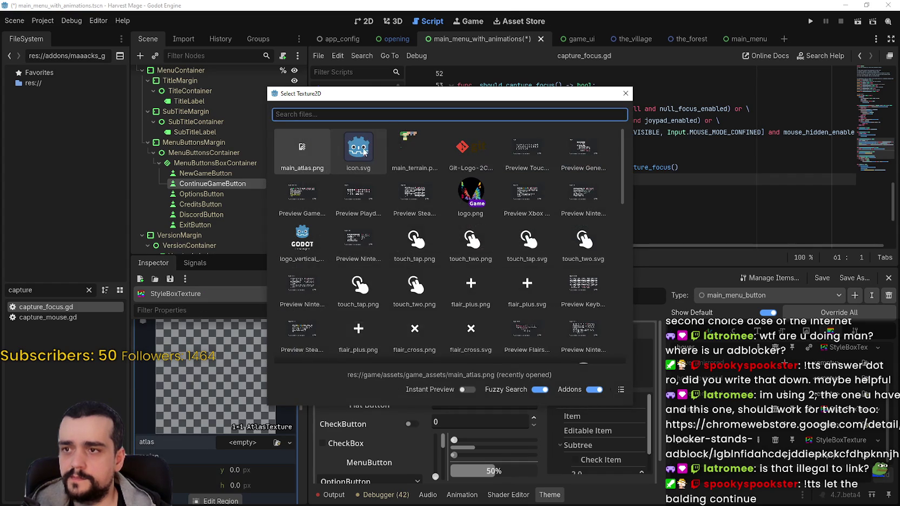
{"action": "double_click", "coordinate": [311, 149]}
{"action": "left_click", "coordinate": [214, 429]}
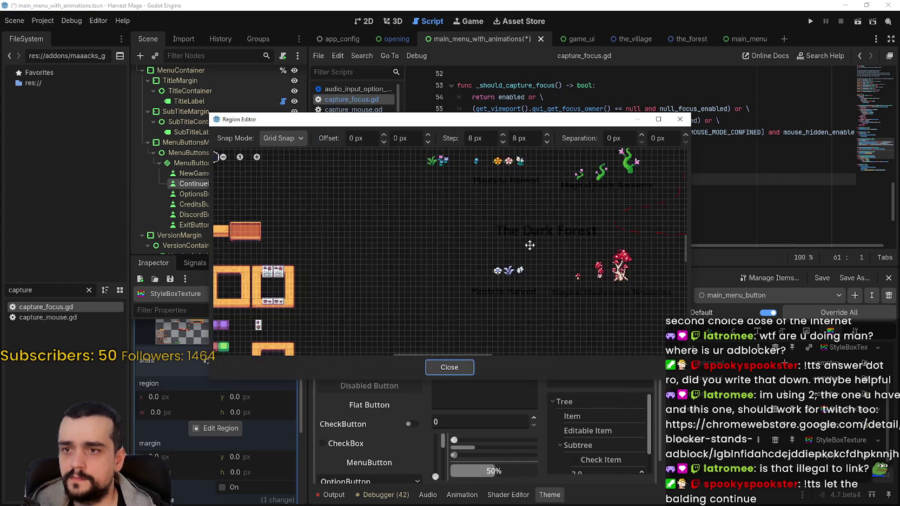
{"action": "scroll", "coordinate": [534, 244], "scroll_direction": "down", "scroll_amount": 5}
{"action": "scroll", "coordinate": [534, 244], "scroll_direction": "up", "scroll_amount": 5}
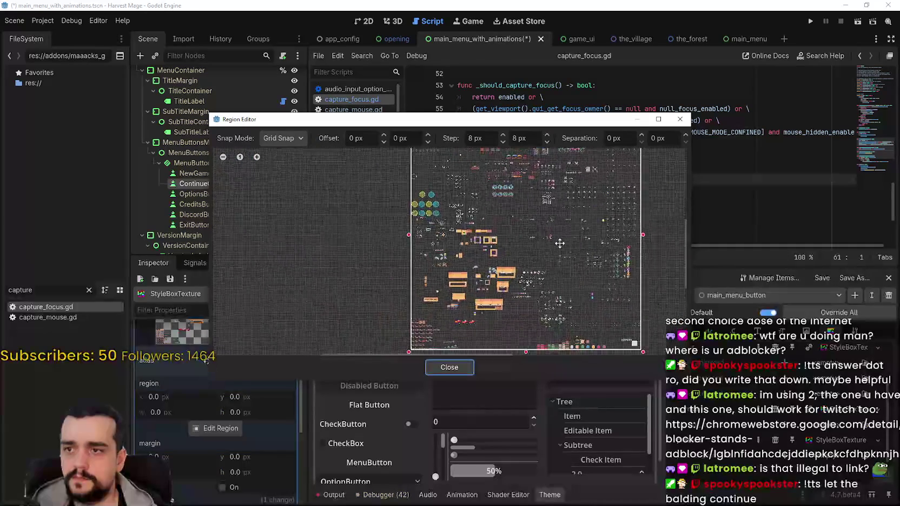
{"action": "scroll", "coordinate": [509, 254], "scroll_direction": "up", "scroll_amount": 2}
- Draw a rough region near the orange button tiles with grid snapping kept on
{"action": "left_click", "coordinate": [488, 264]}
{"action": "scroll", "coordinate": [500, 243], "scroll_direction": "down", "scroll_amount": 1}
{"action": "scroll", "coordinate": [498, 235], "scroll_direction": "down", "scroll_amount": 3}
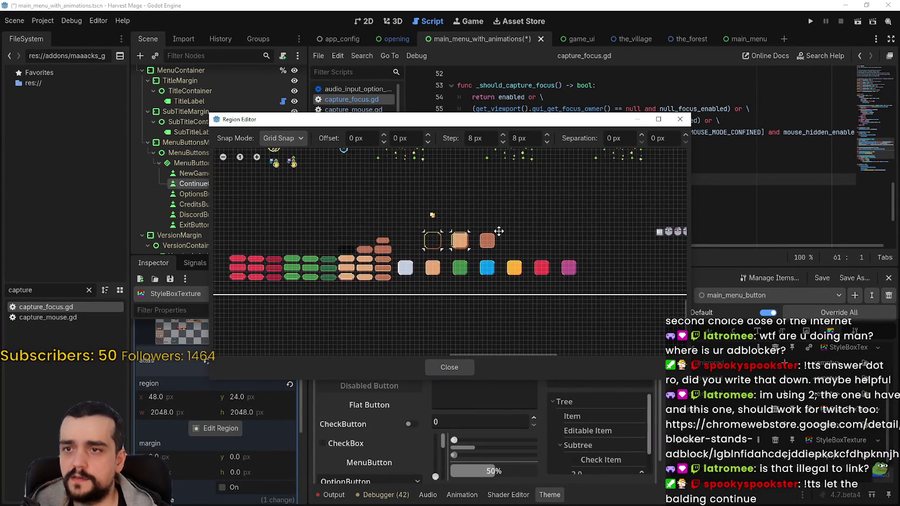
{"action": "mouse_move", "coordinate": [498, 234]}
{"action": "left_mouse_down"}
{"action": "mouse_move", "coordinate": [535, 264]}
{"action": "mouse_move", "coordinate": [551, 312]}
{"action": "mouse_move", "coordinate": [535, 221]}
{"action": "left_mouse_up"}
{"action": "scroll", "coordinate": [550, 311], "scroll_direction": "down", "scroll_amount": 4}
{"action": "mouse_move", "coordinate": [600, 211]}
{"action": "left_mouse_down"}
{"action": "mouse_move", "coordinate": [532, 276]}
{"action": "mouse_move", "coordinate": [457, 305]}
{"action": "left_mouse_up"}
{"action": "left_click", "coordinate": [536, 205]}
{"action": "scroll", "coordinate": [516, 235], "scroll_direction": "up", "scroll_amount": 2}
{"action": "left_click_drag", "start_coordinate": [516, 235], "coordinate": [516, 246]}
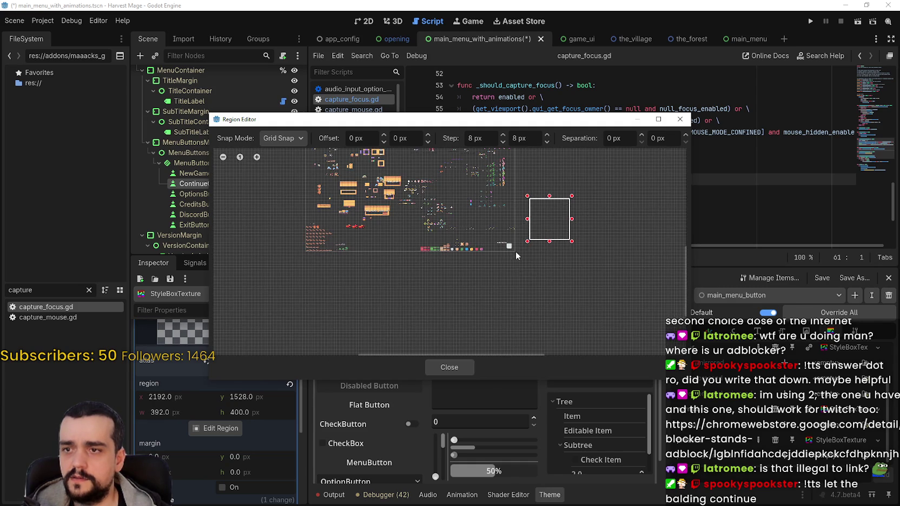
{"action": "mouse_move", "coordinate": [541, 218]}
{"action": "left_mouse_down"}
{"action": "mouse_move", "coordinate": [531, 239]}
{"action": "mouse_move", "coordinate": [456, 242]}
{"action": "left_mouse_up"}
{"action": "scroll", "coordinate": [531, 239], "scroll_direction": "up", "scroll_amount": 1}
{"action": "left_click", "coordinate": [266, 136]}
{"action": "left_click", "coordinate": [287, 178]}
- Refine the region to the 32×32 darker orange tile at 1560, 1960 and close the editor
{"action": "scroll", "coordinate": [456, 241], "scroll_direction": "up", "scroll_amount": 1}
{"action": "scroll", "coordinate": [456, 241], "scroll_direction": "up", "scroll_amount": 4}
{"action": "mouse_move", "coordinate": [505, 266]}
{"action": "left_mouse_down"}
{"action": "mouse_move", "coordinate": [472, 225]}
{"action": "mouse_move", "coordinate": [437, 236]}
{"action": "left_mouse_up"}
{"action": "mouse_move", "coordinate": [525, 346]}
{"action": "left_mouse_down"}
{"action": "mouse_move", "coordinate": [371, 199]}
{"action": "mouse_move", "coordinate": [420, 243]}
{"action": "left_mouse_up"}
{"action": "scroll", "coordinate": [419, 243], "scroll_direction": "up", "scroll_amount": 6}
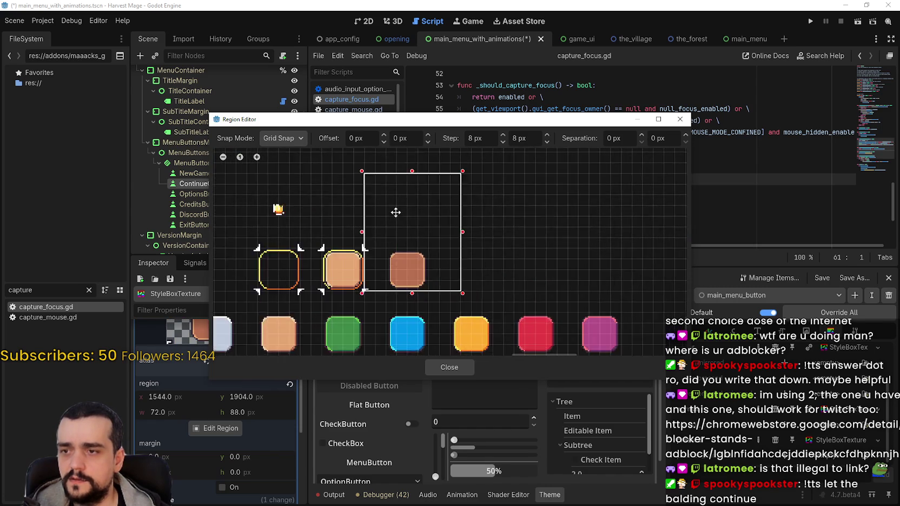
{"action": "left_click_drag", "start_coordinate": [424, 169], "coordinate": [421, 263]}
{"action": "mouse_move", "coordinate": [394, 309]}
{"action": "left_mouse_down"}
{"action": "mouse_move", "coordinate": [444, 232]}
{"action": "mouse_move", "coordinate": [425, 230]}
{"action": "mouse_move", "coordinate": [439, 235]}
{"action": "left_mouse_up"}
{"action": "scroll", "coordinate": [444, 233], "scroll_direction": "down", "scroll_amount": 2}
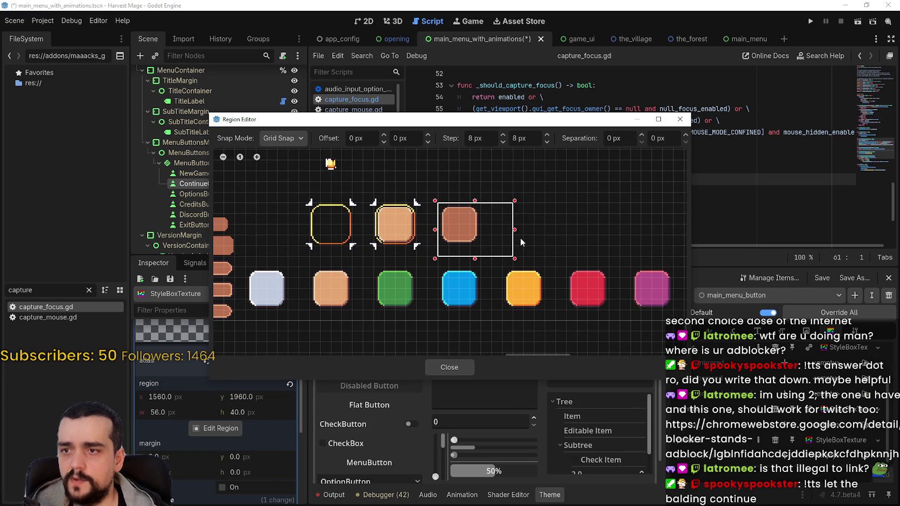
{"action": "left_click_drag", "start_coordinate": [516, 229], "coordinate": [485, 230]}
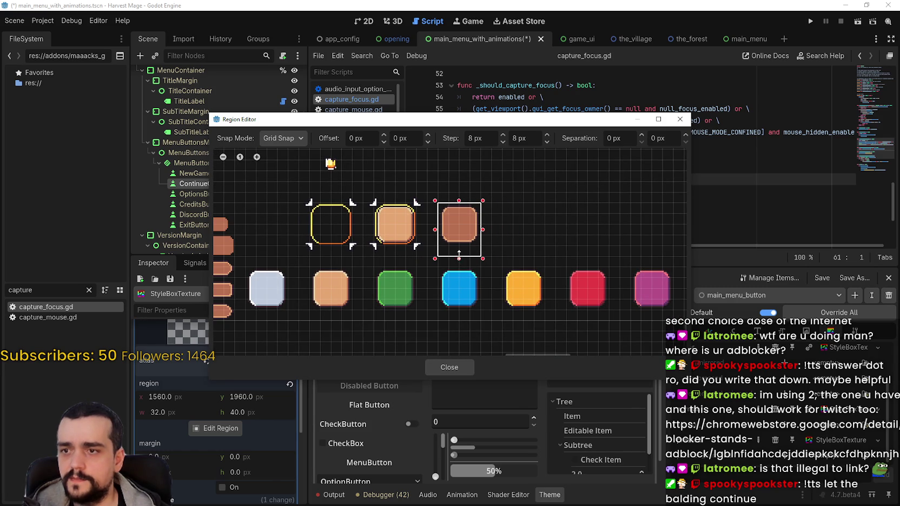
{"action": "left_click_drag", "start_coordinate": [458, 258], "coordinate": [459, 247]}
{"action": "scroll", "coordinate": [458, 246], "scroll_direction": "up", "scroll_amount": 2}
{"action": "left_click", "coordinate": [453, 361]}
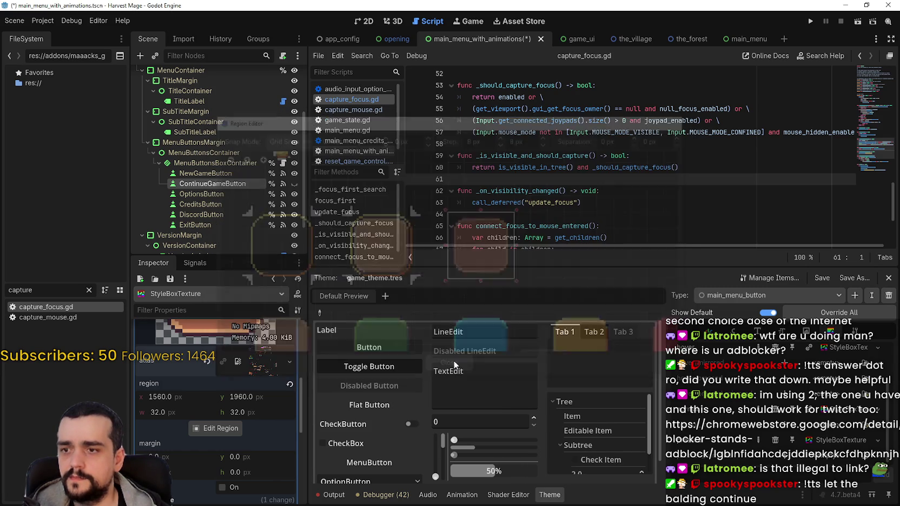
- Save the scene and begin editing the stylebox's right texture margin
{"action": "scroll", "coordinate": [239, 401], "scroll_direction": "up", "scroll_amount": 5}
{"action": "key", "text": "ctrl+s"}
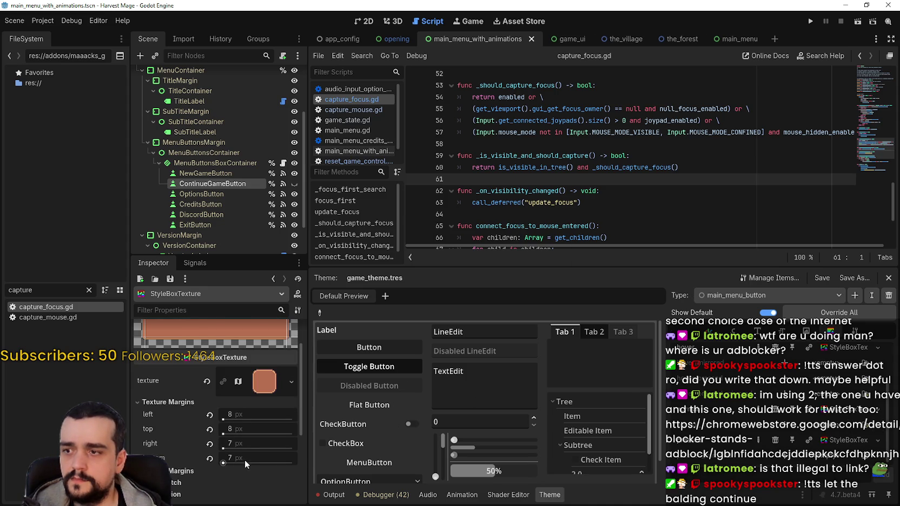
{"action": "scroll", "coordinate": [244, 459], "scroll_direction": "up", "scroll_amount": 2}
{"action": "scroll", "coordinate": [244, 459], "scroll_direction": "down", "scroll_amount": 2}
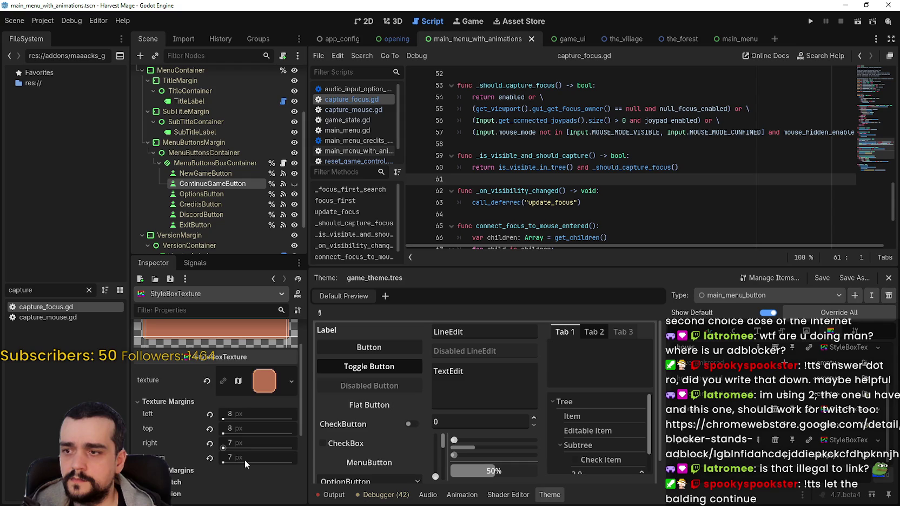
{"action": "left_click", "coordinate": [258, 441]}
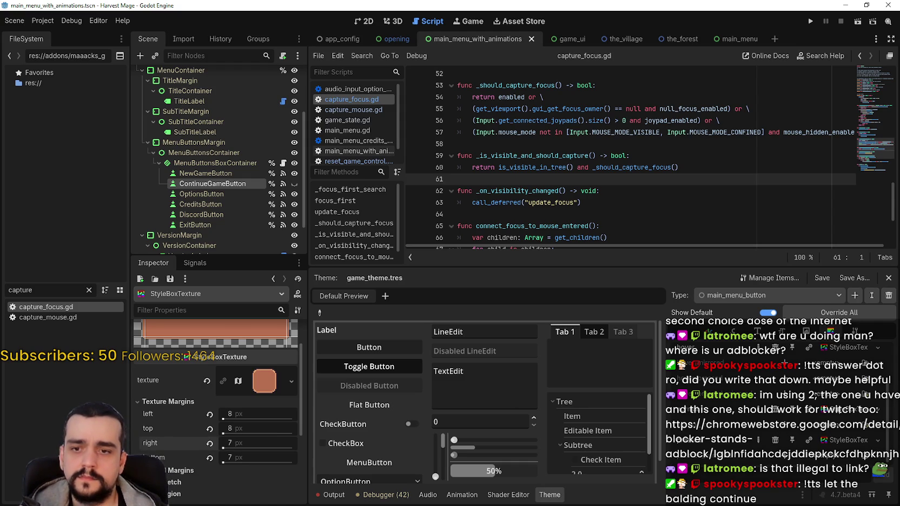
- On the lighter peach stylebox, set the right and bottom texture margins to 8 px and save
{"action": "left_click", "coordinate": [844, 440]}
{"action": "scroll", "coordinate": [227, 466], "scroll_direction": "down", "scroll_amount": 2}
{"action": "left_click", "coordinate": [184, 351]}
{"action": "scroll", "coordinate": [187, 419], "scroll_direction": "up", "scroll_amount": 2}
{"action": "scroll", "coordinate": [187, 419], "scroll_direction": "down", "scroll_amount": 2}
{"action": "scroll", "coordinate": [193, 395], "scroll_direction": "up", "scroll_amount": 2}
{"action": "scroll", "coordinate": [211, 387], "scroll_direction": "down", "scroll_amount": 3}
{"action": "scroll", "coordinate": [229, 377], "scroll_direction": "up", "scroll_amount": 3}
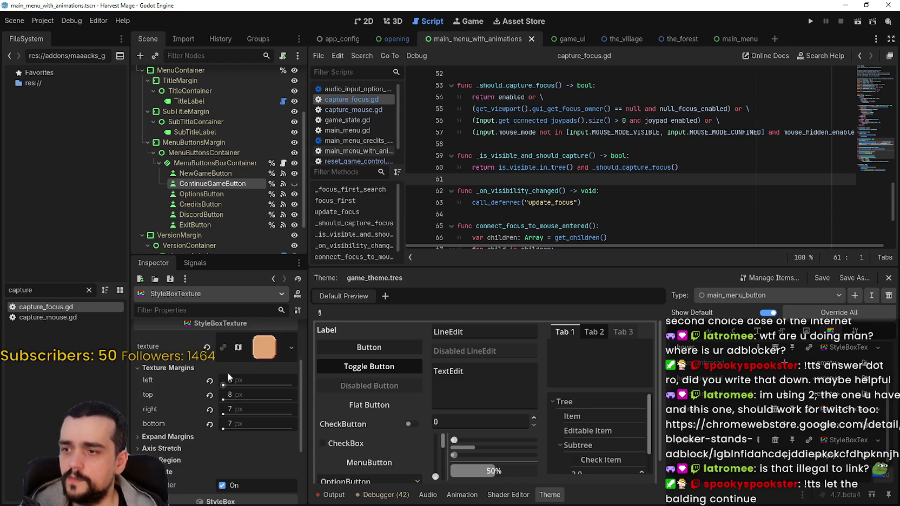
{"action": "left_click", "coordinate": [250, 354]}
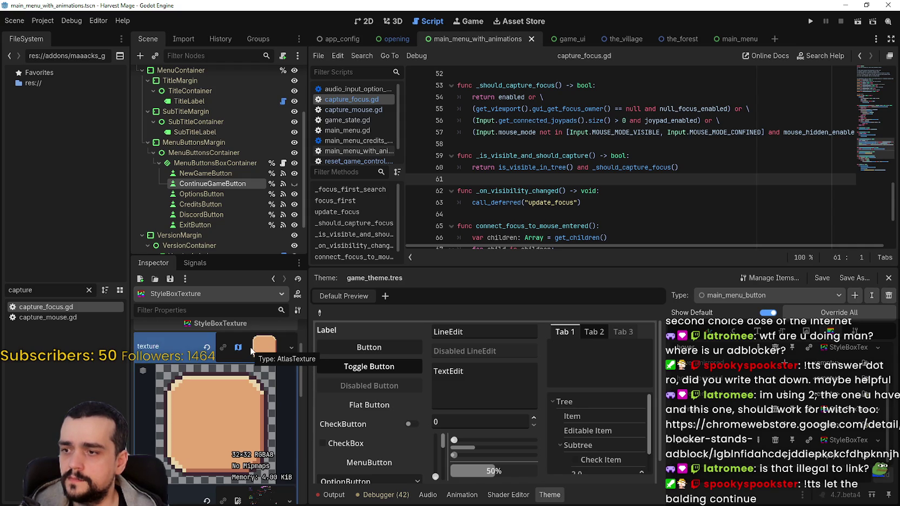
{"action": "left_click", "coordinate": [254, 351]}
{"action": "left_click", "coordinate": [246, 408]}
{"action": "type", "text": "8"}
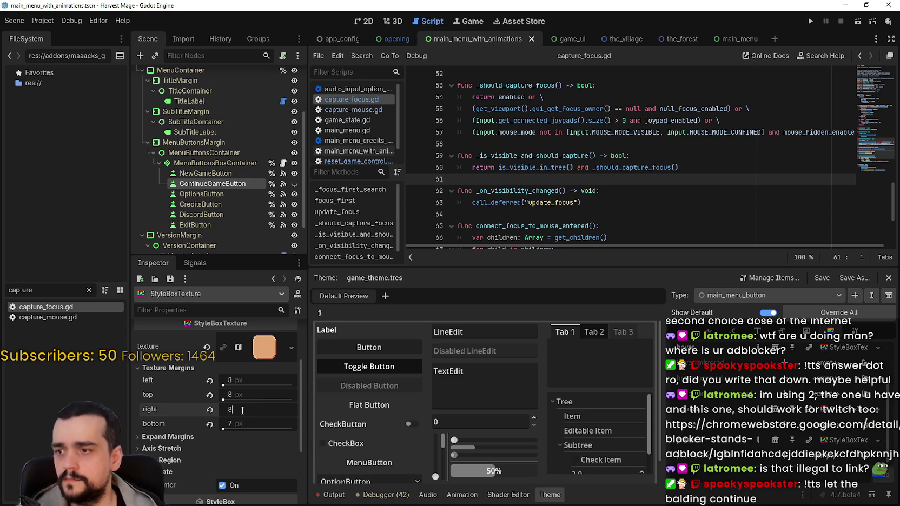
{"action": "left_click", "coordinate": [247, 423]}
{"action": "type", "text": "8"}
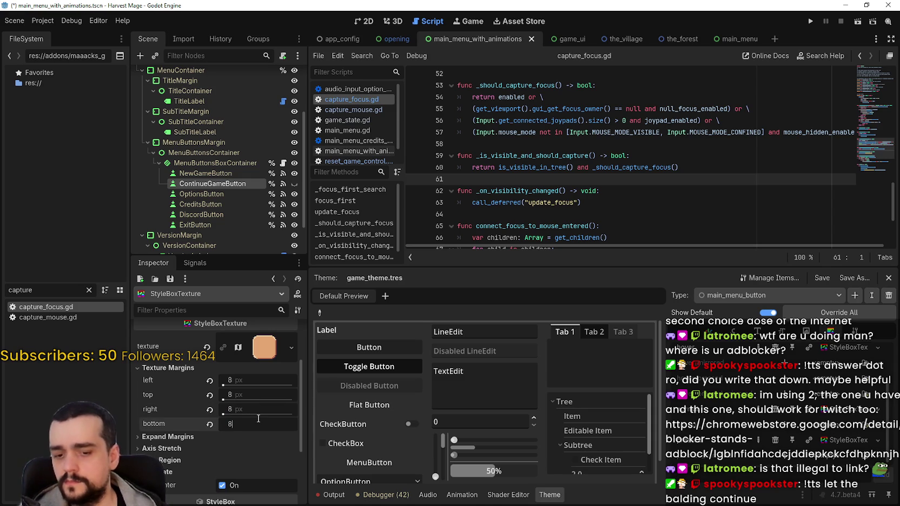
{"action": "key", "text": "ctrl+s"}
- Expand the Expand Margins and Sub-Region sections and review the texture region
{"action": "left_click", "coordinate": [168, 437]}
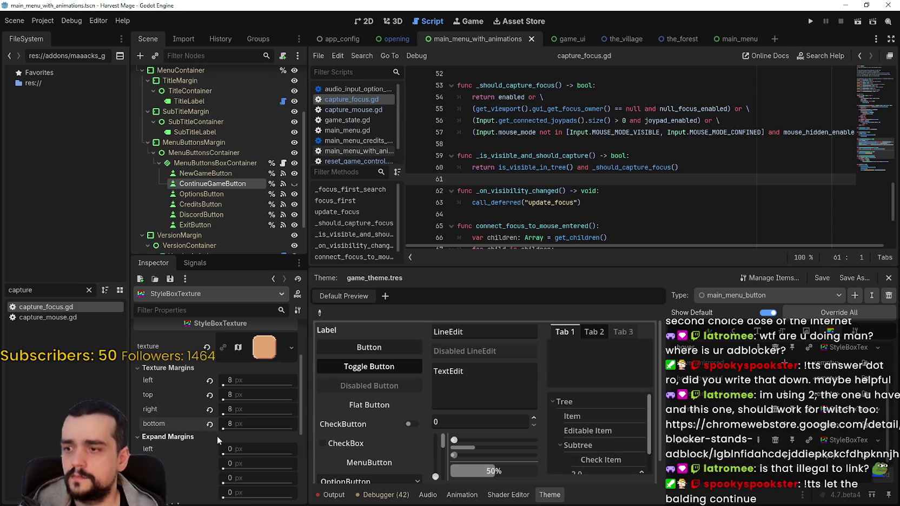
{"action": "scroll", "coordinate": [173, 400], "scroll_direction": "down", "scroll_amount": 3}
{"action": "left_click", "coordinate": [172, 383]}
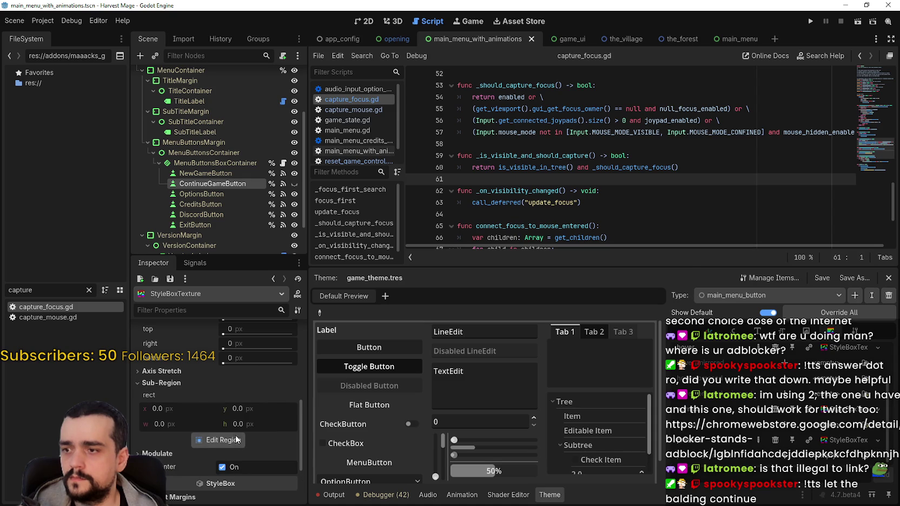
{"action": "left_click", "coordinate": [235, 440]}
{"action": "scroll", "coordinate": [459, 234], "scroll_direction": "up", "scroll_amount": 2}
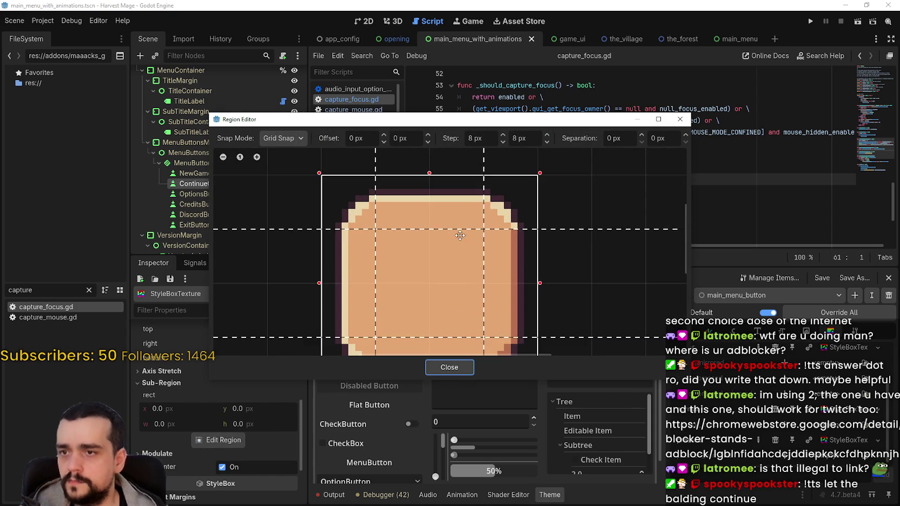
{"action": "scroll", "coordinate": [524, 251], "scroll_direction": "down", "scroll_amount": 1}
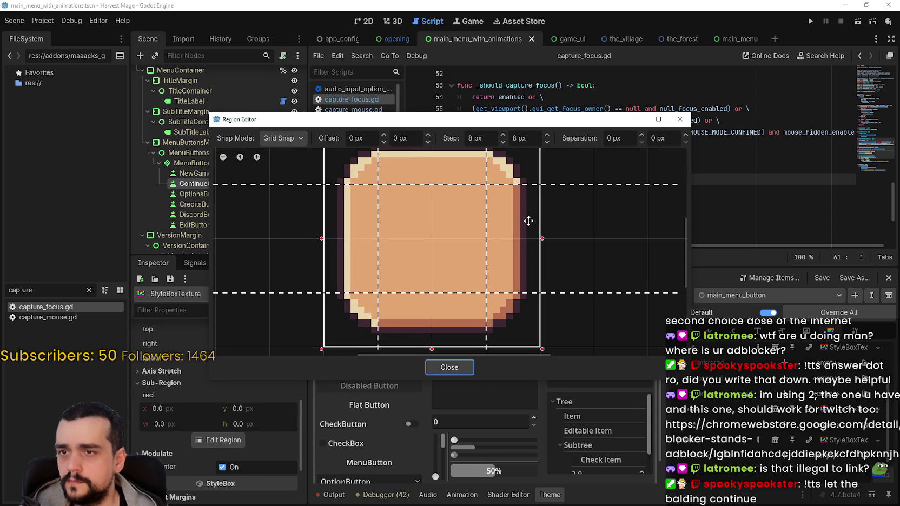
{"action": "left_click_drag", "start_coordinate": [526, 220], "coordinate": [554, 231]}
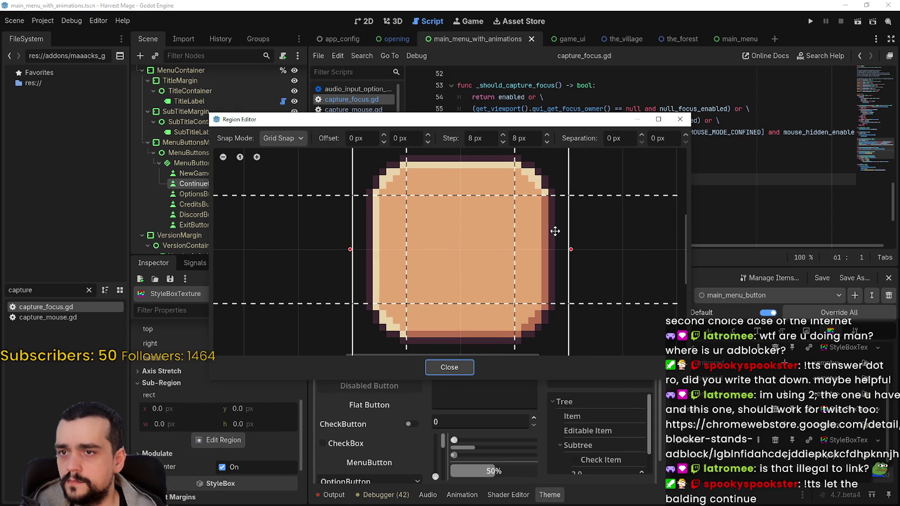
{"action": "left_click", "coordinate": [449, 367]}
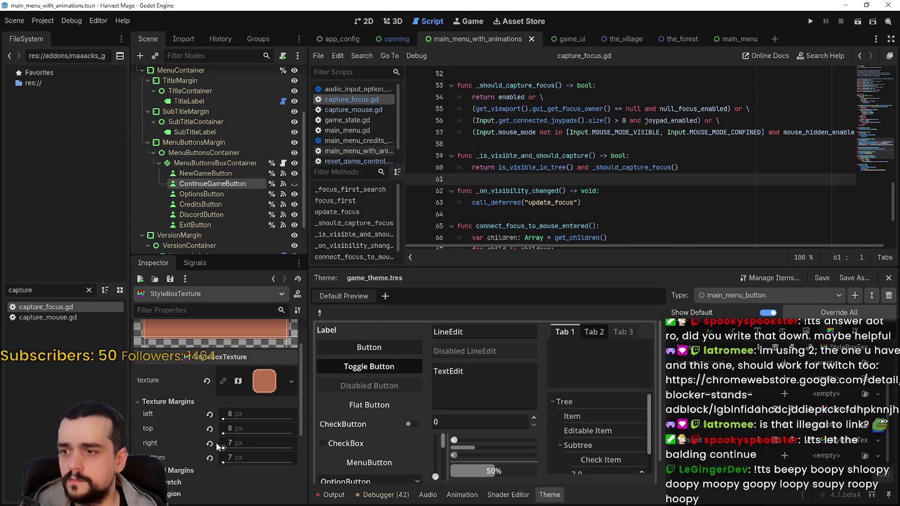
- Set the right and bottom expand margins to 8 px and save the scene
{"action": "left_click", "coordinate": [222, 446]}
{"action": "left_click", "coordinate": [256, 459]}
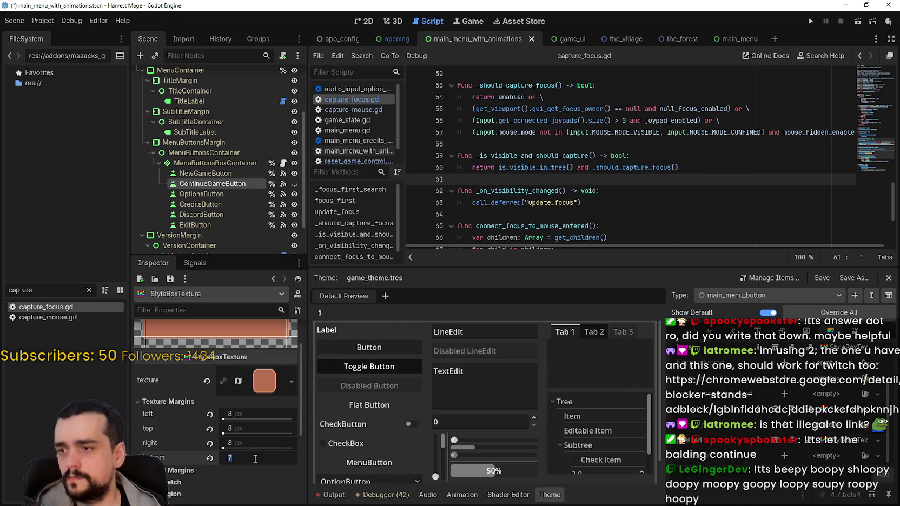
{"action": "type", "text": "8"}
{"action": "key", "text": "Return"}
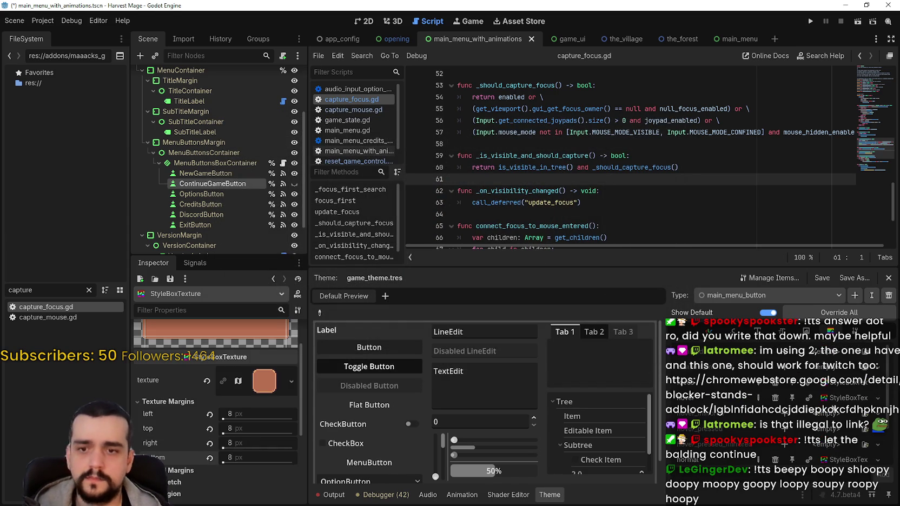
{"action": "scroll", "coordinate": [290, 438], "scroll_direction": "down", "scroll_amount": 2}
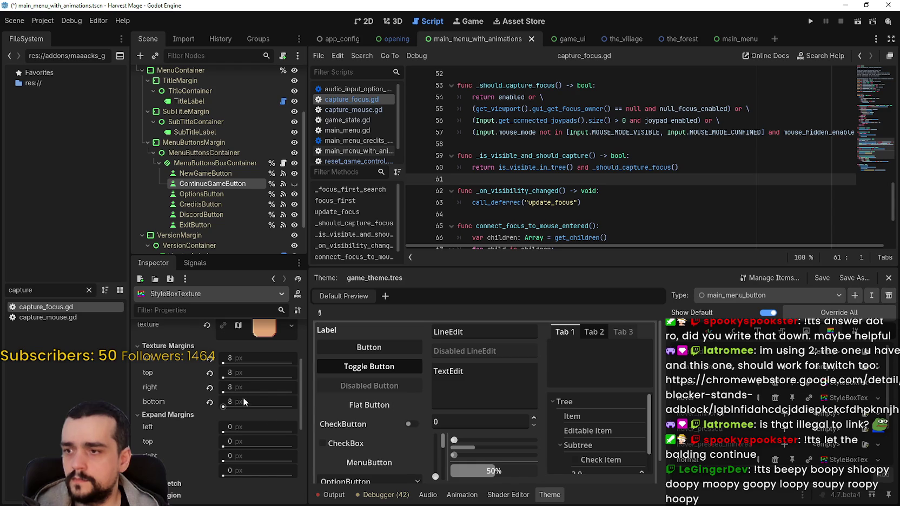
{"action": "left_click", "coordinate": [850, 386]}
{"action": "scroll", "coordinate": [216, 398], "scroll_direction": "down", "scroll_amount": 2}
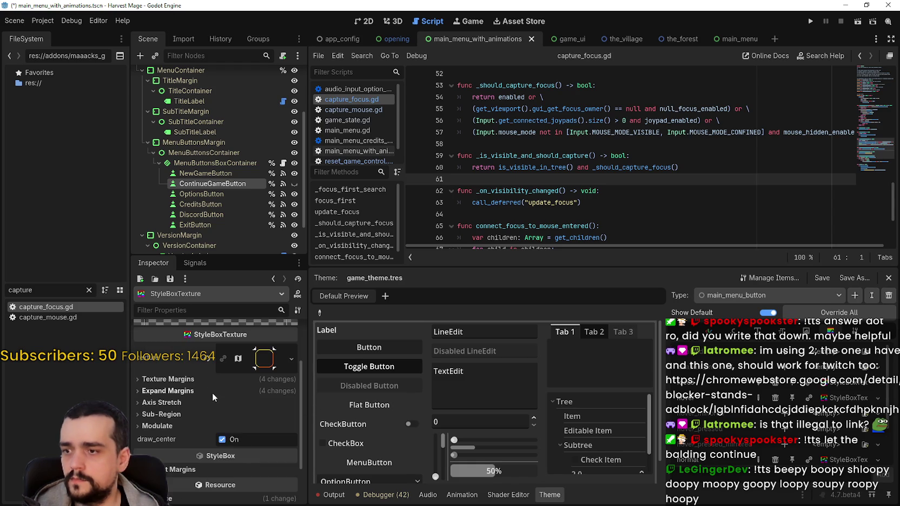
{"action": "left_click", "coordinate": [205, 378]}
{"action": "left_click", "coordinate": [206, 377]}
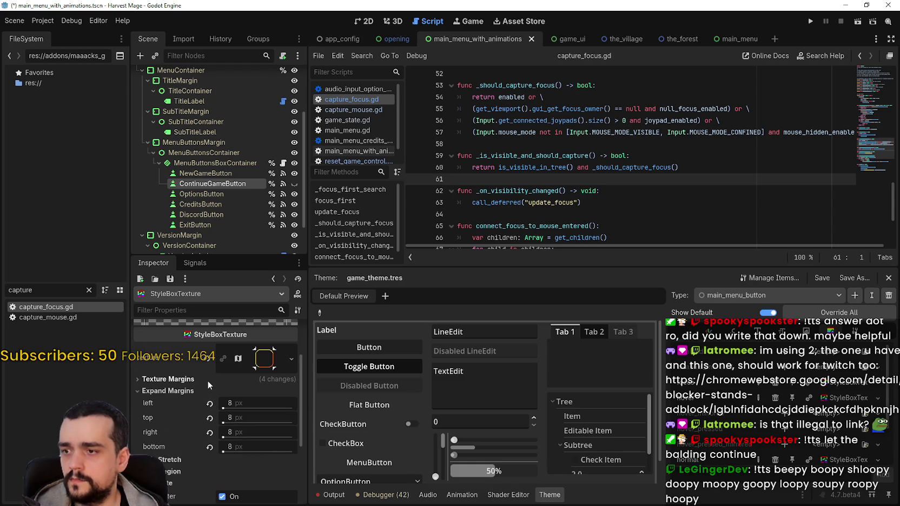
{"action": "key", "text": "ctrl+s"}
{"action": "scroll", "coordinate": [214, 382], "scroll_direction": "down", "scroll_amount": 1}
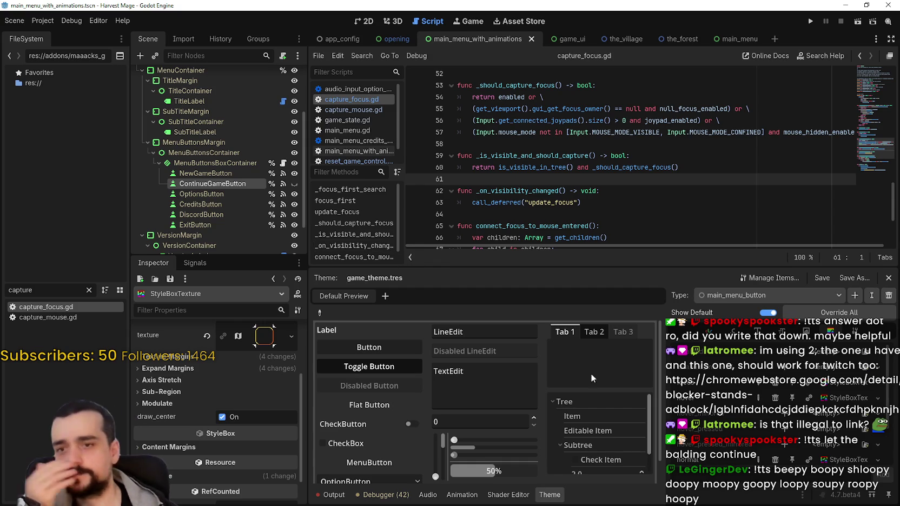
- Add a colour override in the main_menu_button theme's Color items and save
{"action": "scroll", "coordinate": [794, 414], "scroll_direction": "down", "scroll_amount": 2}
{"action": "key", "text": "ctrl+s"}
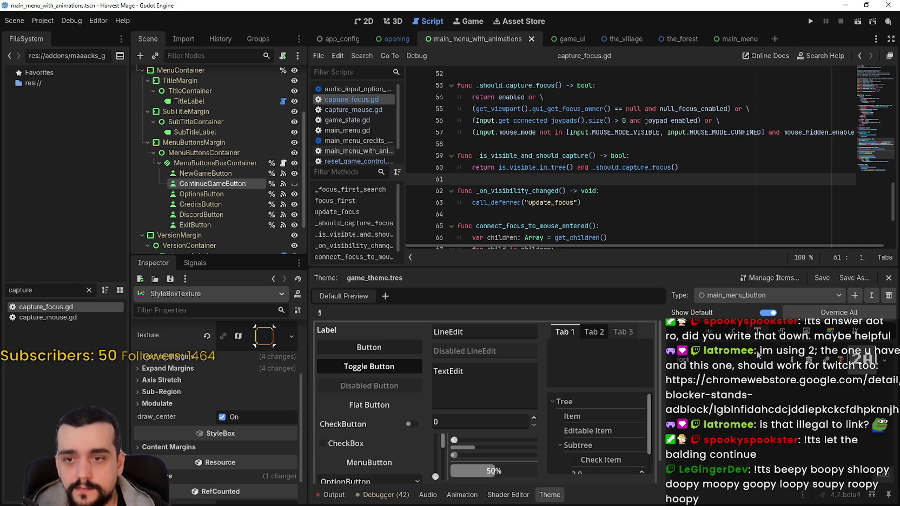
{"action": "left_click", "coordinate": [727, 332]}
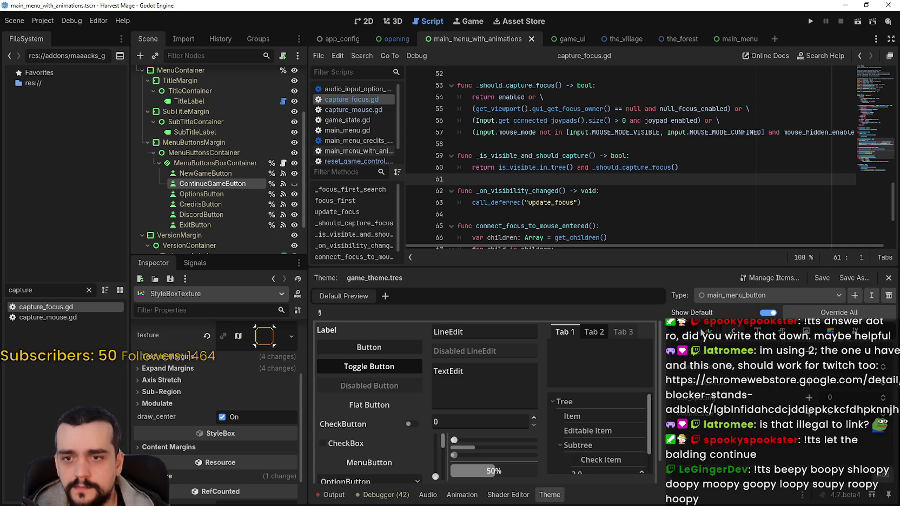
{"action": "left_click", "coordinate": [701, 333]}
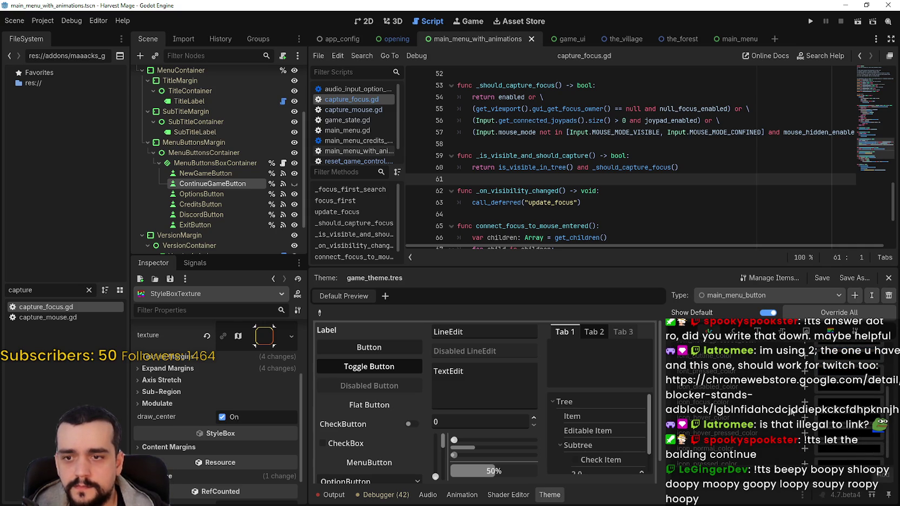
{"action": "scroll", "coordinate": [793, 402], "scroll_direction": "up", "scroll_amount": 1}
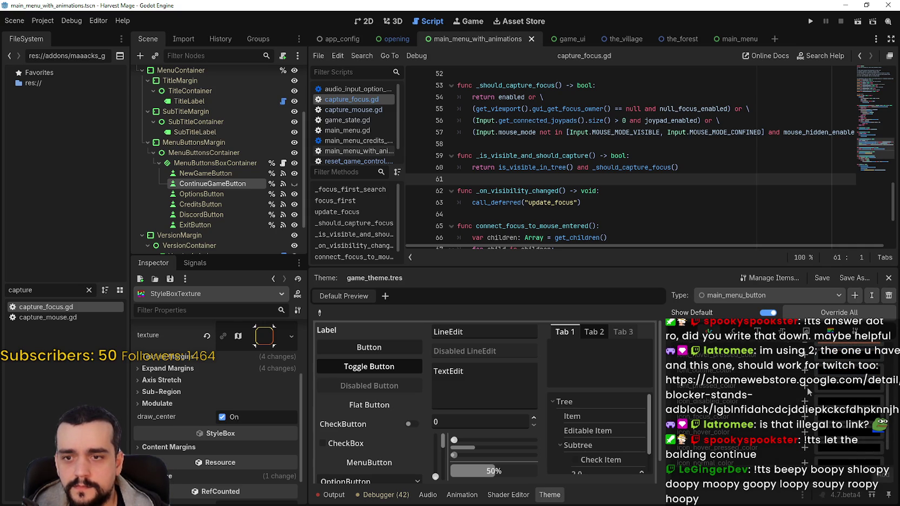
{"action": "left_click", "coordinate": [805, 386]}
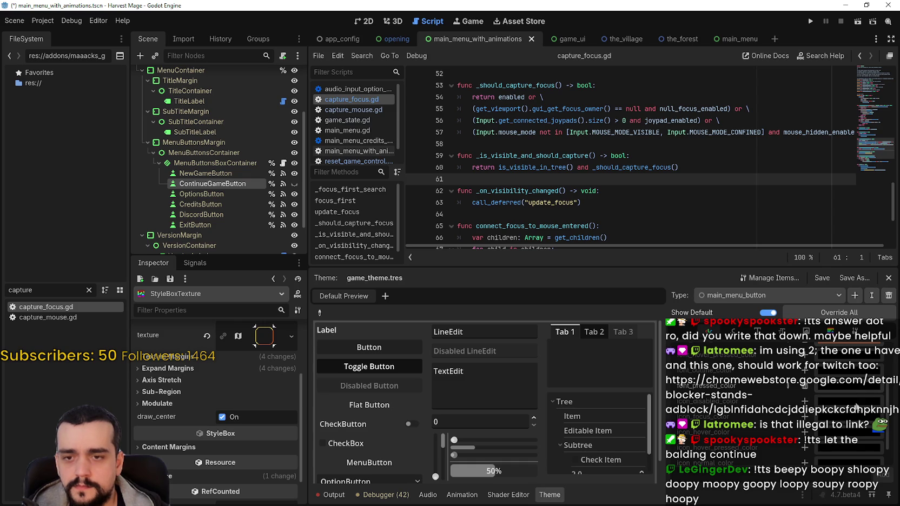
{"action": "left_click", "coordinate": [844, 388]}
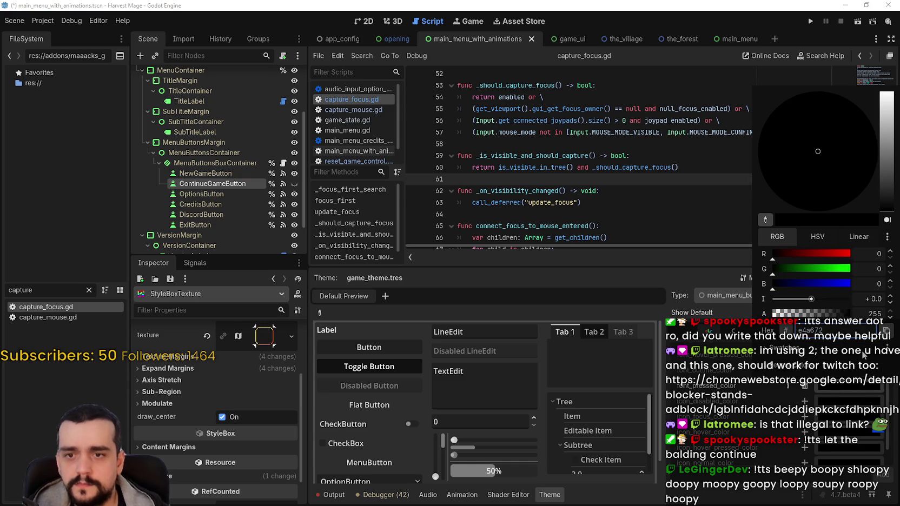
{"action": "key", "text": "Escape"}
{"action": "key", "text": "ctrl+s"}
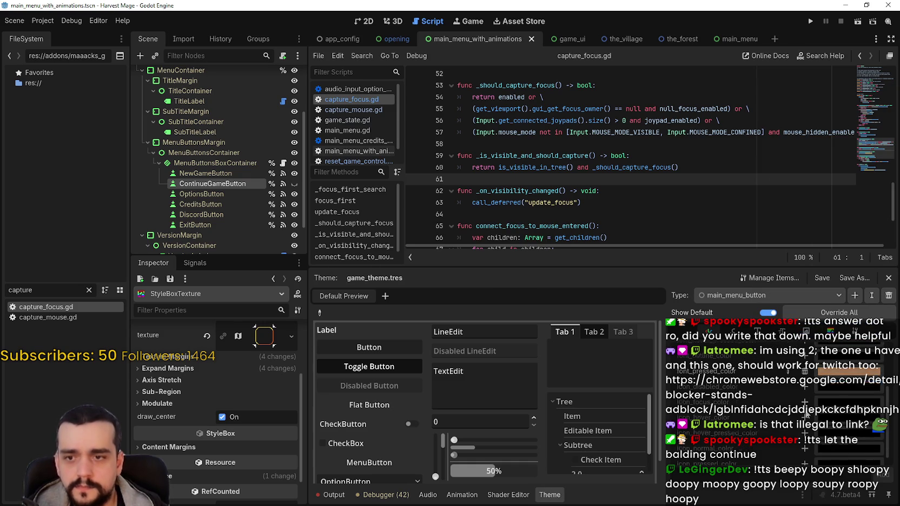
- Browse the theme's StyleBox items without changing anything, then save
{"action": "scroll", "coordinate": [779, 373], "scroll_direction": "up", "scroll_amount": 1}
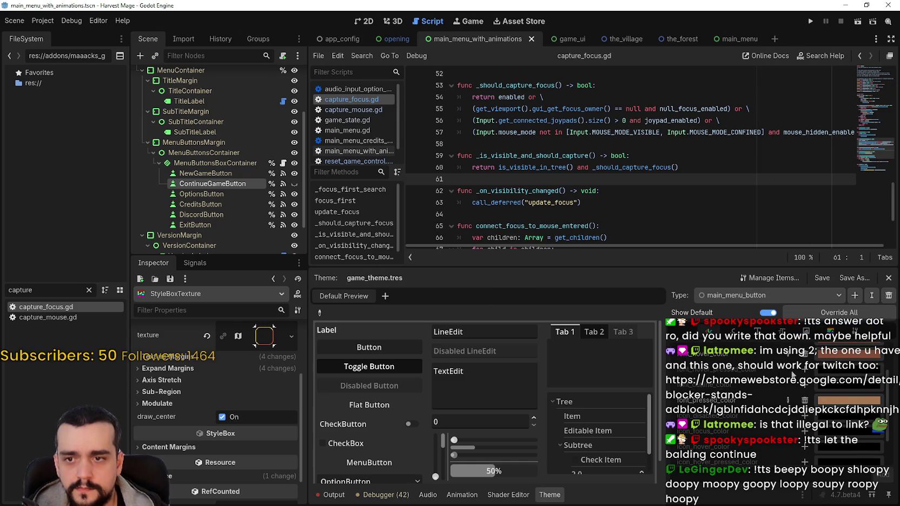
{"action": "scroll", "coordinate": [847, 396], "scroll_direction": "down", "scroll_amount": 1}
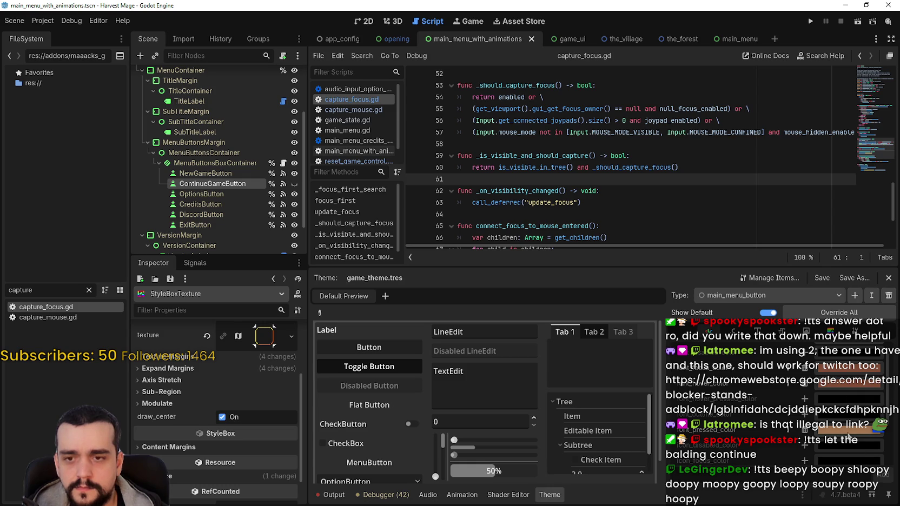
{"action": "scroll", "coordinate": [848, 430], "scroll_direction": "down", "scroll_amount": 1}
{"action": "scroll", "coordinate": [847, 425], "scroll_direction": "down", "scroll_amount": 1}
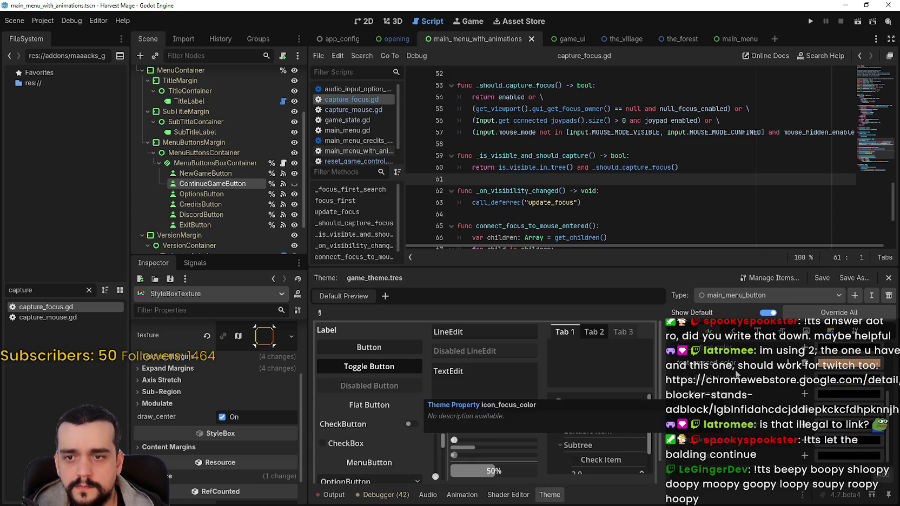
{"action": "left_click", "coordinate": [831, 331]}
{"action": "key", "text": "ctrl+s"}
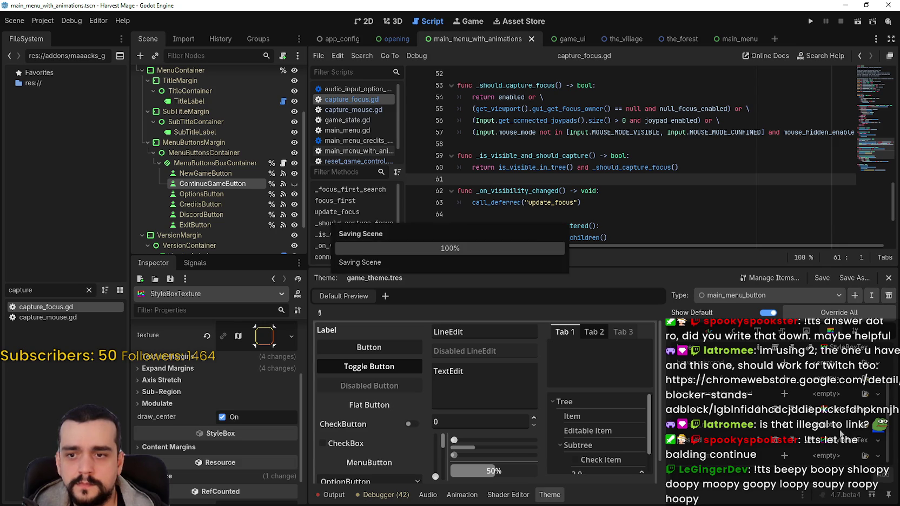
{"action": "scroll", "coordinate": [836, 420], "scroll_direction": "down", "scroll_amount": 2}
{"action": "scroll", "coordinate": [835, 420], "scroll_direction": "down", "scroll_amount": 2}
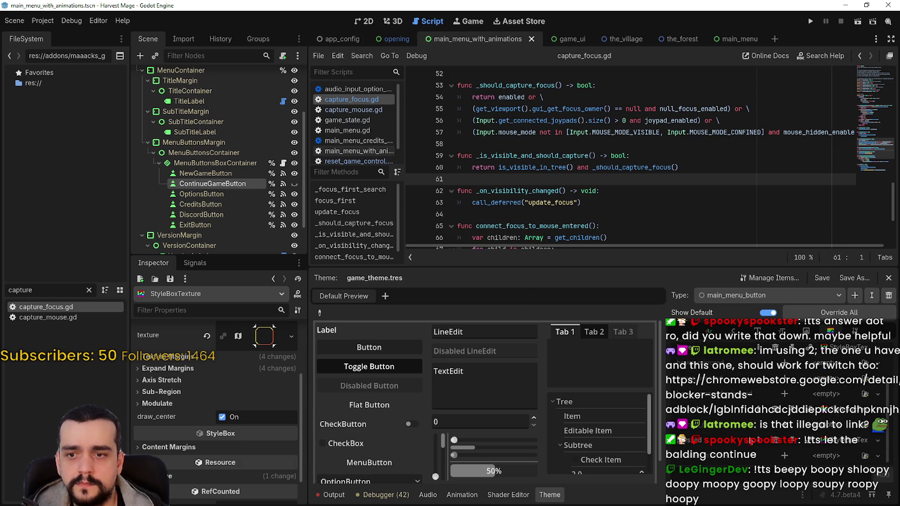
{"action": "scroll", "coordinate": [734, 404], "scroll_direction": "up", "scroll_amount": 1}
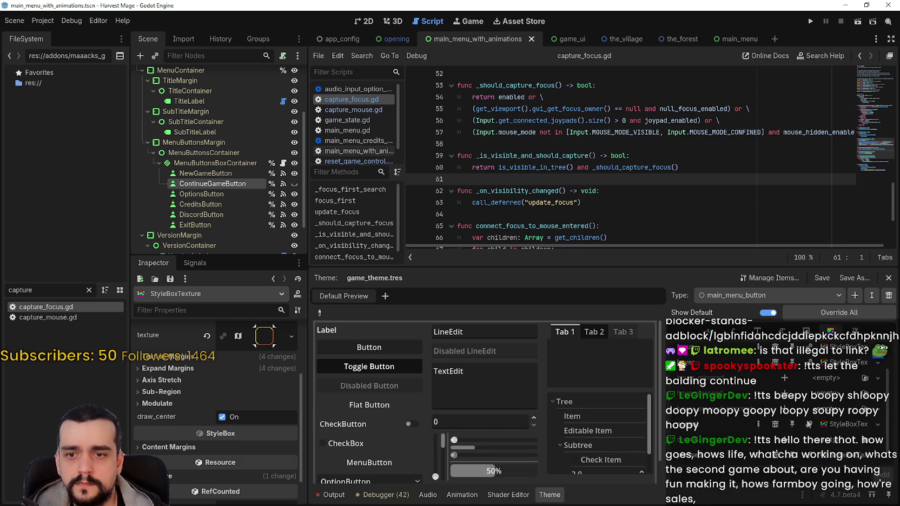
{"action": "left_click", "coordinate": [841, 447]}
{"action": "left_click", "coordinate": [813, 475]}
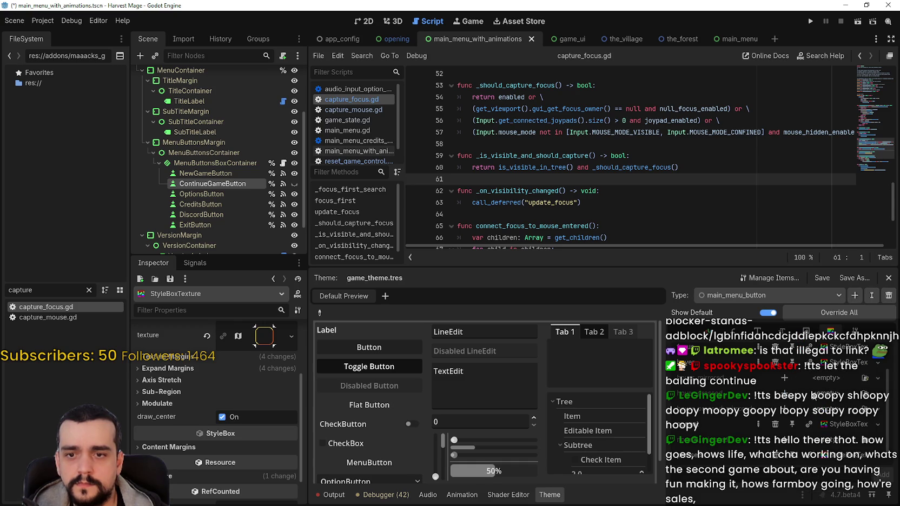
{"action": "key", "text": "ctrl+s"}
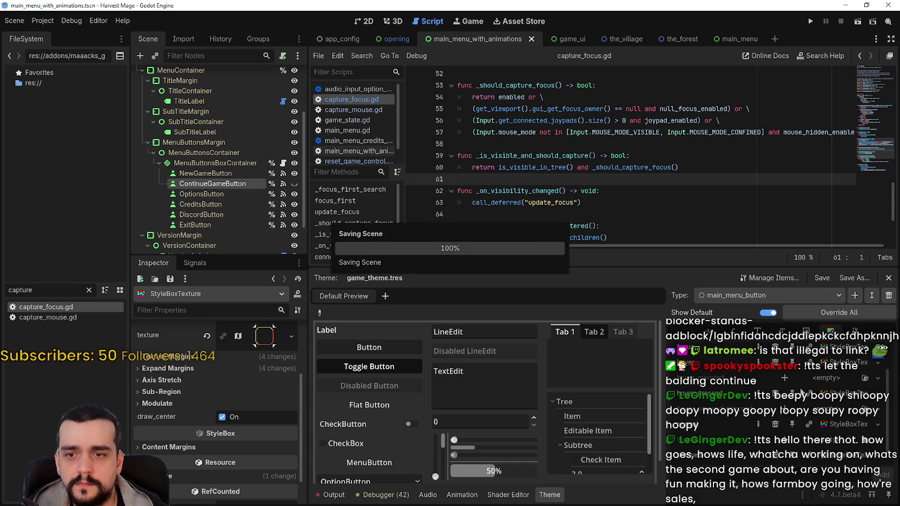
- Set the black colour item to orange e4a672, save, and run the game
{"action": "scroll", "coordinate": [779, 421], "scroll_direction": "up", "scroll_amount": 3}
{"action": "scroll", "coordinate": [793, 430], "scroll_direction": "down", "scroll_amount": 1}
{"action": "scroll", "coordinate": [744, 377], "scroll_direction": "down", "scroll_amount": 1}
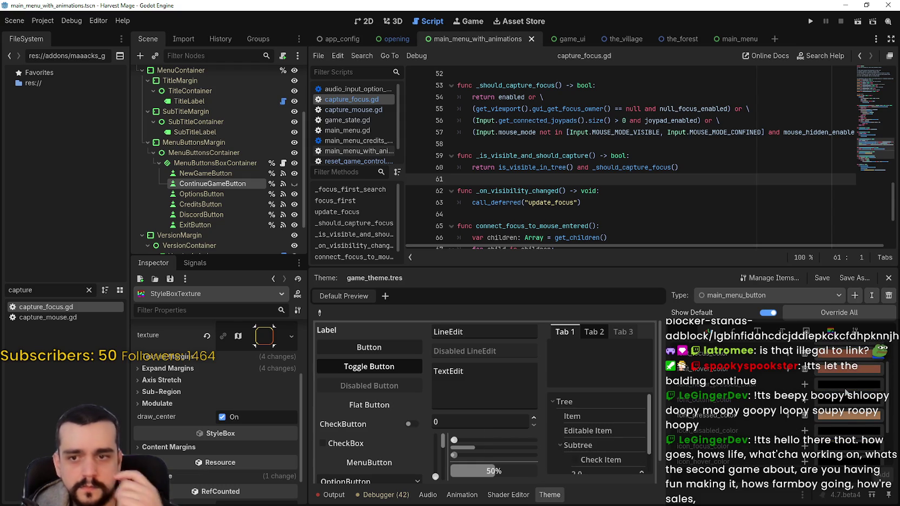
{"action": "left_click", "coordinate": [831, 420]}
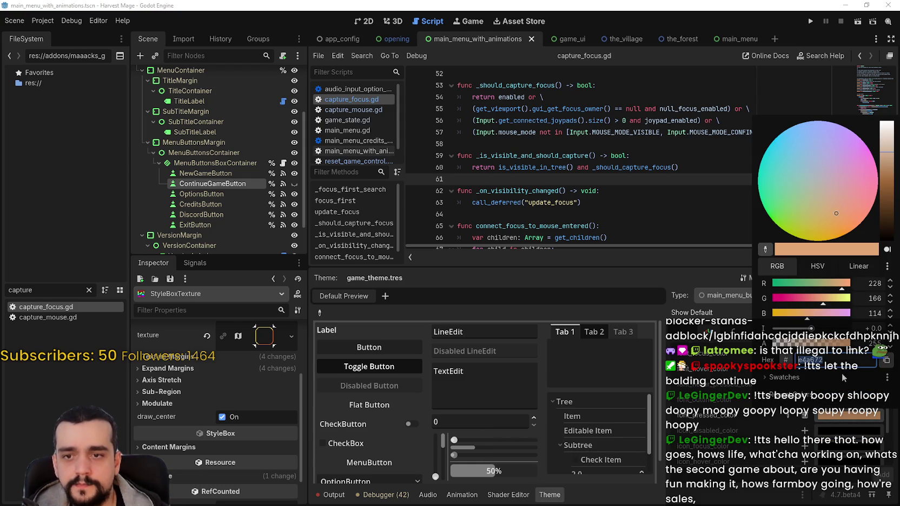
{"action": "left_click", "coordinate": [842, 422]}
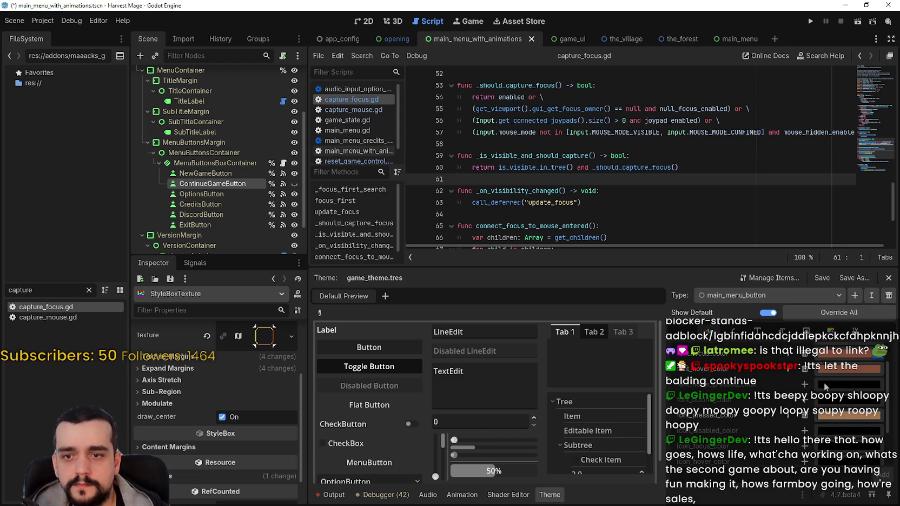
{"action": "left_click", "coordinate": [833, 387]}
{"action": "left_click", "coordinate": [841, 373]}
{"action": "key", "text": "ctrl+s"}
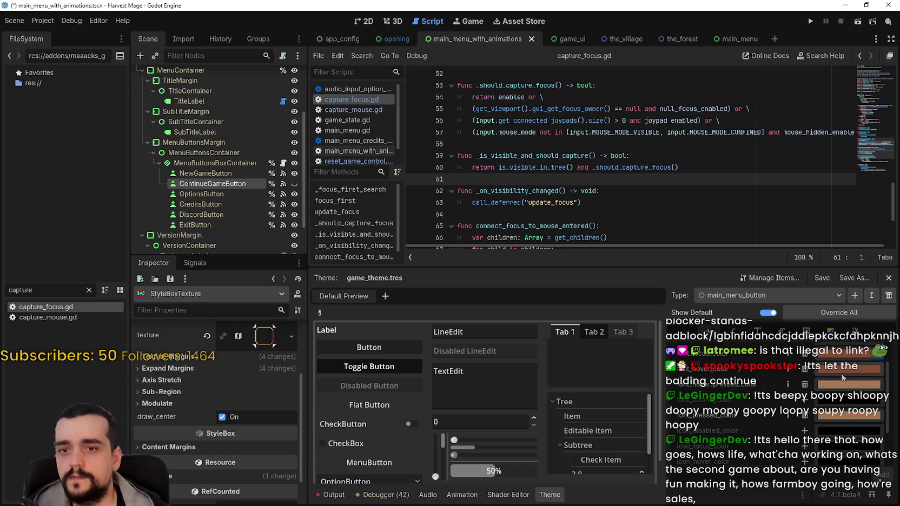
{"action": "left_click", "coordinate": [813, 22]}
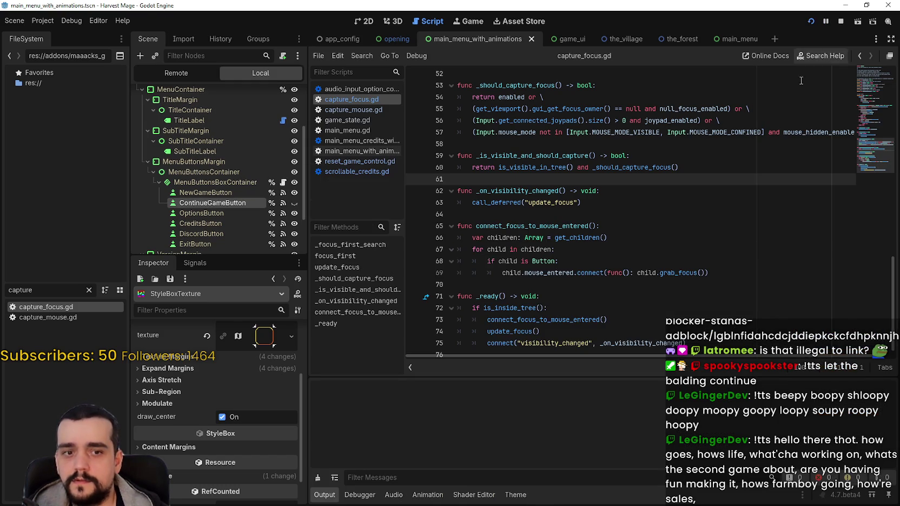